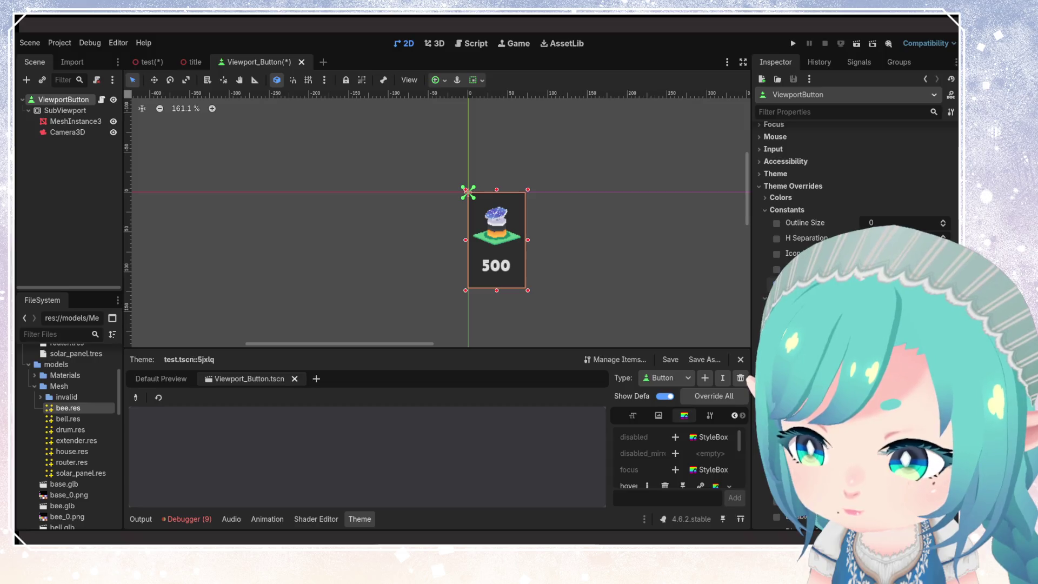
- Check the ViewportButton's theme overrides, then delete '500' from its Text field
left_click(765, 210)
left_click(766, 198)
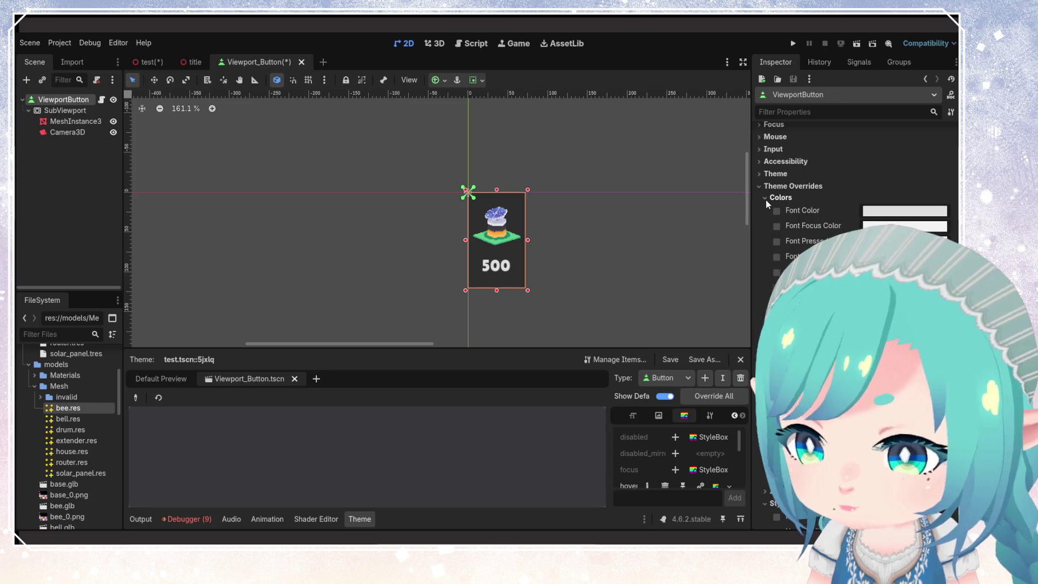
left_click(766, 198)
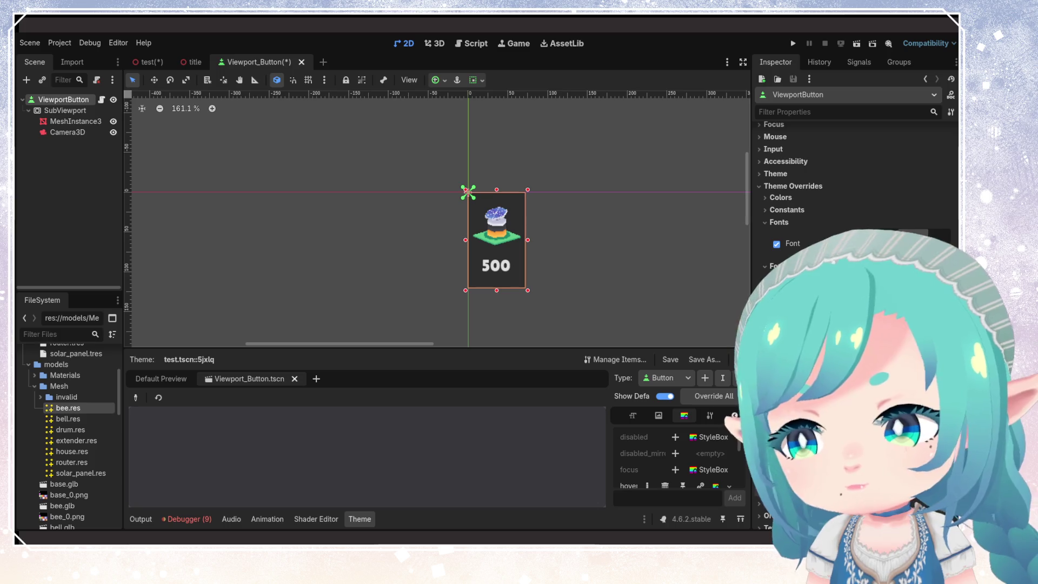
scroll(855, 216, "down", 2)
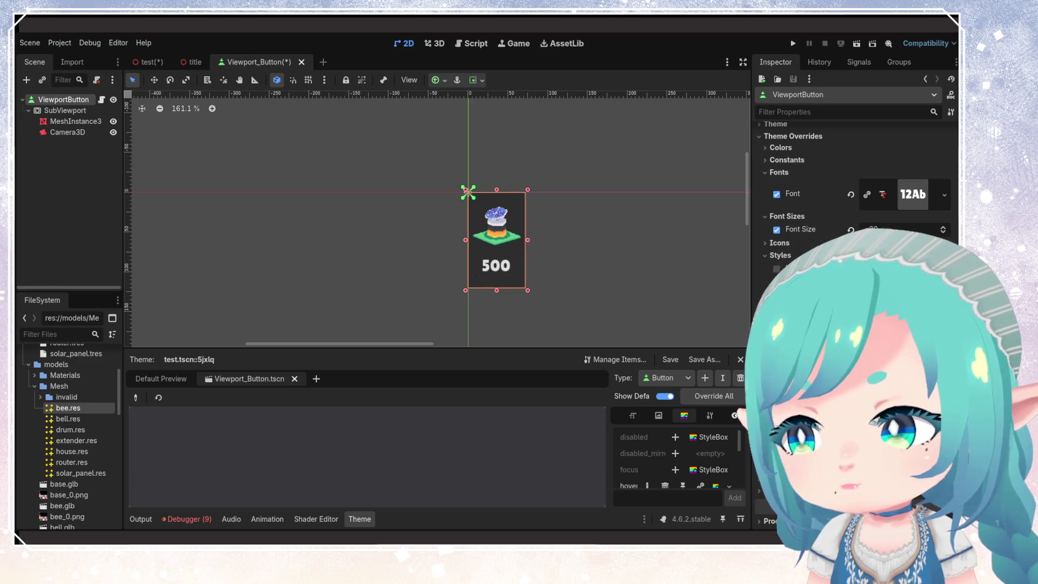
scroll(854, 228, "up", 15)
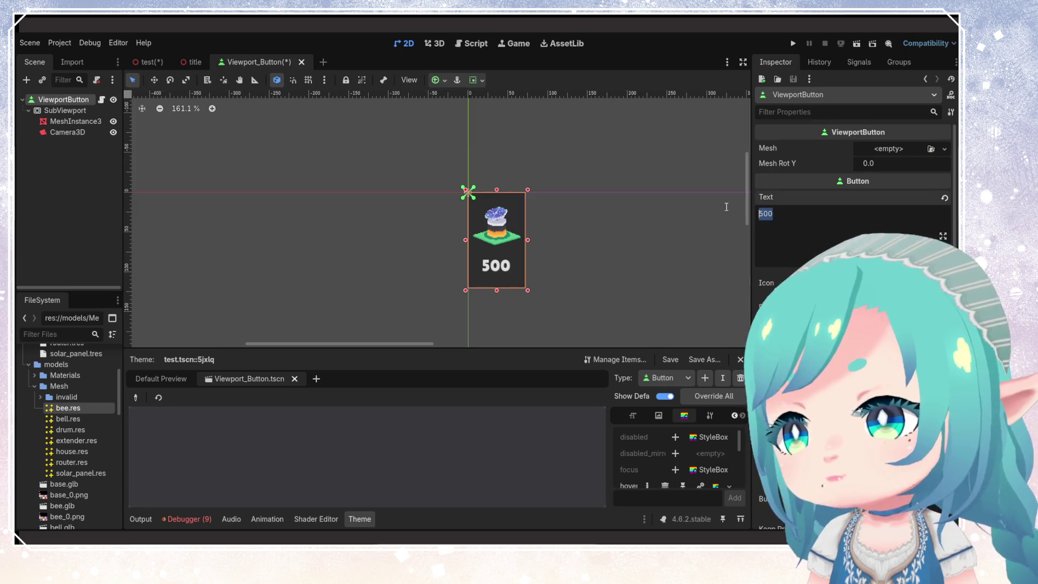
key("BackSpace")
- Clear the MeshInstance3D's preview mesh to empty and save the Viewport_Button scene
left_click(554, 234)
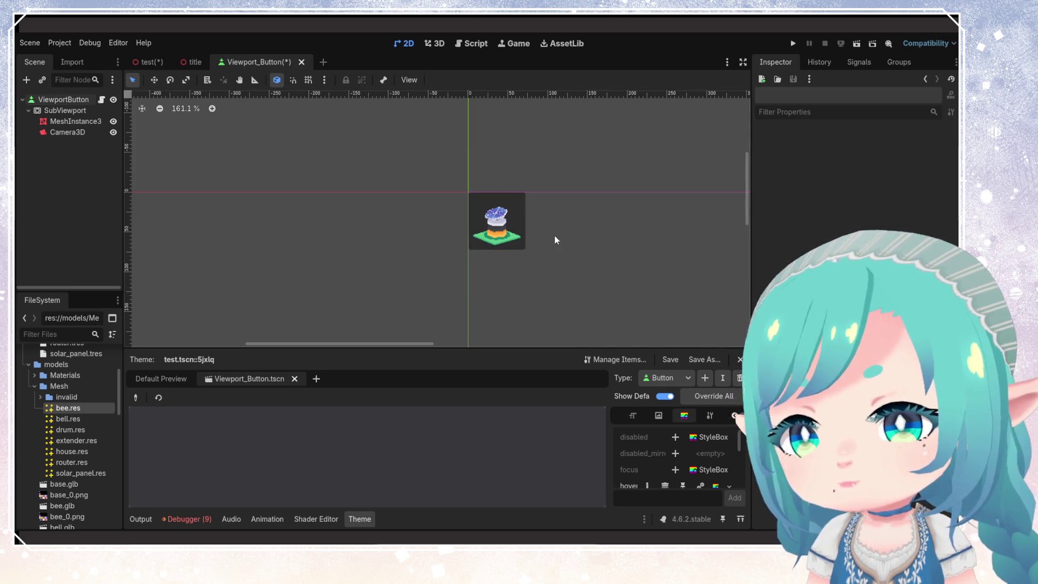
left_click(503, 227)
left_click(54, 132)
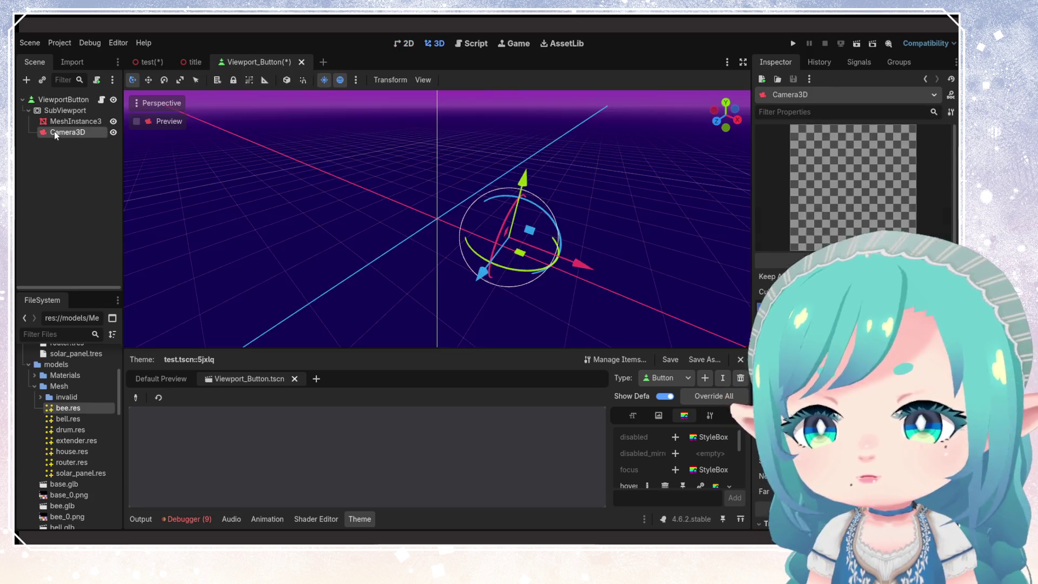
left_click(57, 121)
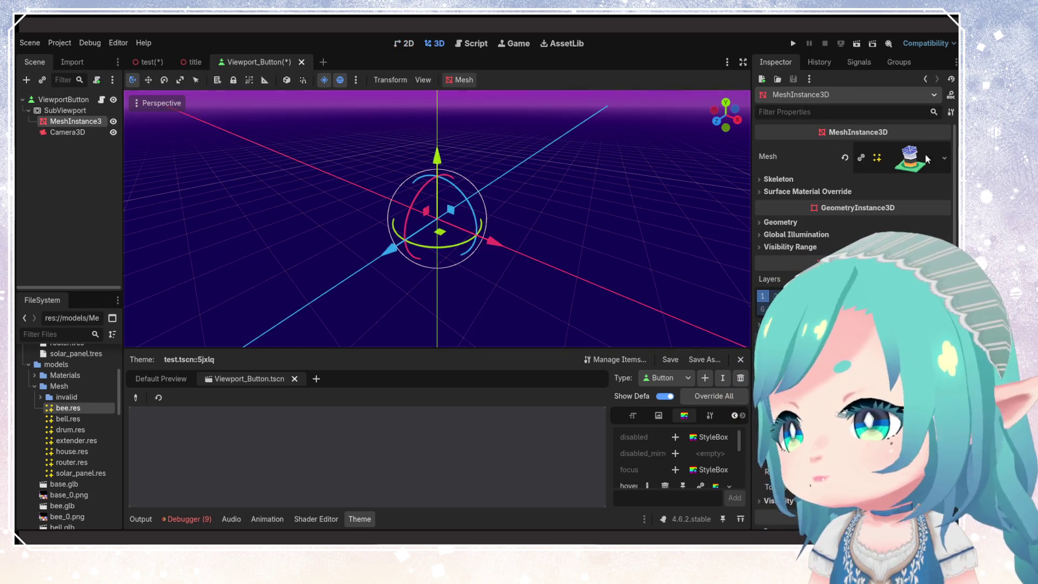
left_click(943, 158)
left_click(846, 157)
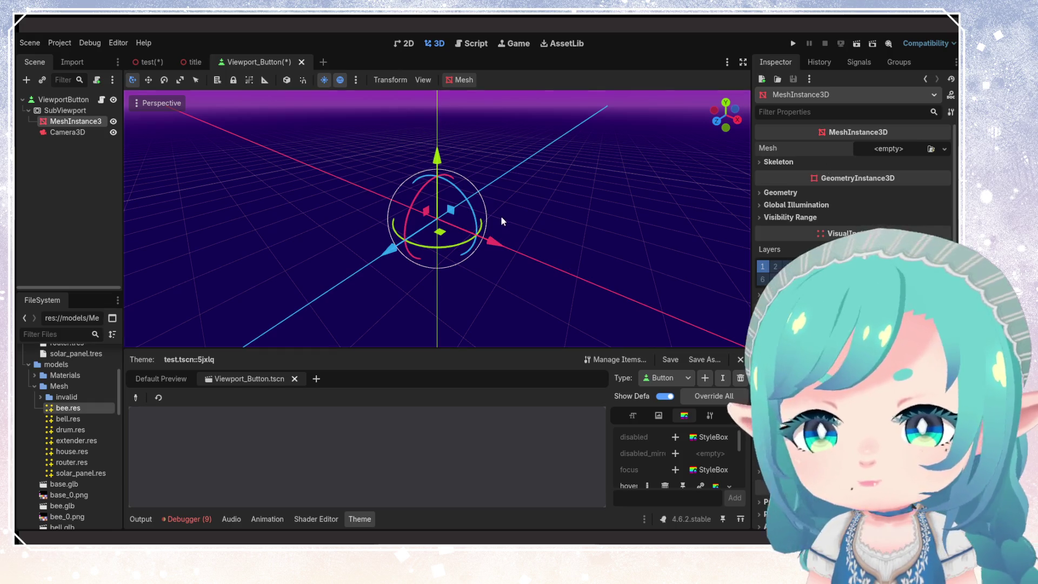
key("ctrl+s")
- In the test scene, delete the ViewportButton instance under ButtonControls
left_click(147, 62)
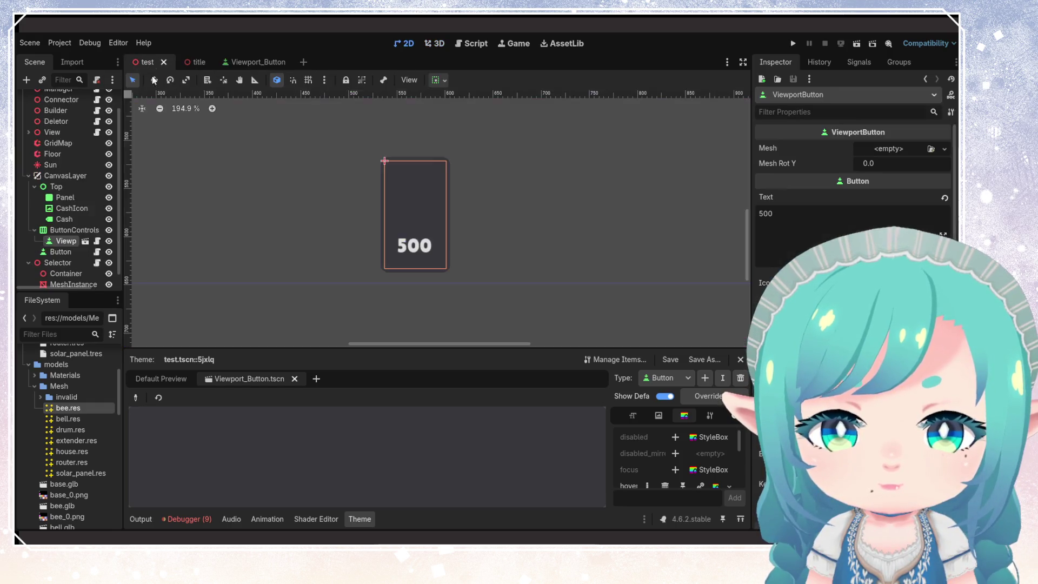
left_click(75, 229)
left_click(66, 242)
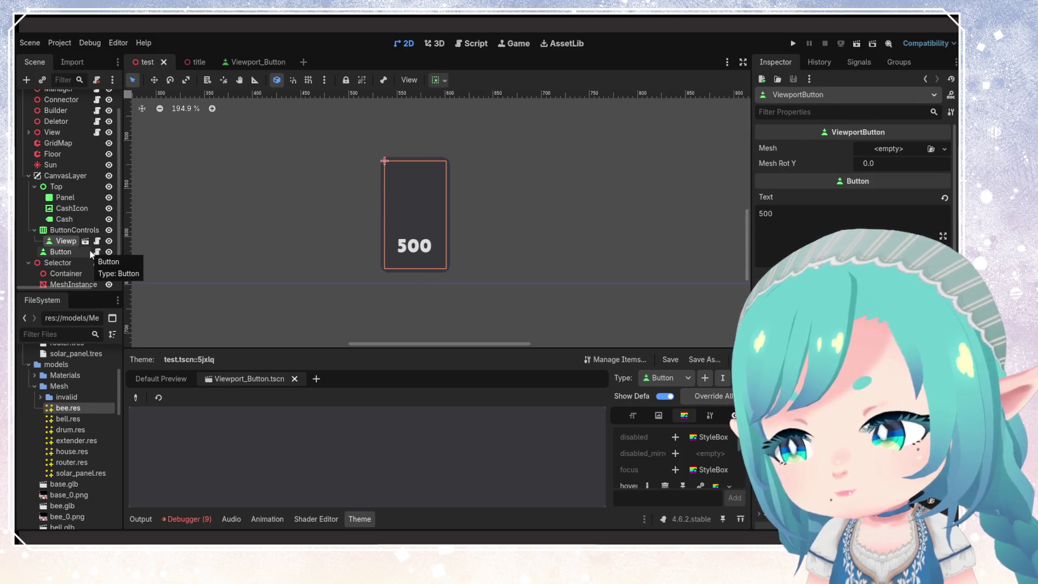
key("Delete")
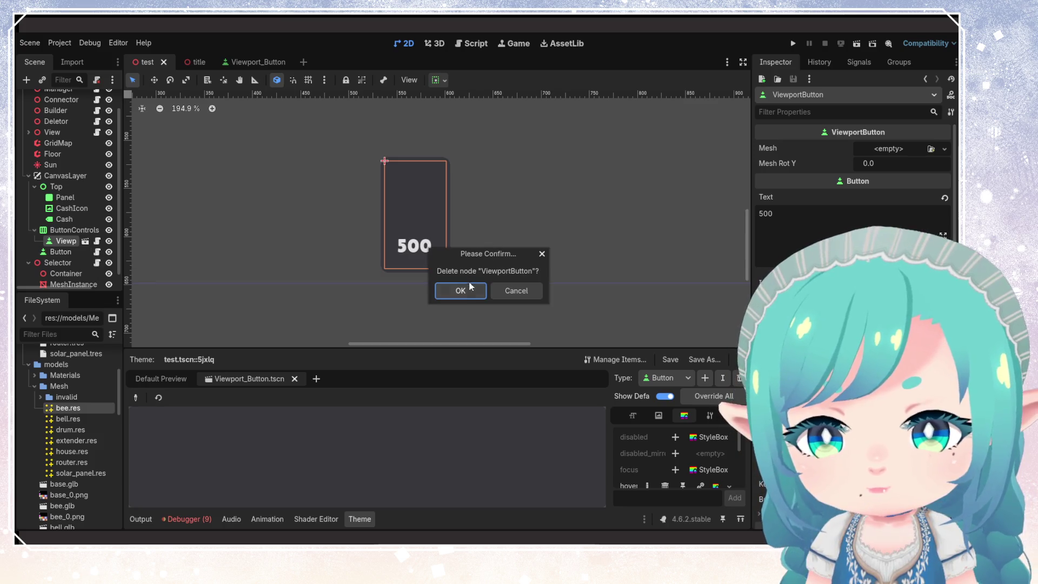
left_click(460, 291)
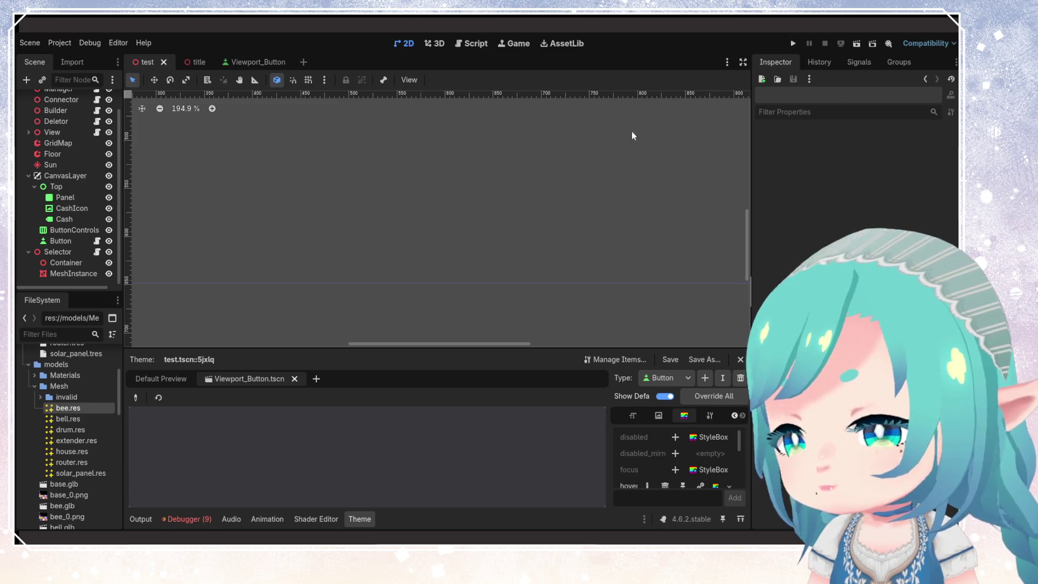
- Browse the FileSystem past house_0.png and router_0.png, and open builder.gd
scroll(70, 141, "up", 2)
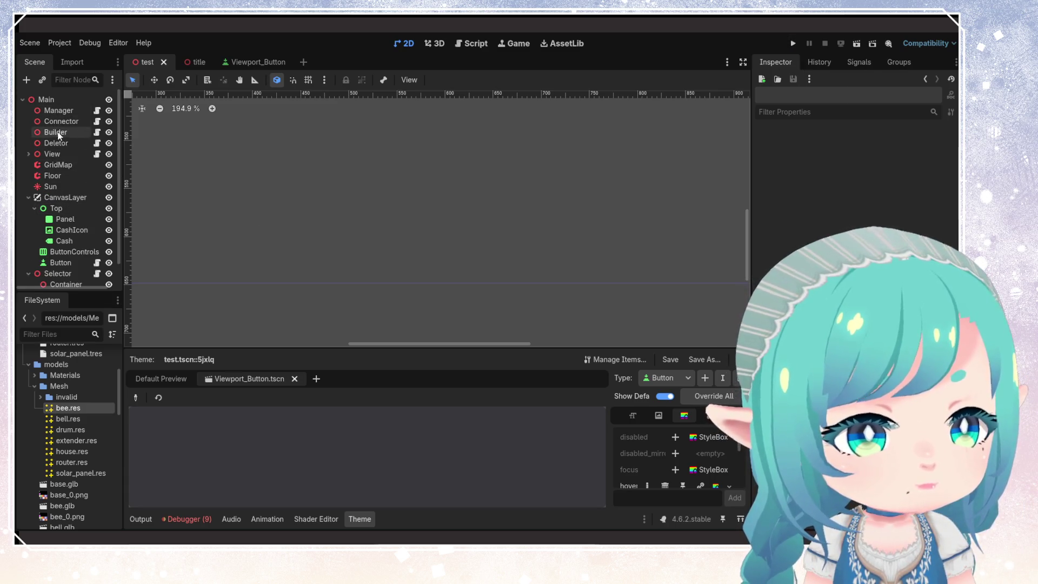
scroll(75, 406, "down", 3)
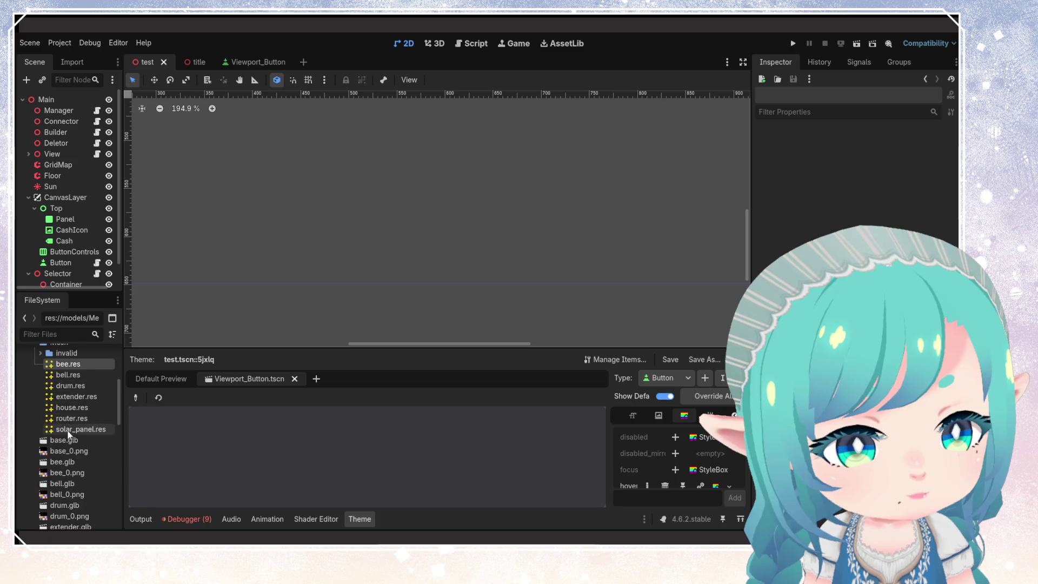
scroll(69, 434, "down", 5)
left_click(76, 450)
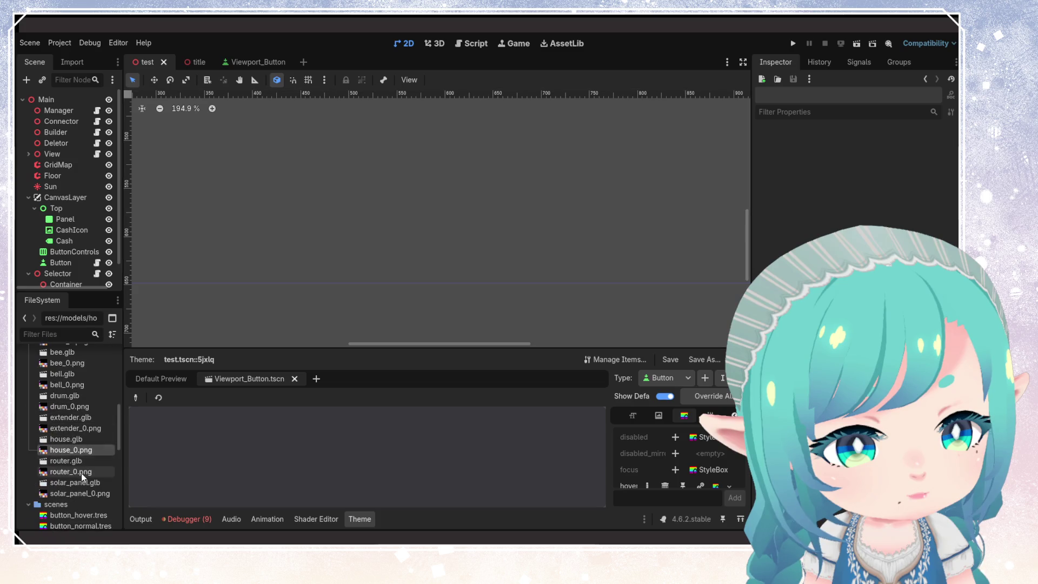
left_click(81, 471)
scroll(80, 433, "down", 10)
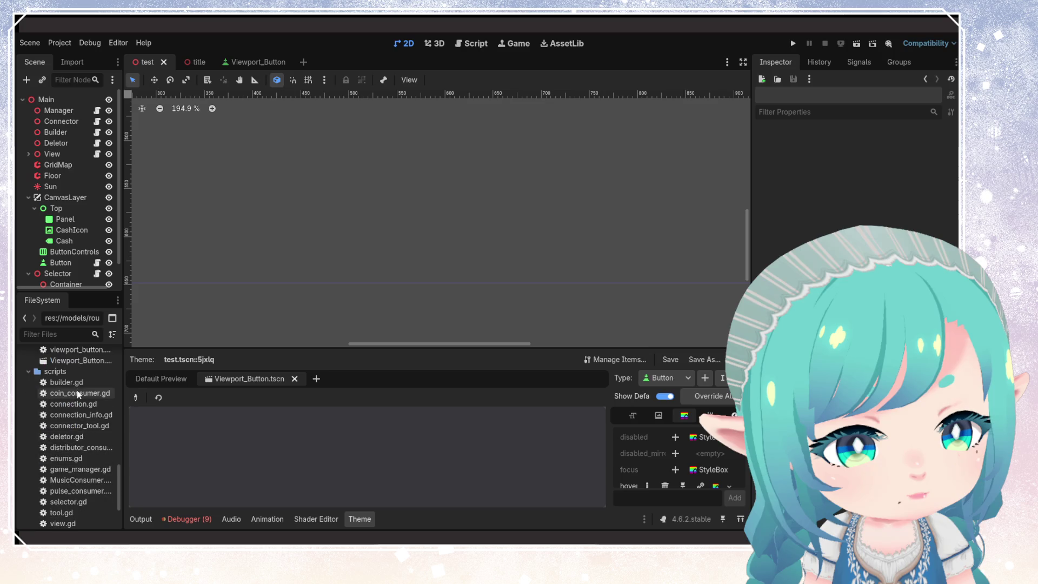
double_click(66, 382)
- In register_toolbar, remove the stray backslash and add 'button.text = consumer.cost' below button.mesh
scroll(457, 227, "down", 2)
left_click(457, 211)
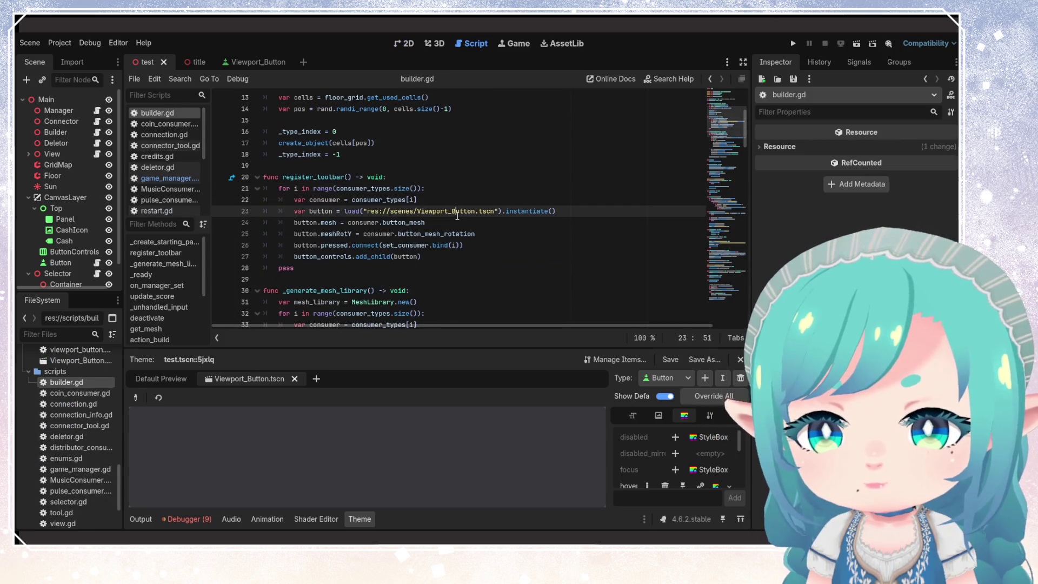
left_click(459, 222)
key("BackSpace")
key("Return")
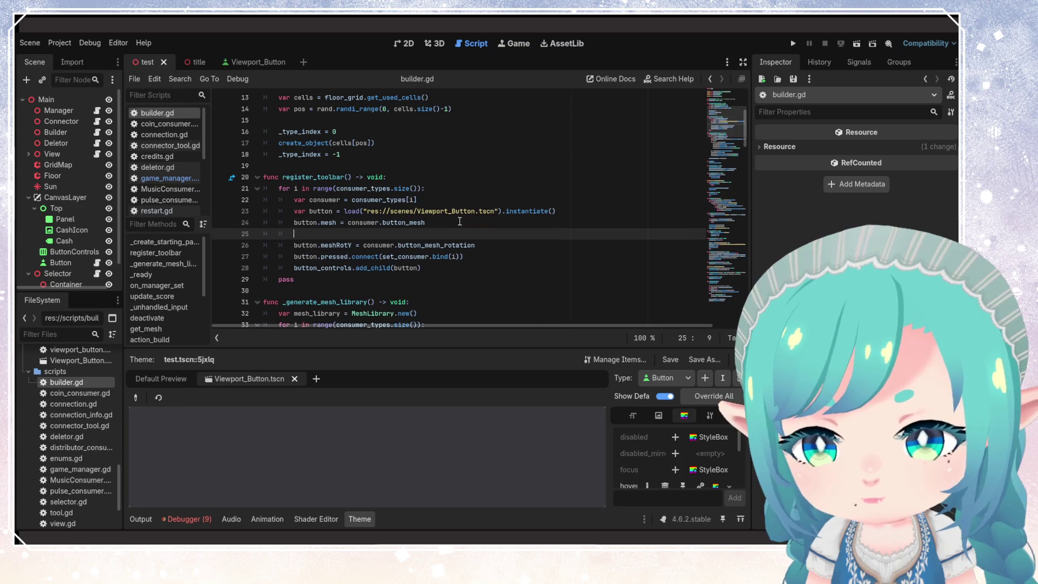
type("button.")
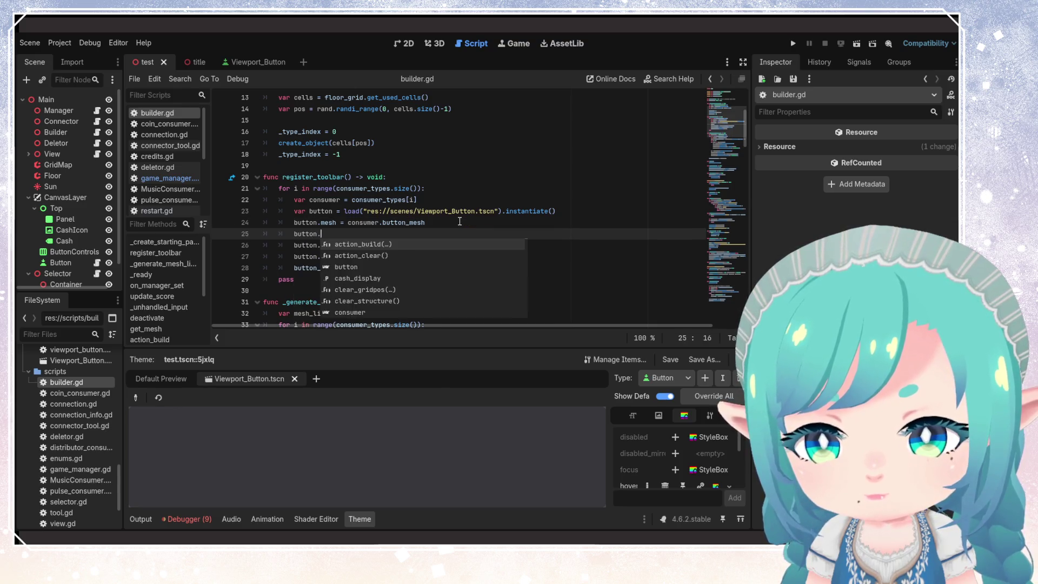
key("Escape")
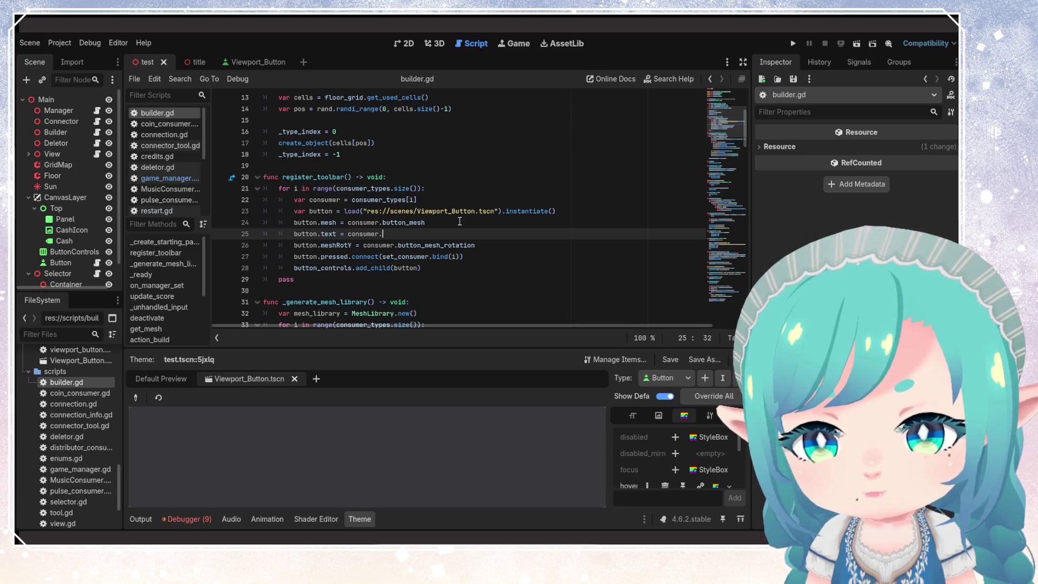
type("cost")
- Save builder.gd and launch the project to test the toolbar
key("ctrl+s")
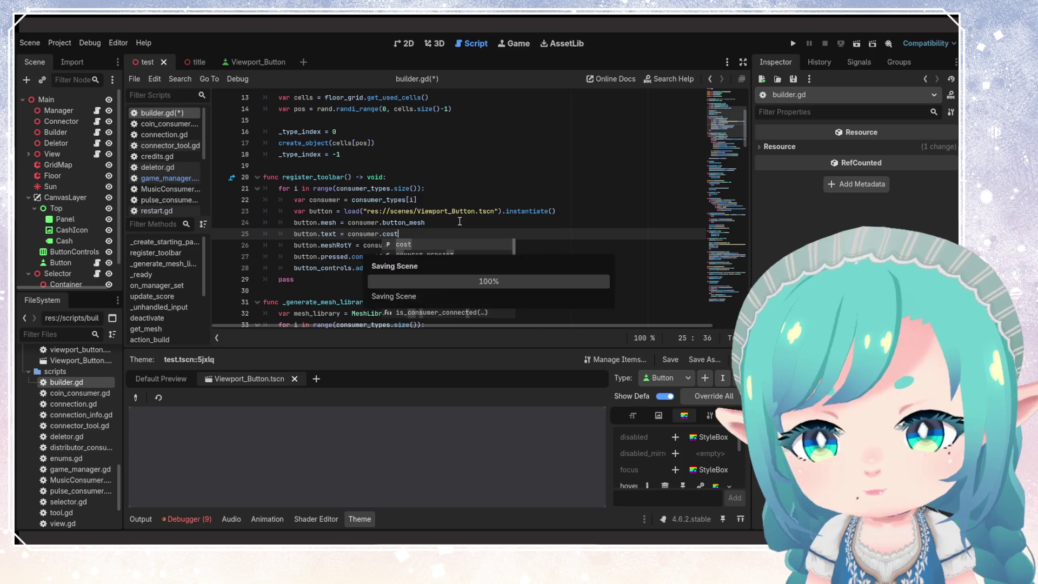
left_click(459, 177)
left_click(793, 43)
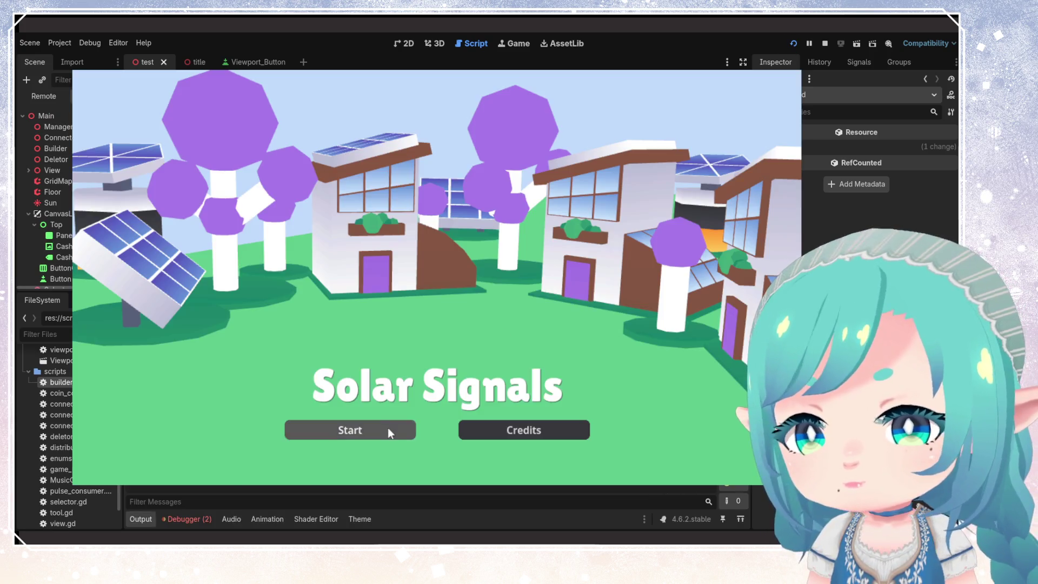
- Start the game from the title screen, stop it, and review the button.text and add_child lines
left_click(388, 428)
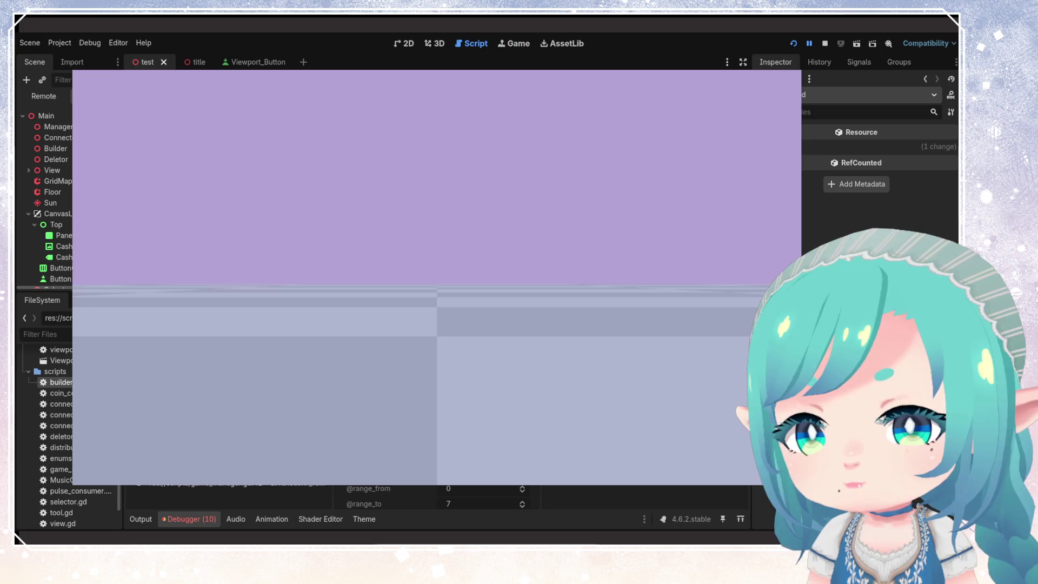
left_click(825, 44)
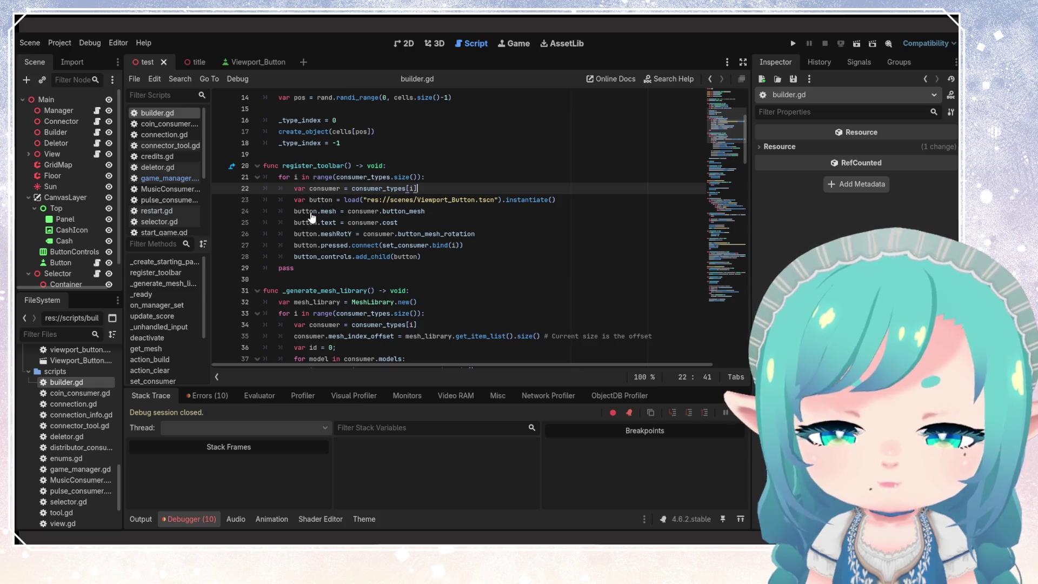
left_click(330, 223)
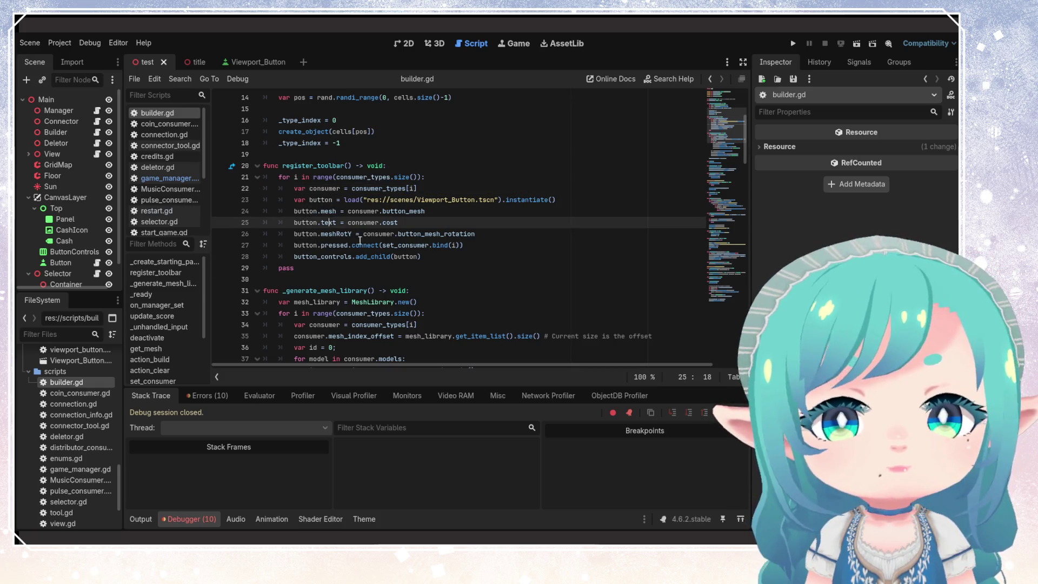
left_click(397, 256)
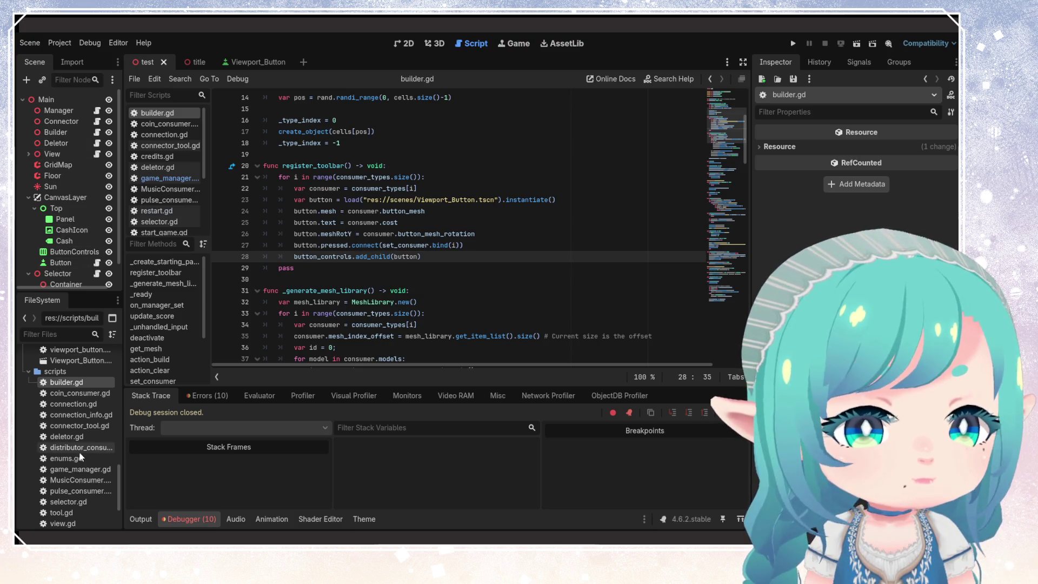
scroll(80, 457, "up", 5)
- Inspect the ViewportButton root node in the Viewport_Button scene
left_click(252, 61)
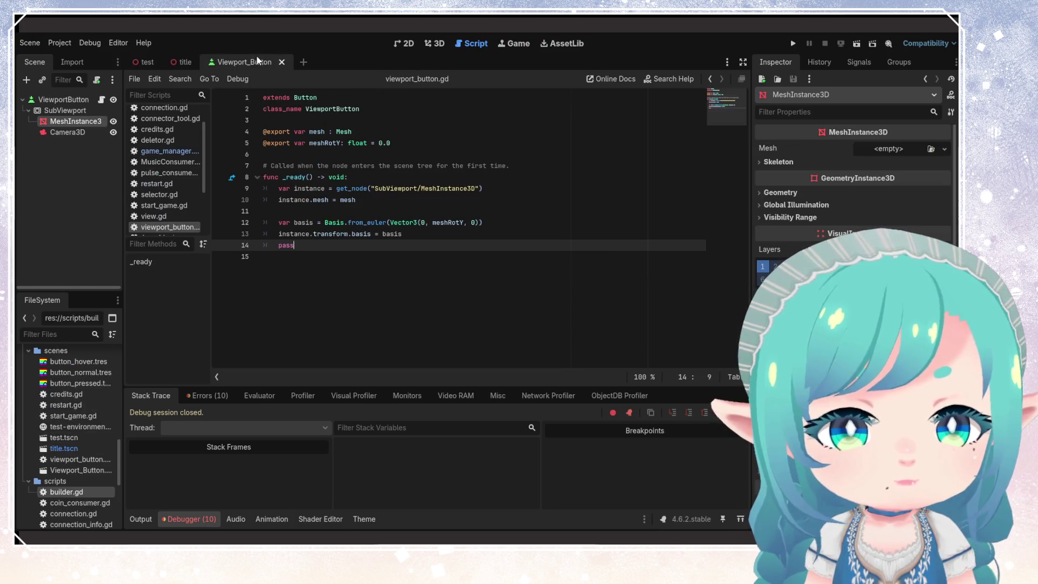
left_click(64, 100)
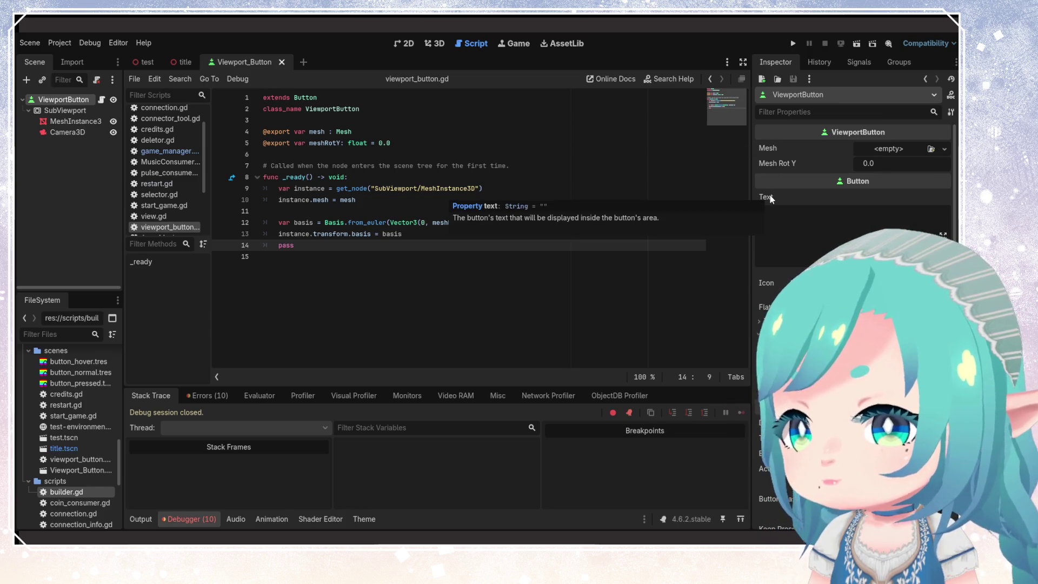
left_click(183, 61)
left_click(225, 62)
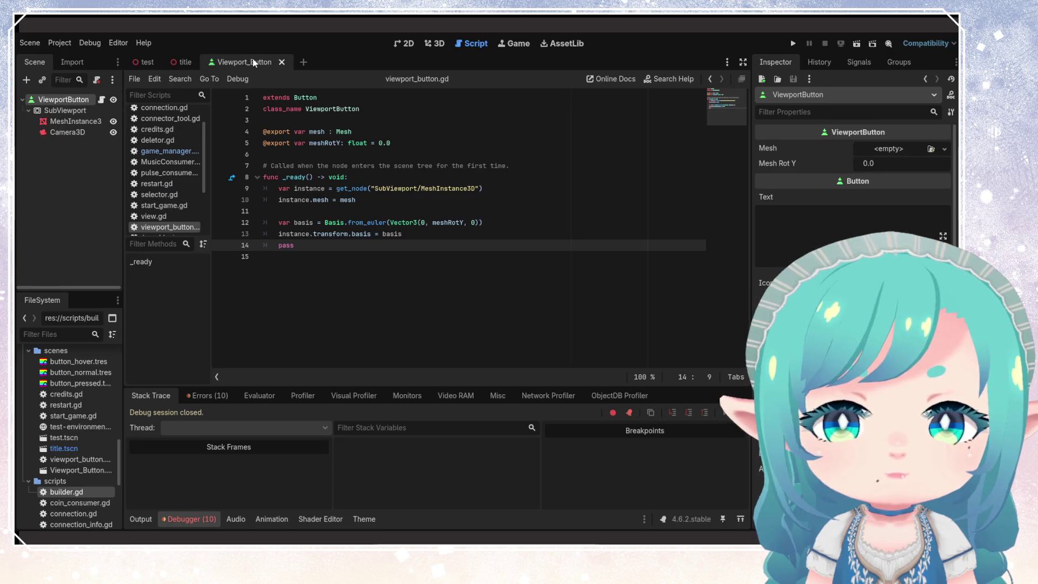
- Open builder.gd from the script list at line 25, where the cost text is set
left_click(174, 152)
scroll(179, 193, "down", 2)
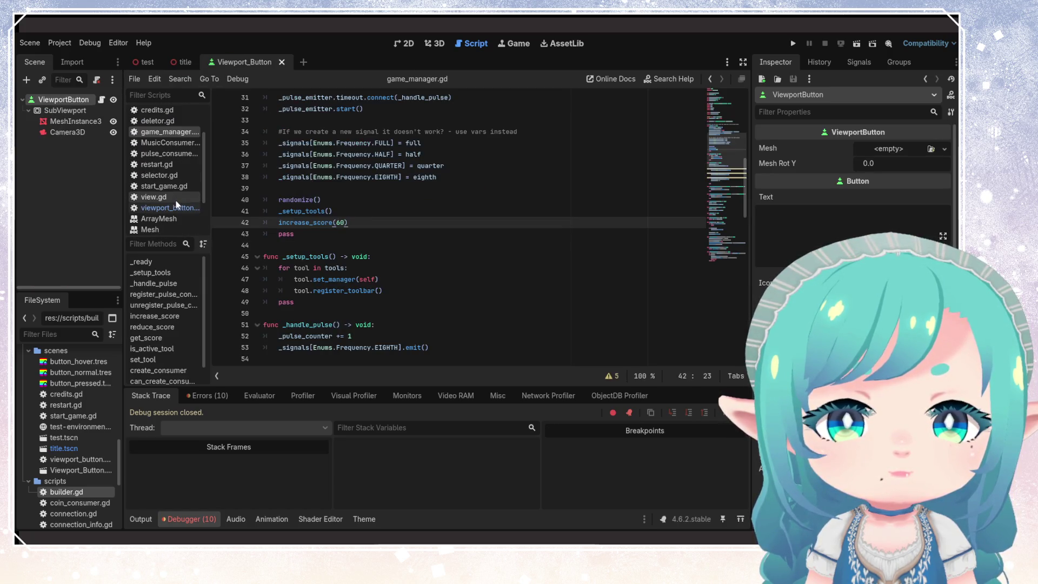
left_click(174, 206)
scroll(179, 183, "up", 4)
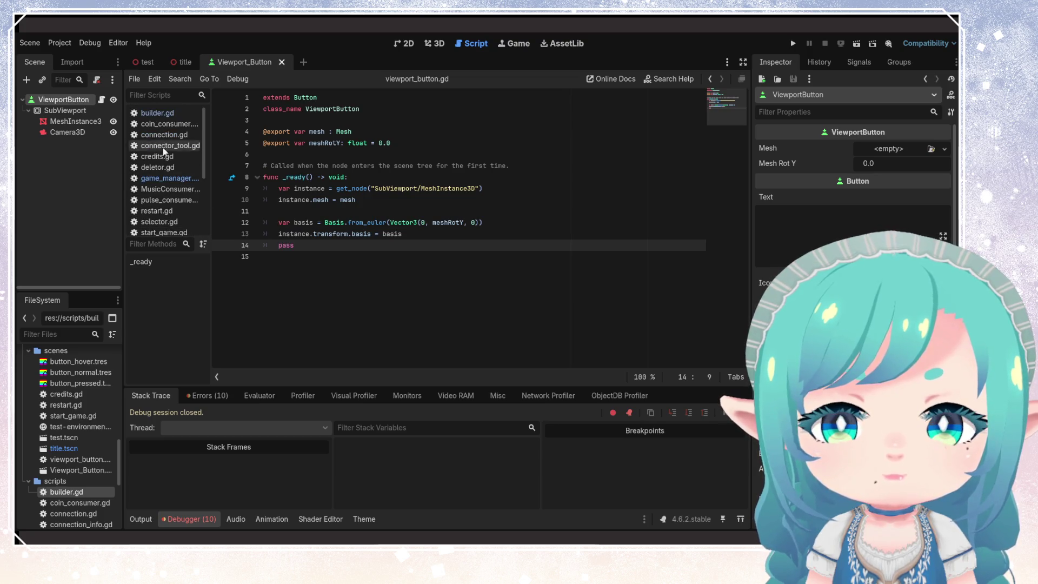
left_click(169, 117)
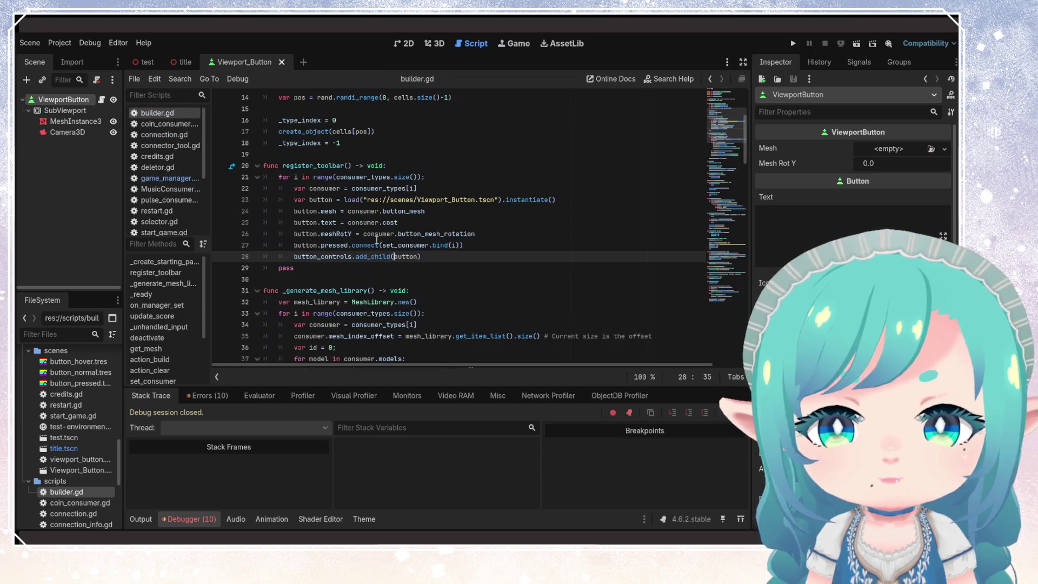
left_click(372, 222)
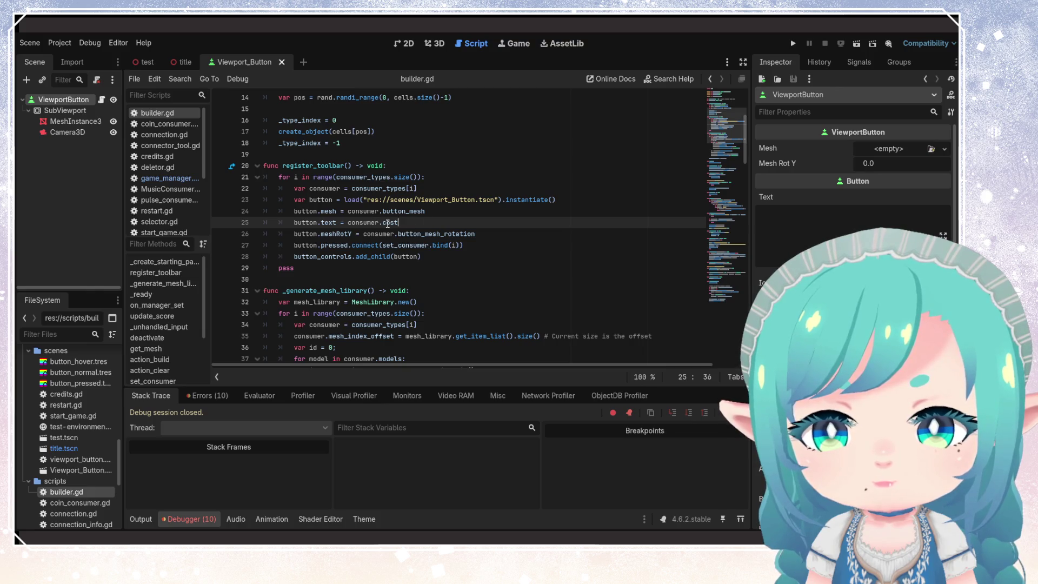
- Run the game, start it from the title screen, then stop it
left_click(790, 44)
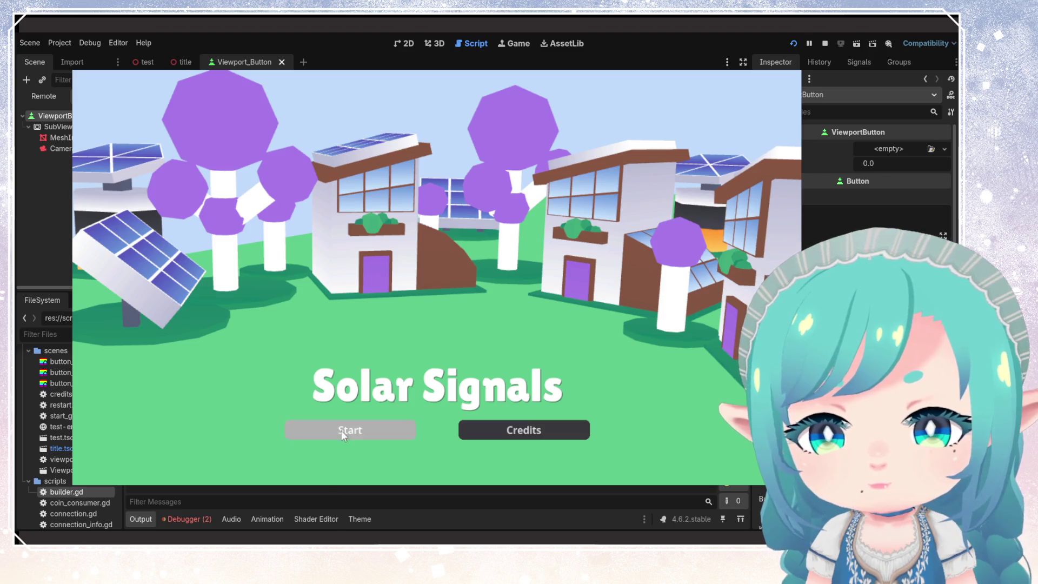
left_click(342, 430)
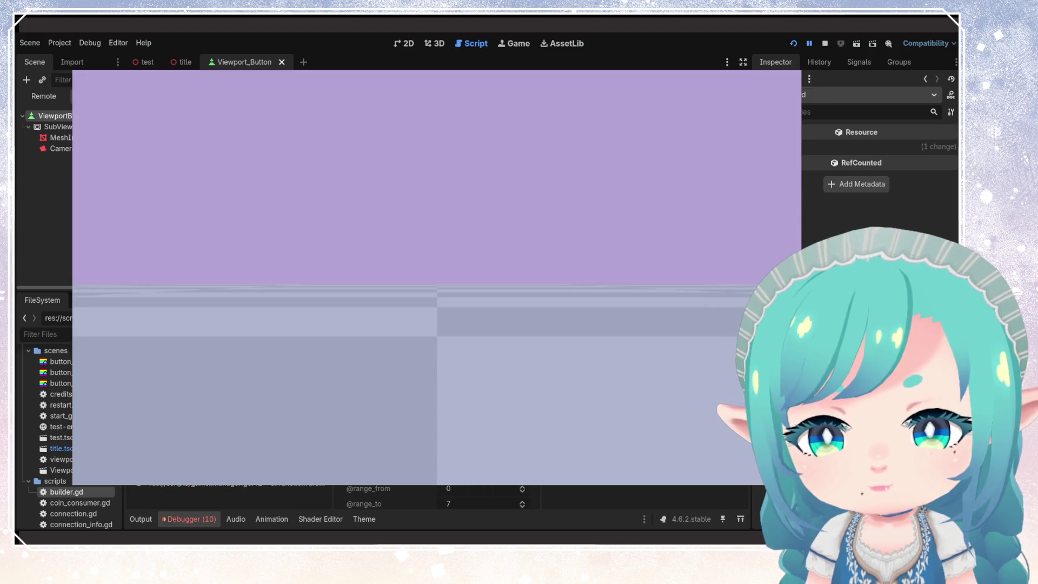
left_click(825, 44)
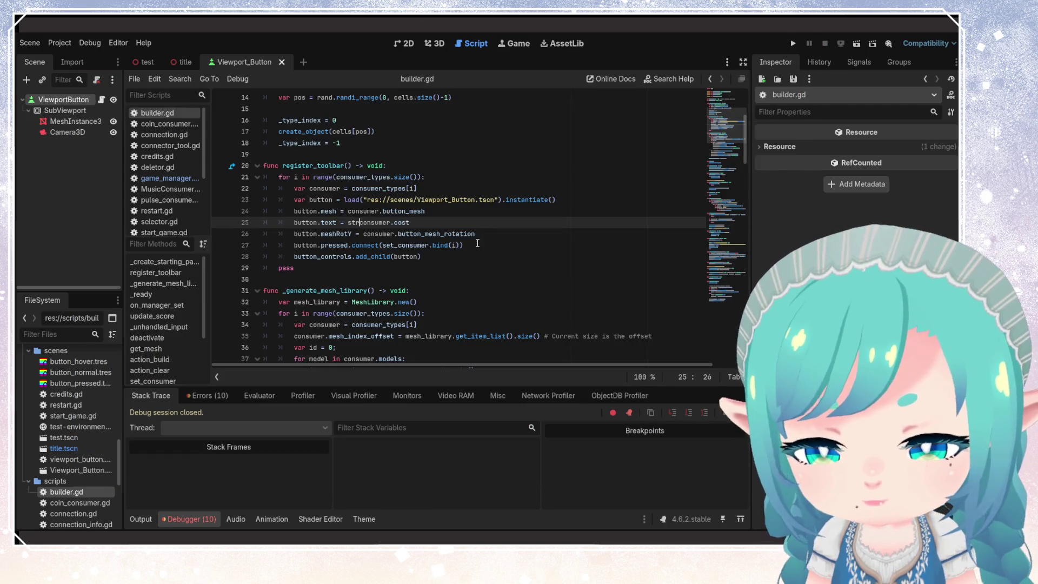
- Wrap consumer.cost in str() on line 25, save, and relaunch the game
left_click(464, 223)
type(")")
key("ctrl+s")
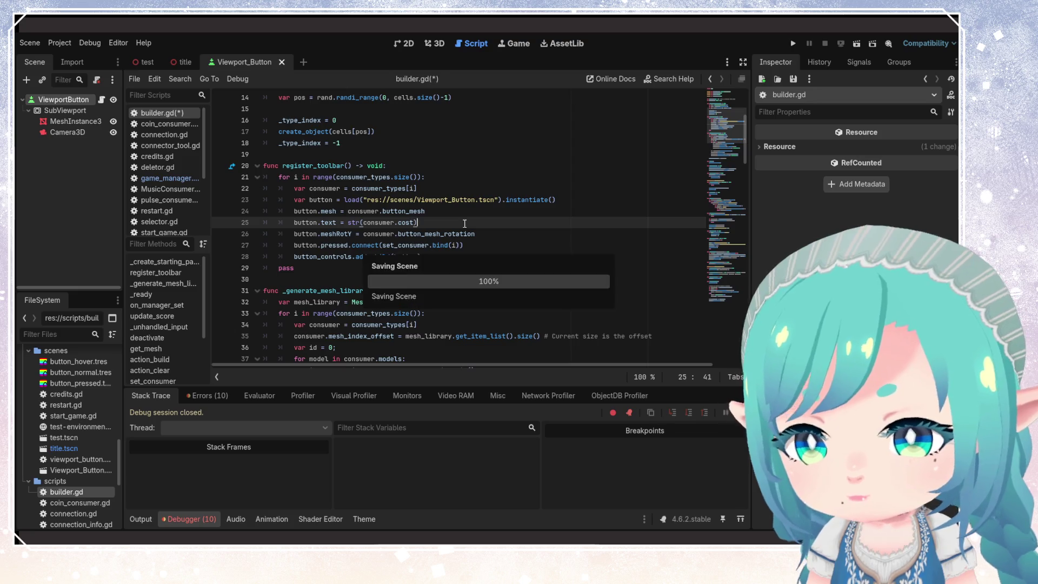
left_click(793, 43)
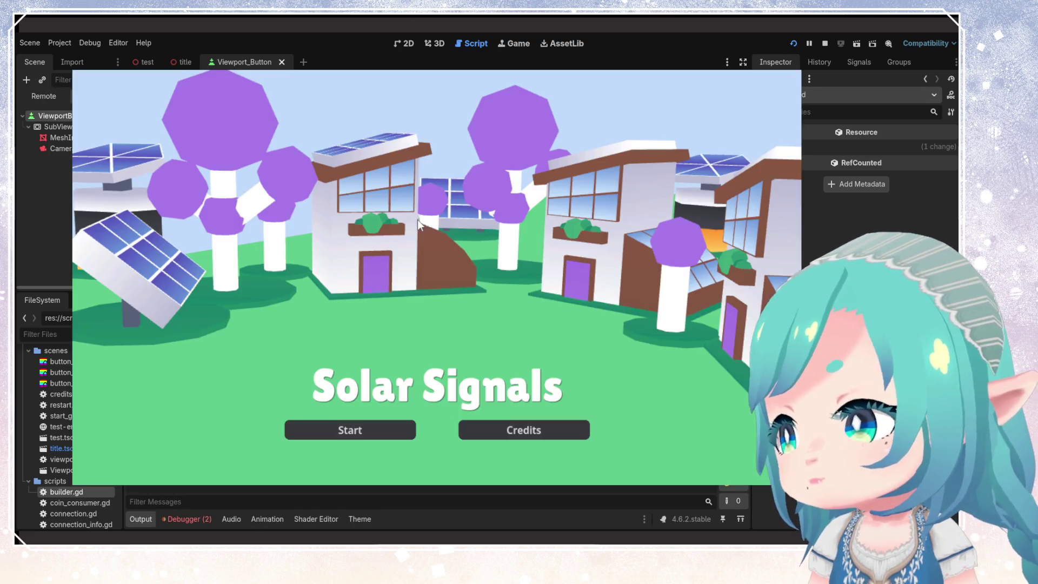
left_click(349, 424)
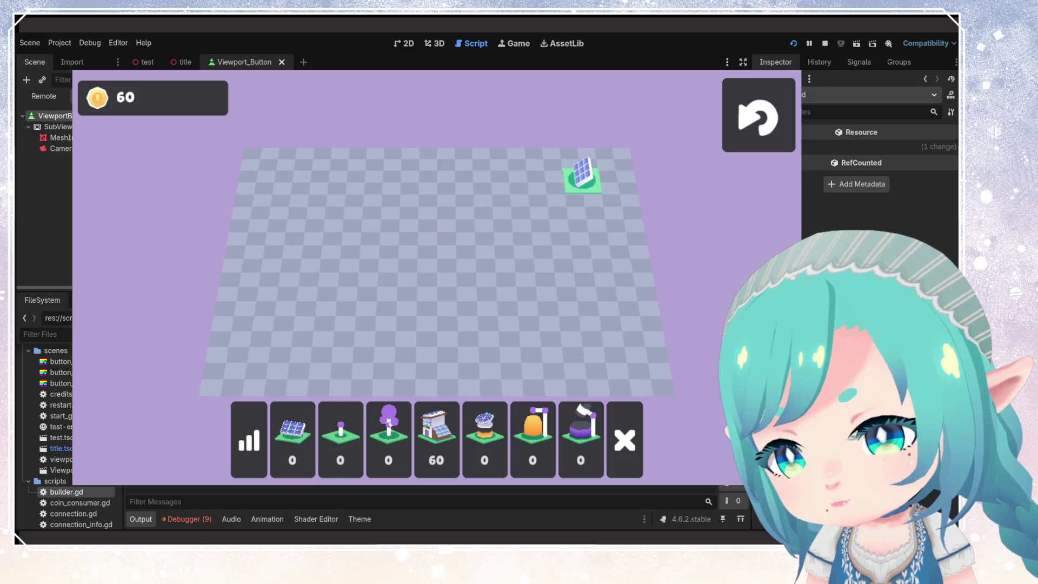
- Stop the game with F8 after seeing the cost labels on the toolbar
key("F8")
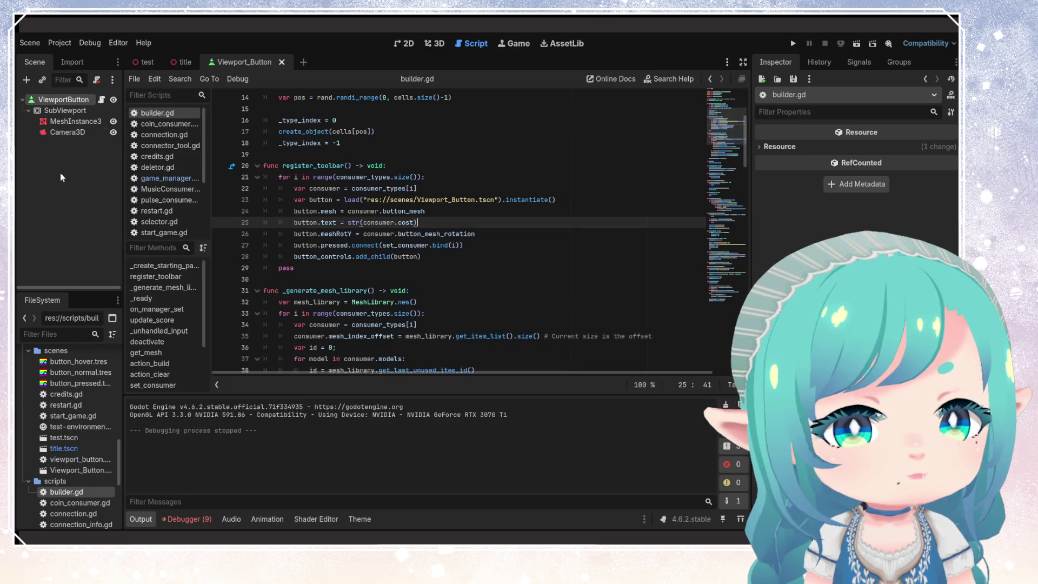
- Open the test scene and show ButtonControls' button_hover, button_normal and button_pressed theme styles
left_click(413, 43)
left_click(428, 44)
left_click(406, 43)
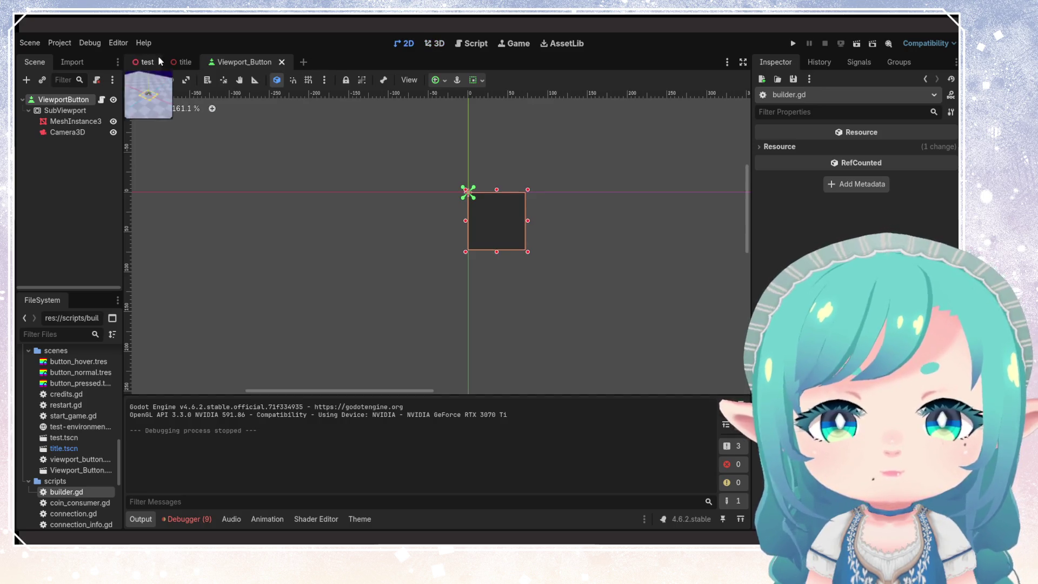
left_click(146, 64)
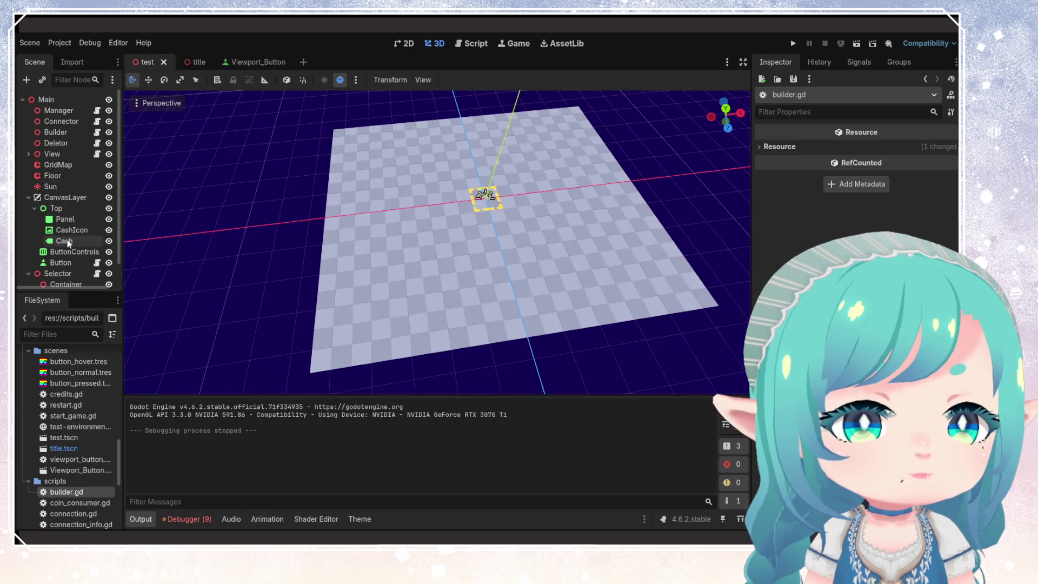
left_click(104, 250)
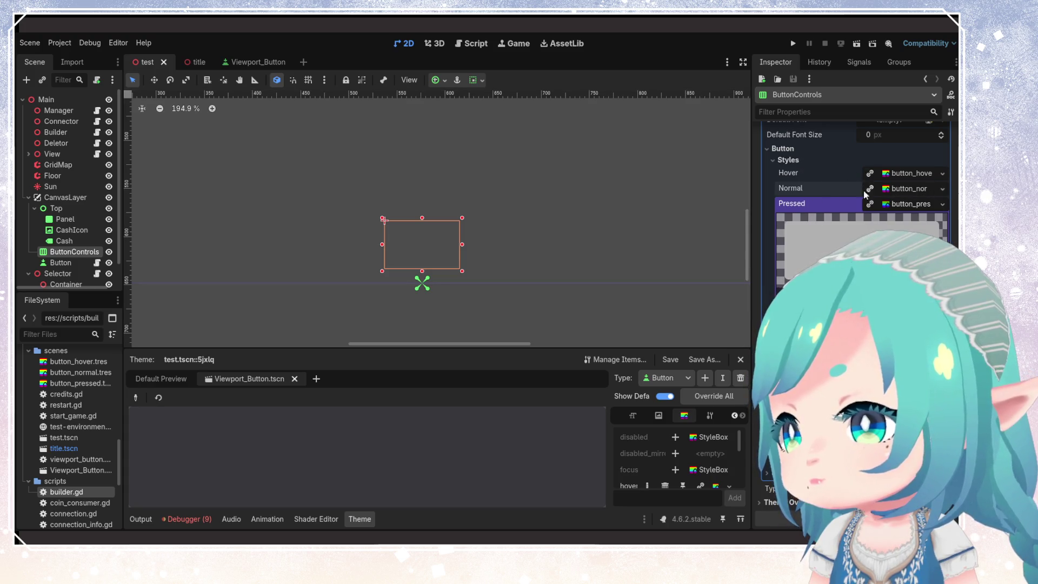
left_click(888, 192)
scroll(888, 217, "down", 5)
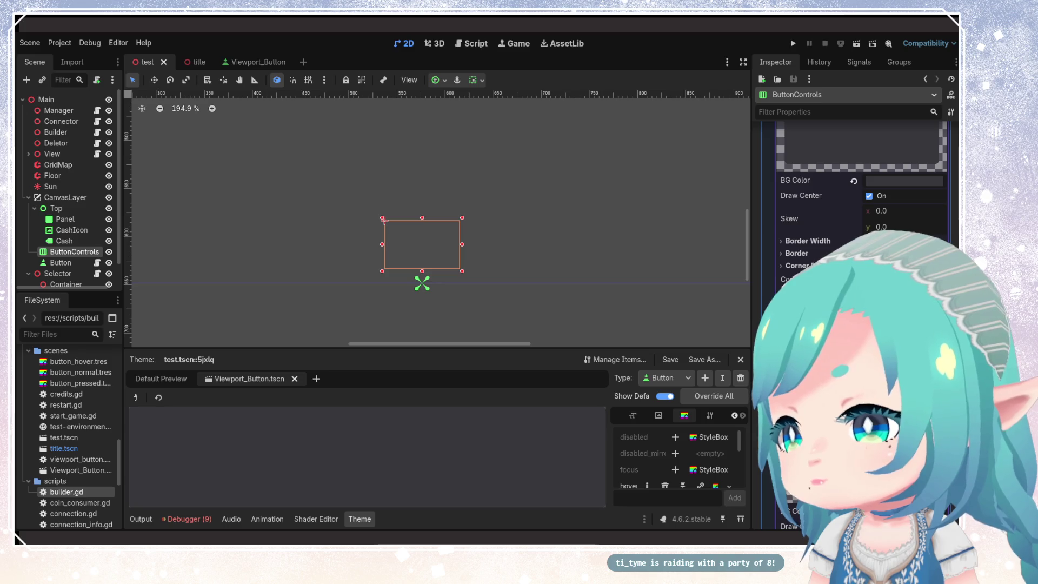
scroll(854, 270, "up", 10)
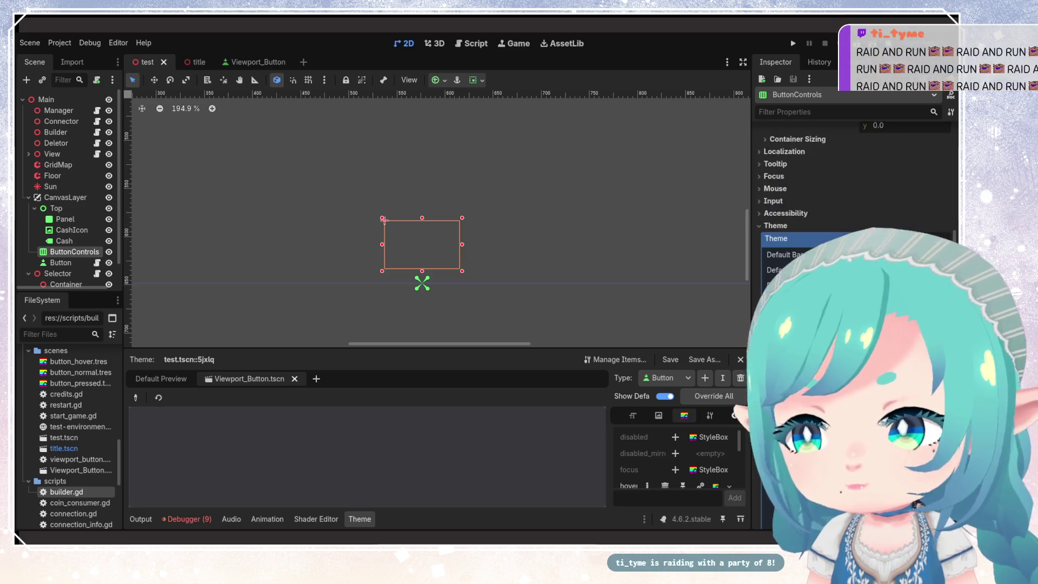
scroll(855, 217, "down", 10)
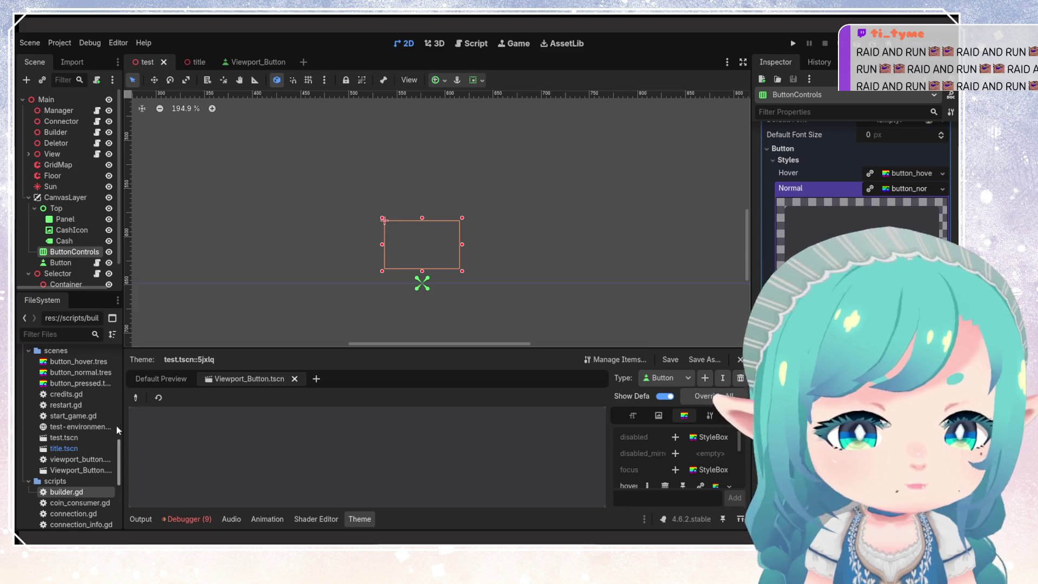
scroll(811, 217, "up", 5)
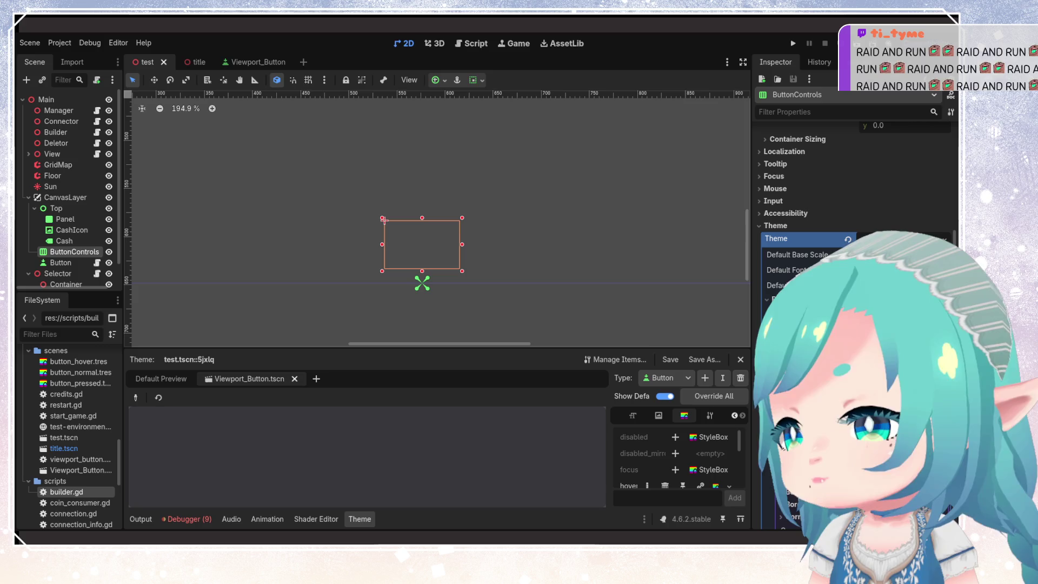
scroll(811, 217, "down", 8)
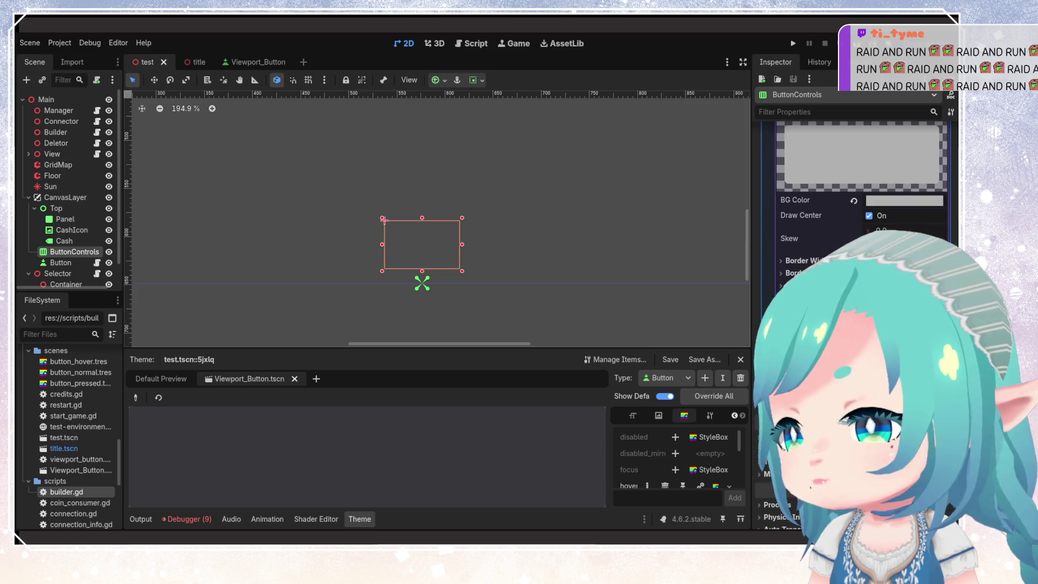
scroll(811, 217, "down", 2)
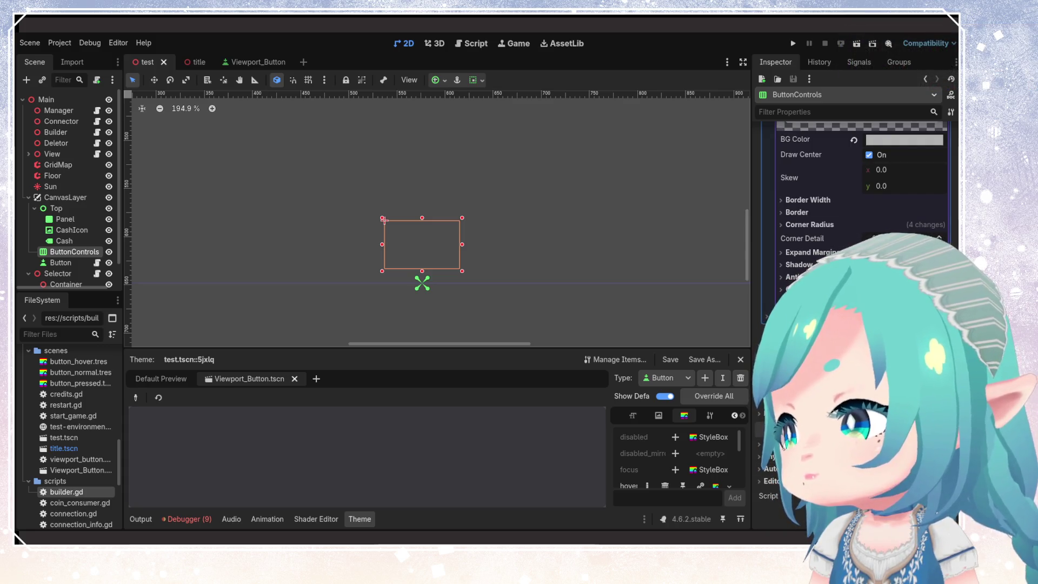
scroll(860, 189, "up", 3)
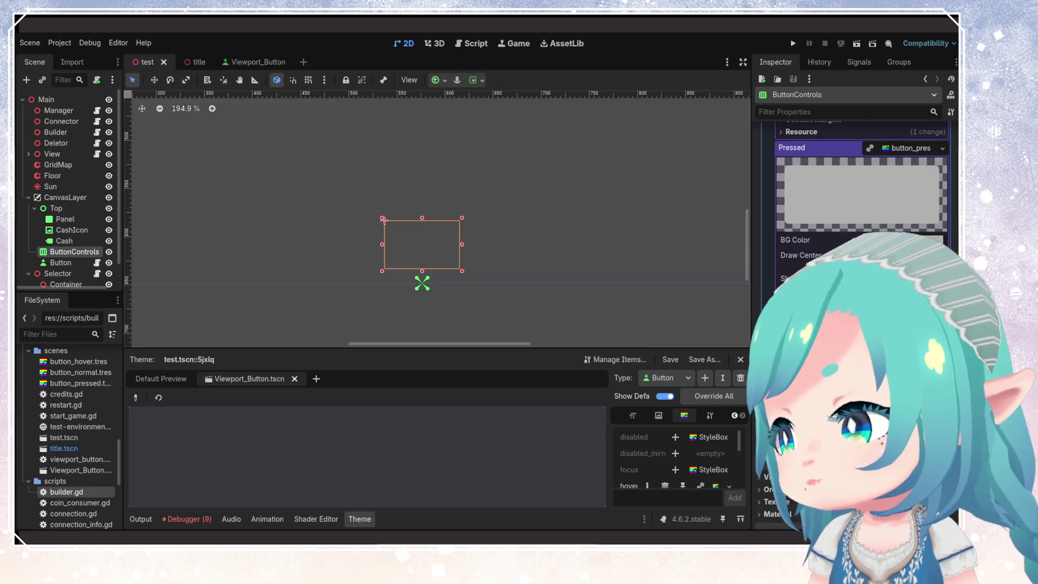
scroll(862, 178, "up", 2)
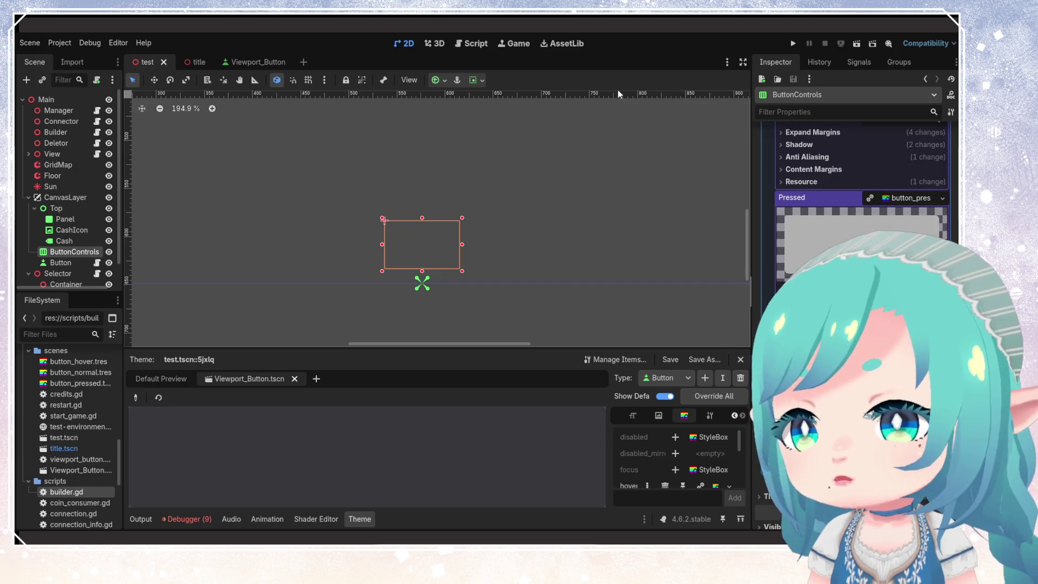
- Launch a new game, place a 60-cost house and a tree beside it, then pick the solar panel
left_click(793, 43)
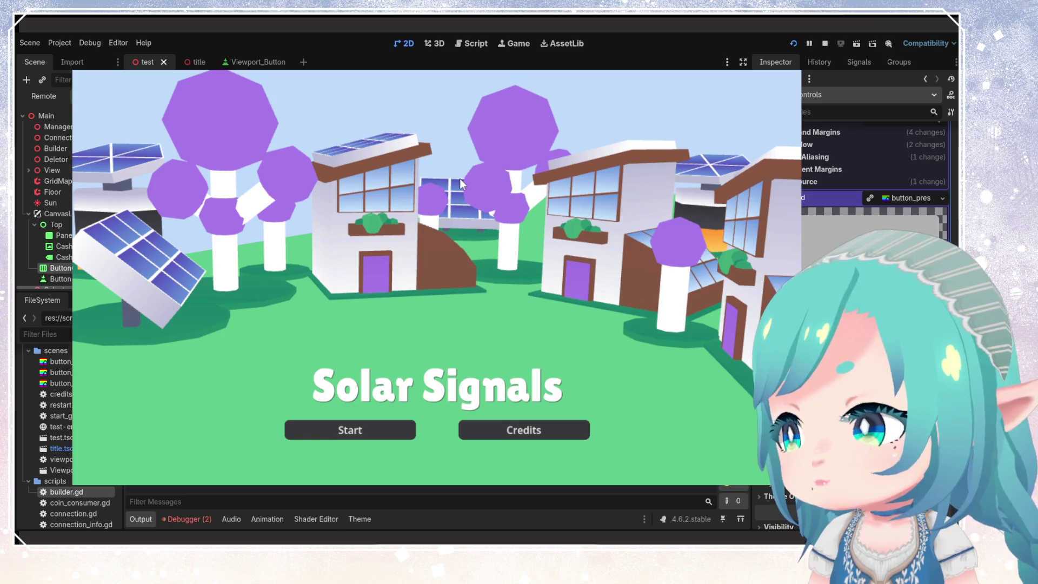
left_click(340, 433)
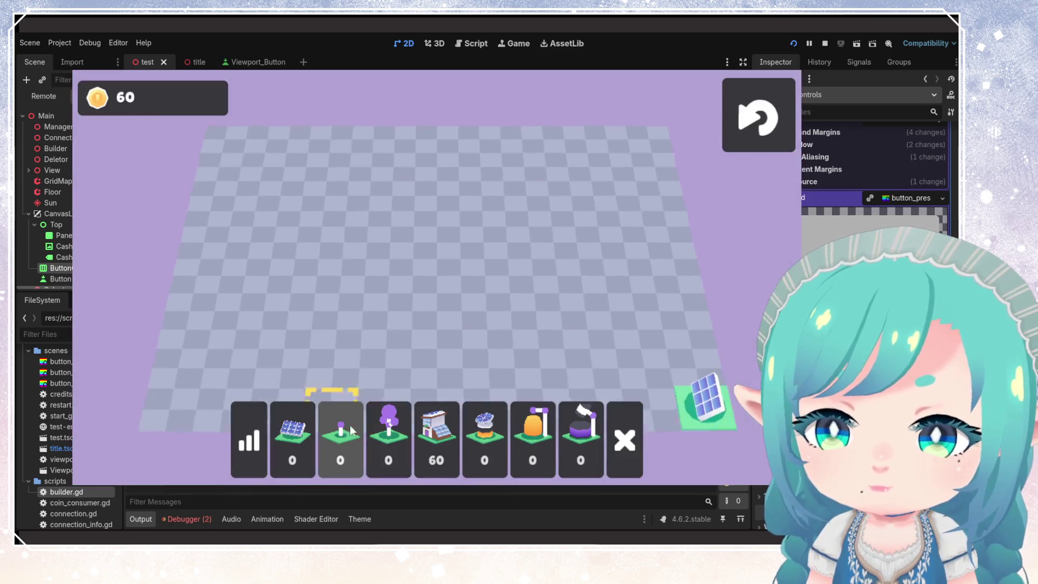
left_click(441, 411)
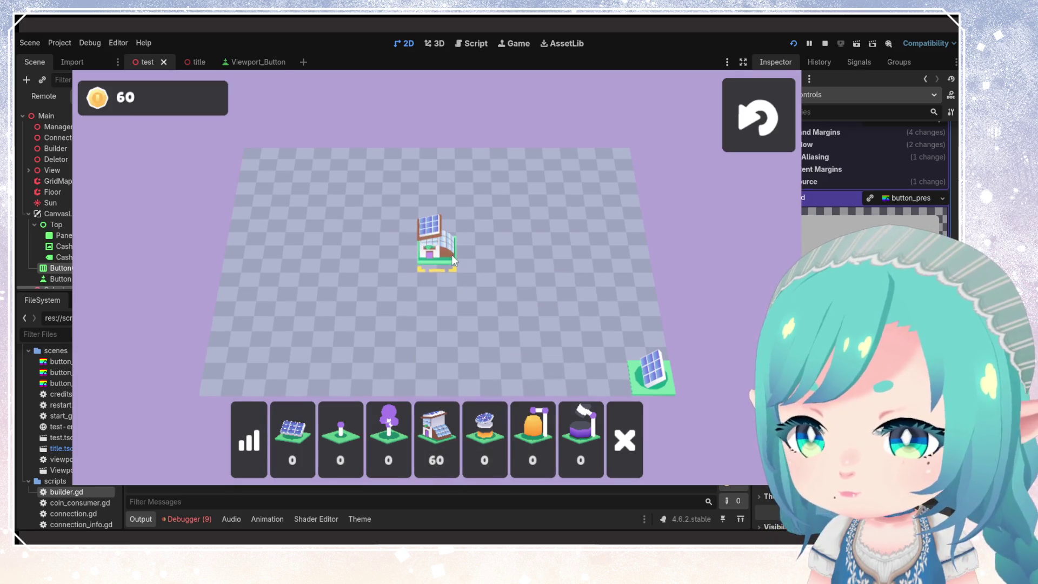
left_click(388, 433)
left_click(497, 261)
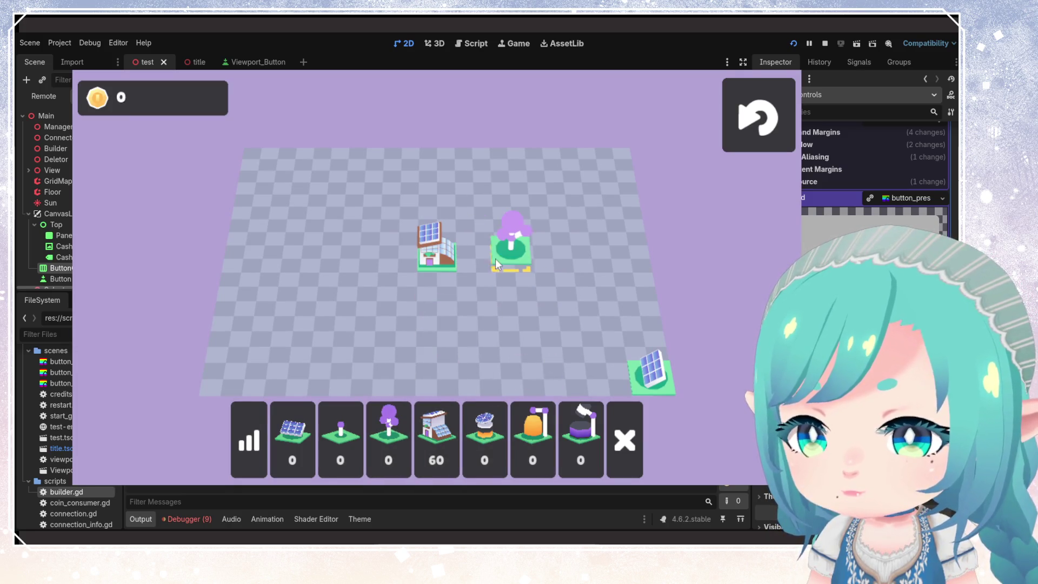
left_click(437, 438)
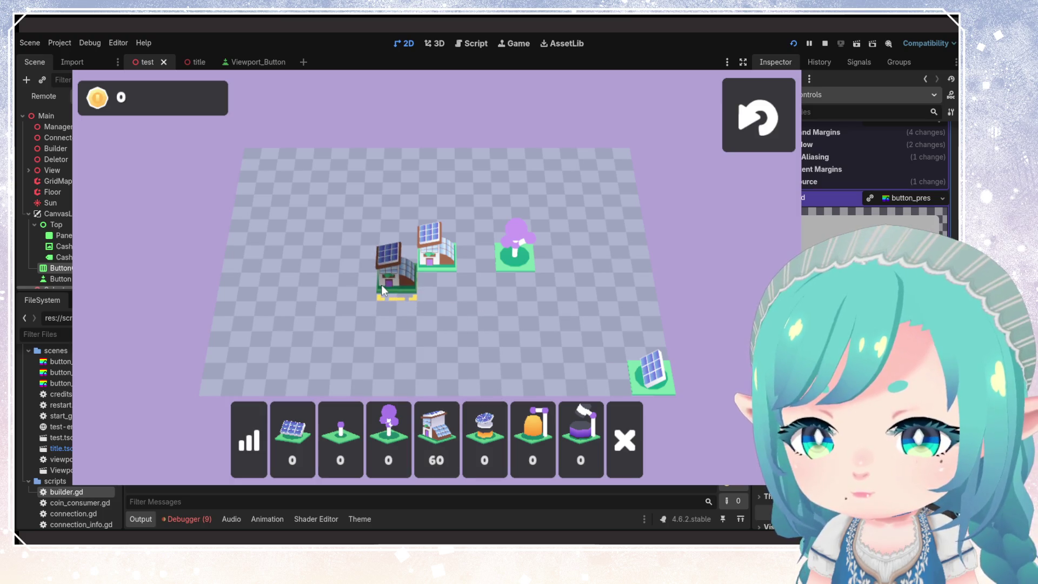
left_click(292, 438)
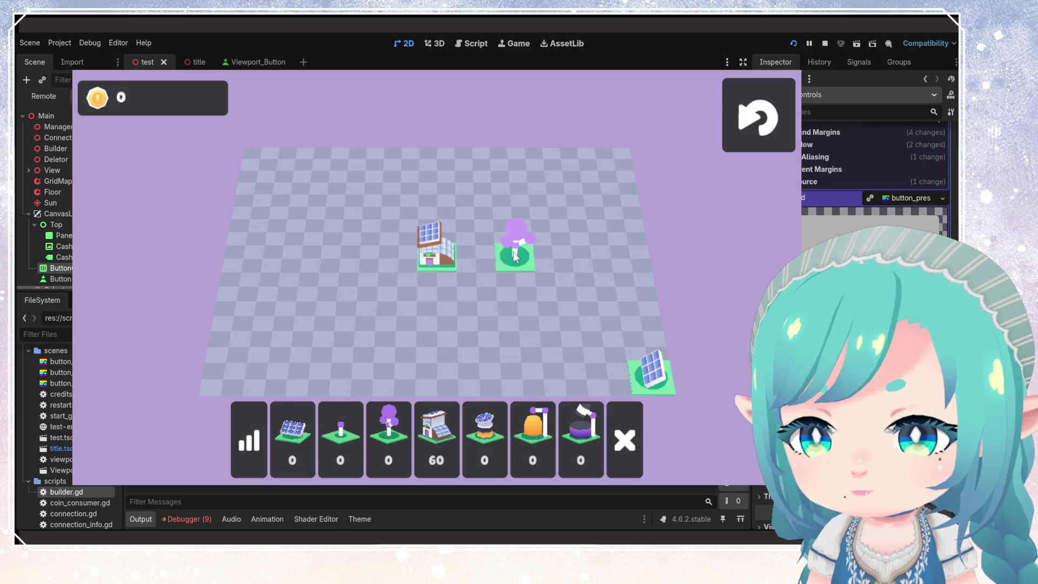
- Place a lamp post near the solar panel and connect them
left_click(340, 438)
left_click(562, 343)
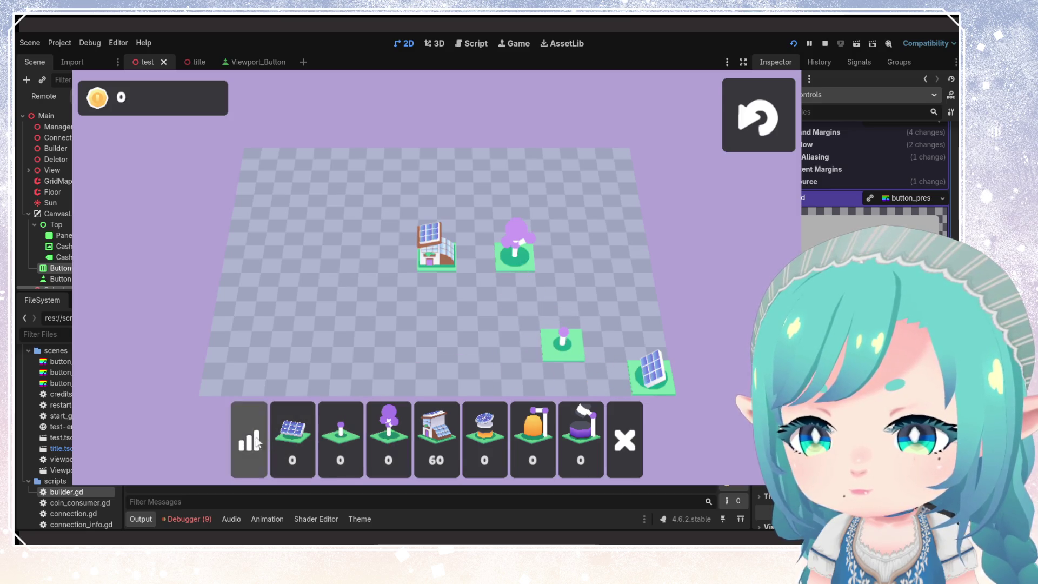
left_click_drag(651, 385, 562, 342)
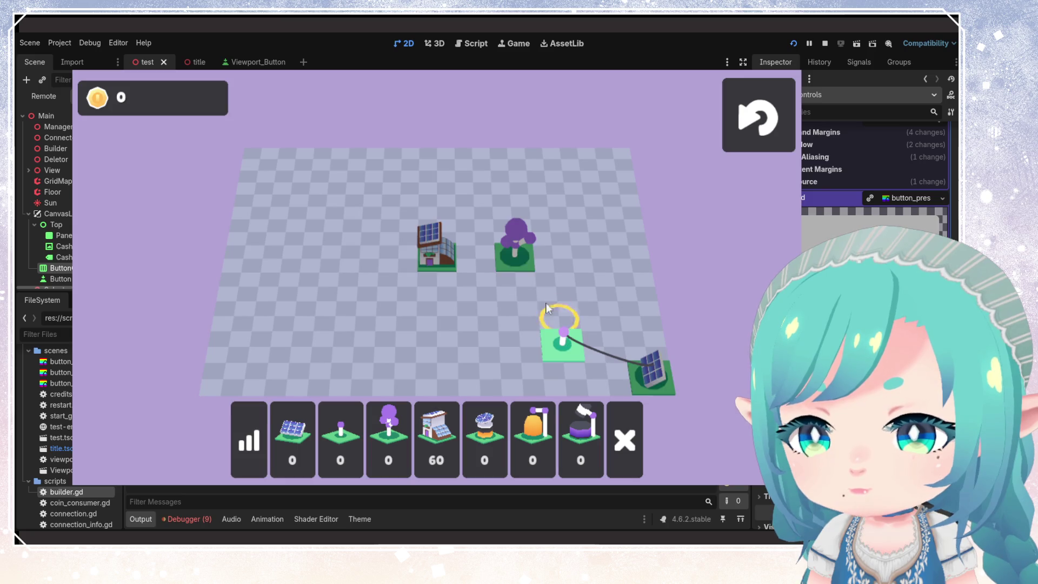
- Place a second lamp post, wire it to the lower pole and the tree, then stop with F8
left_click(340, 438)
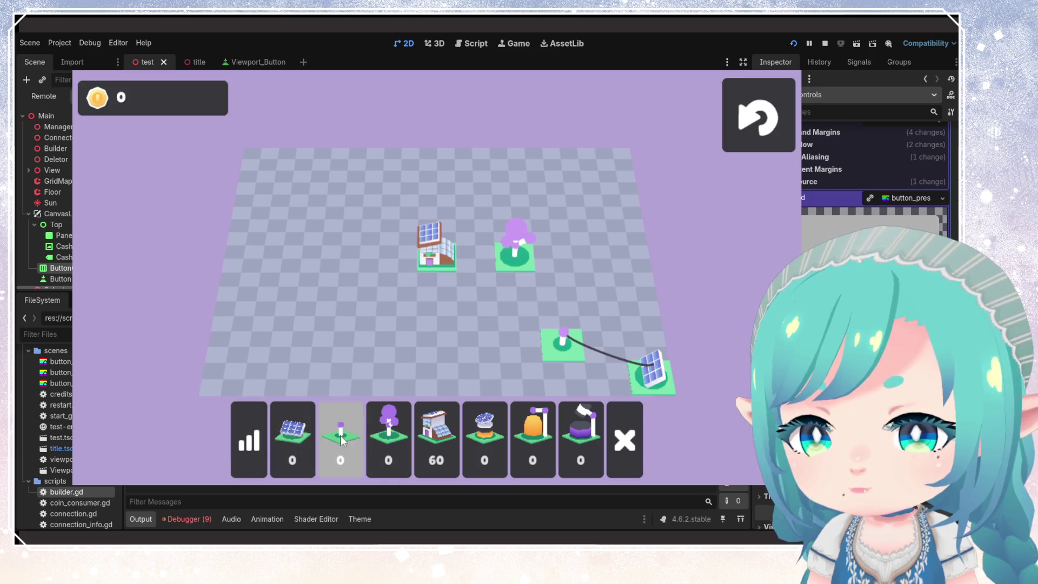
left_click(575, 285)
left_click(566, 327)
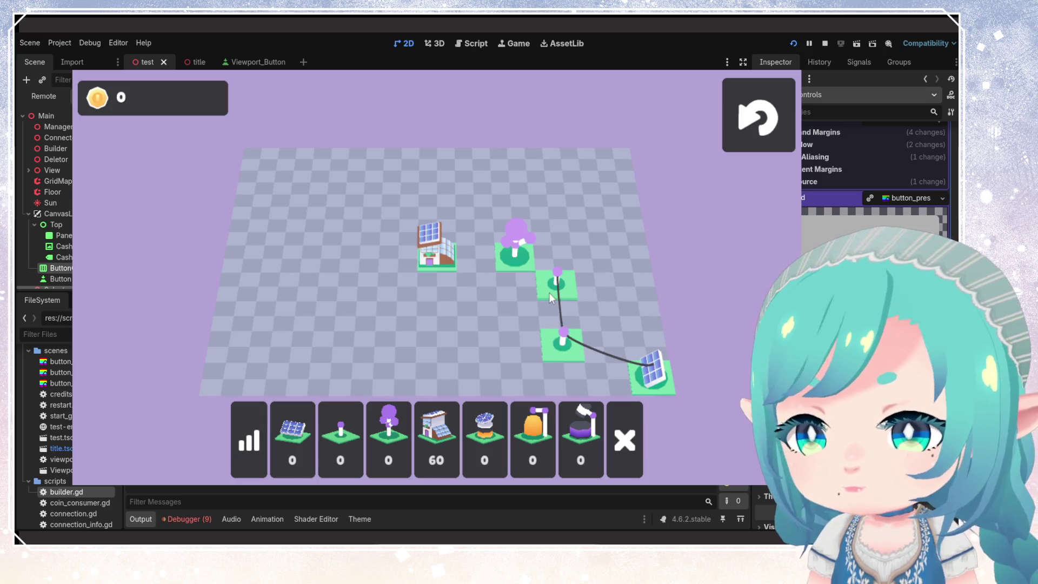
left_click(557, 280)
left_click(516, 250)
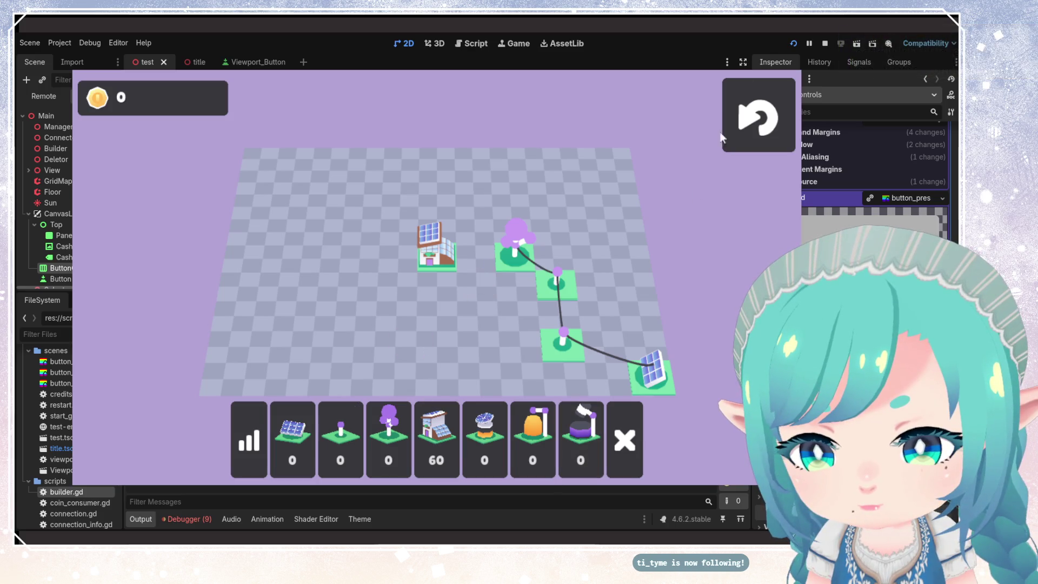
key("F8")
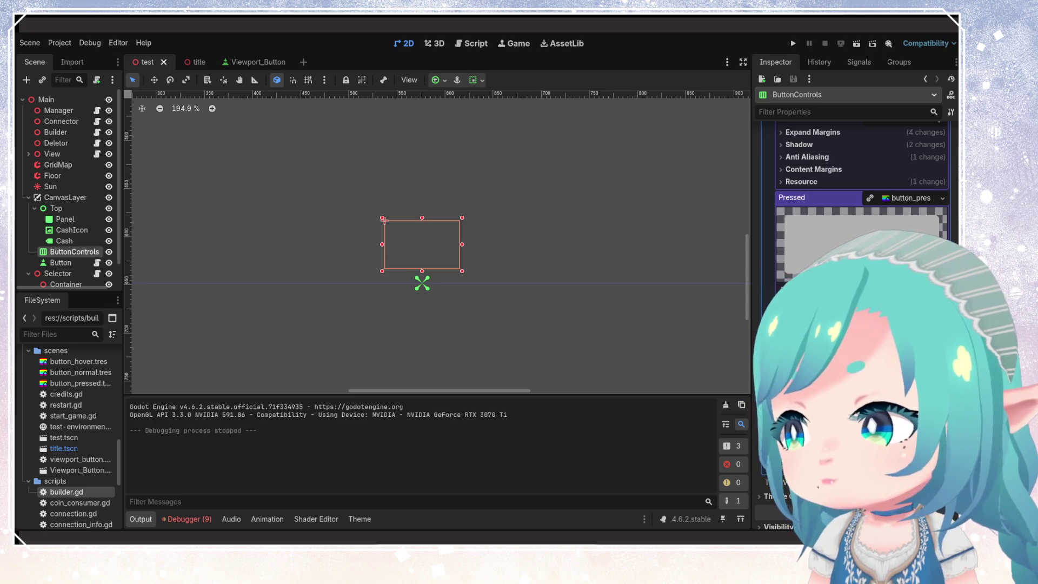
- Relaunch the game, review ButtonControls' theme overrides, and save the test scene
left_click(794, 44)
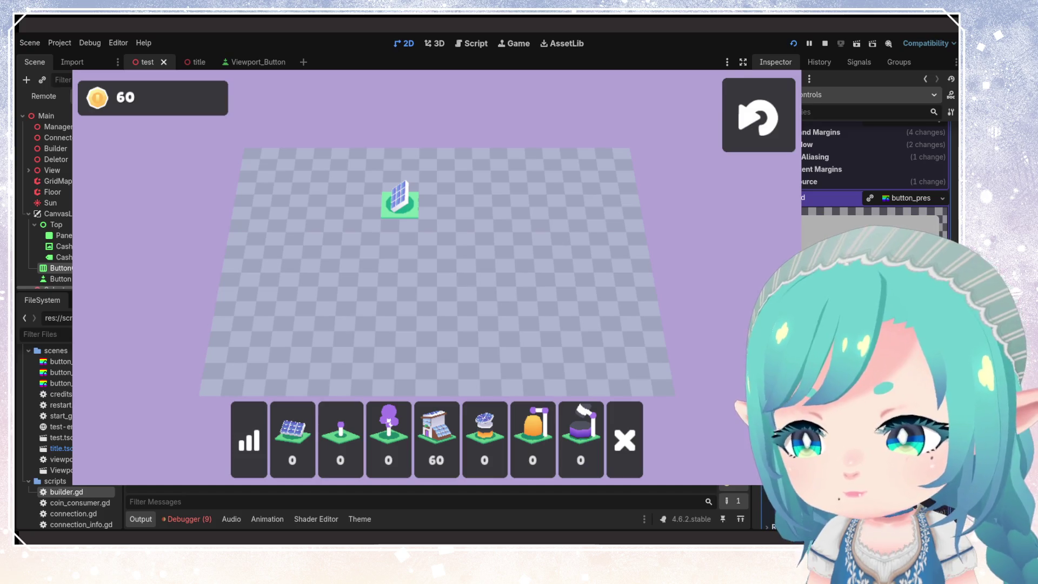
scroll(873, 162, "down", 3)
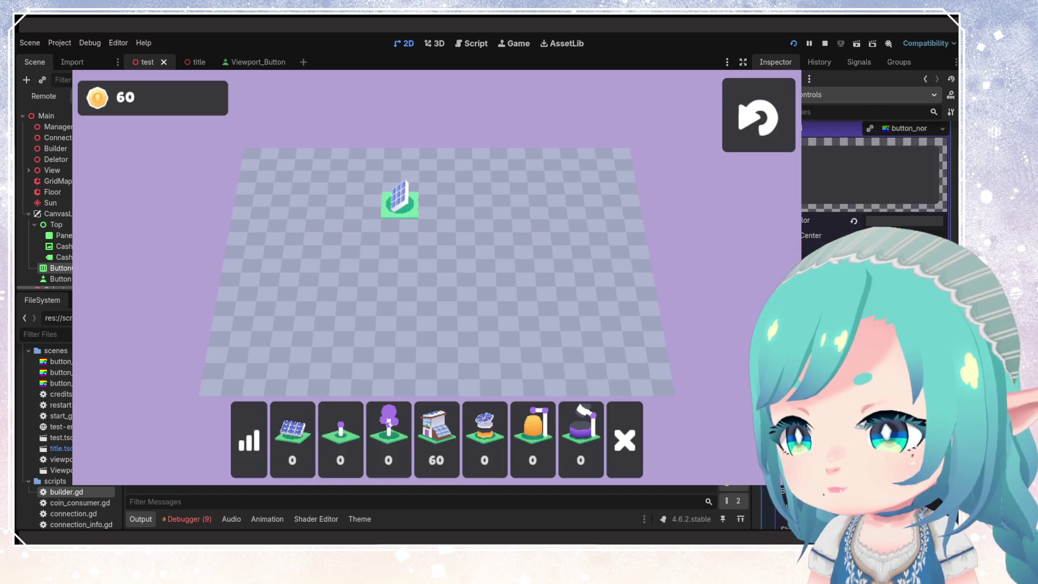
scroll(873, 162, "up", 2)
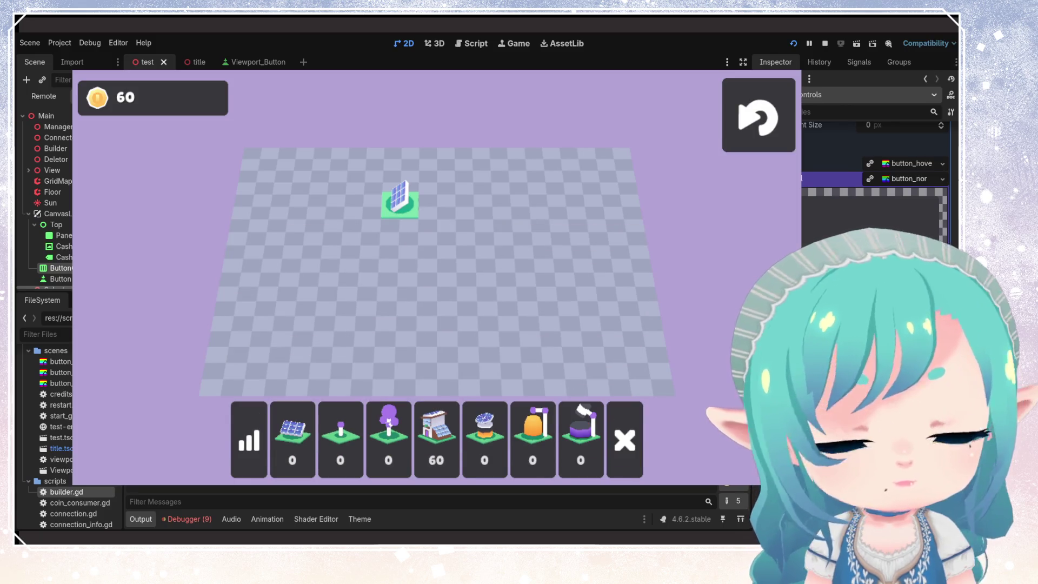
scroll(876, 162, "up", 5)
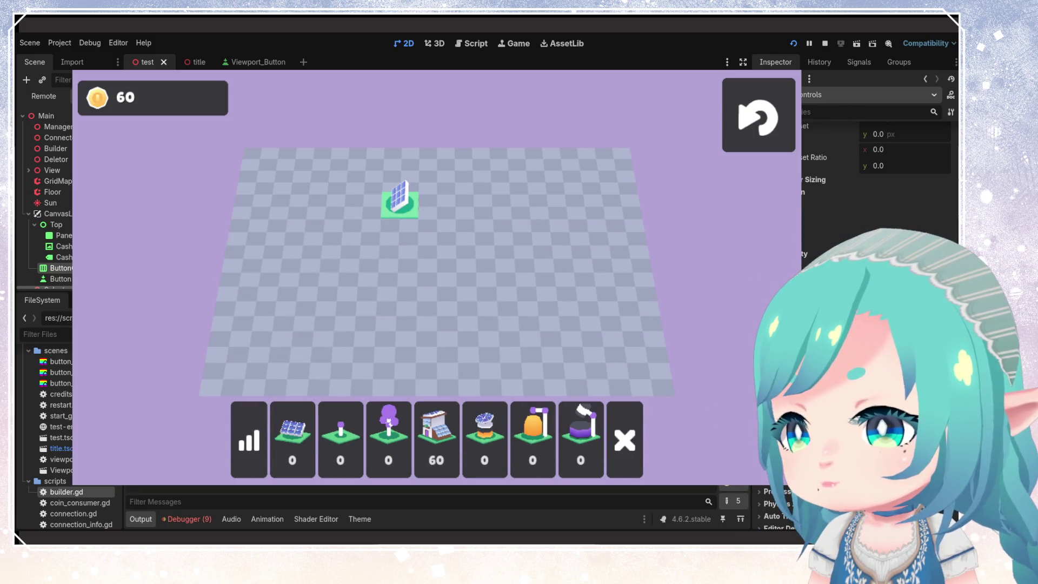
scroll(876, 163, "up", 5)
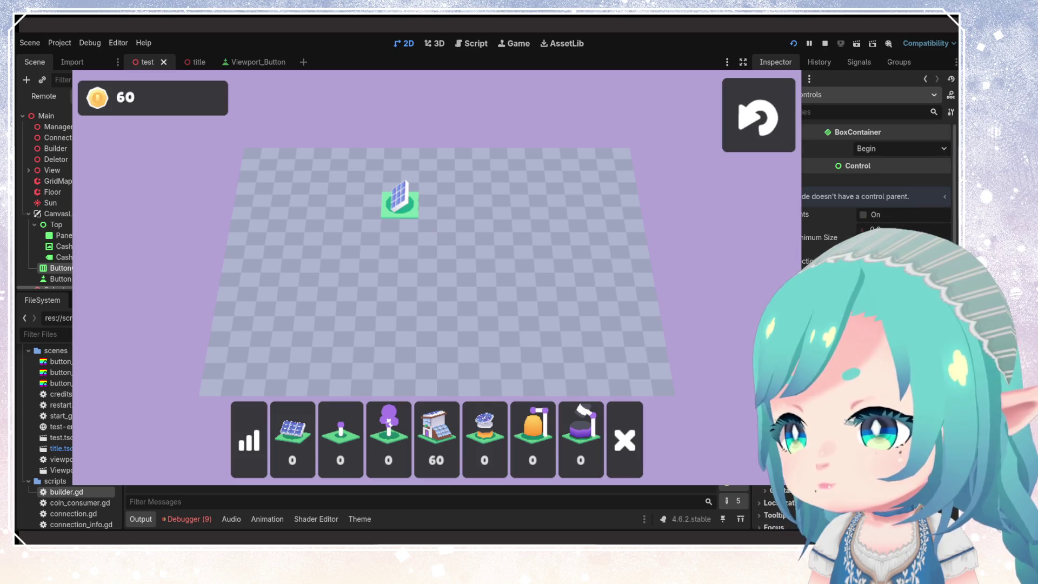
scroll(876, 162, "down", 5)
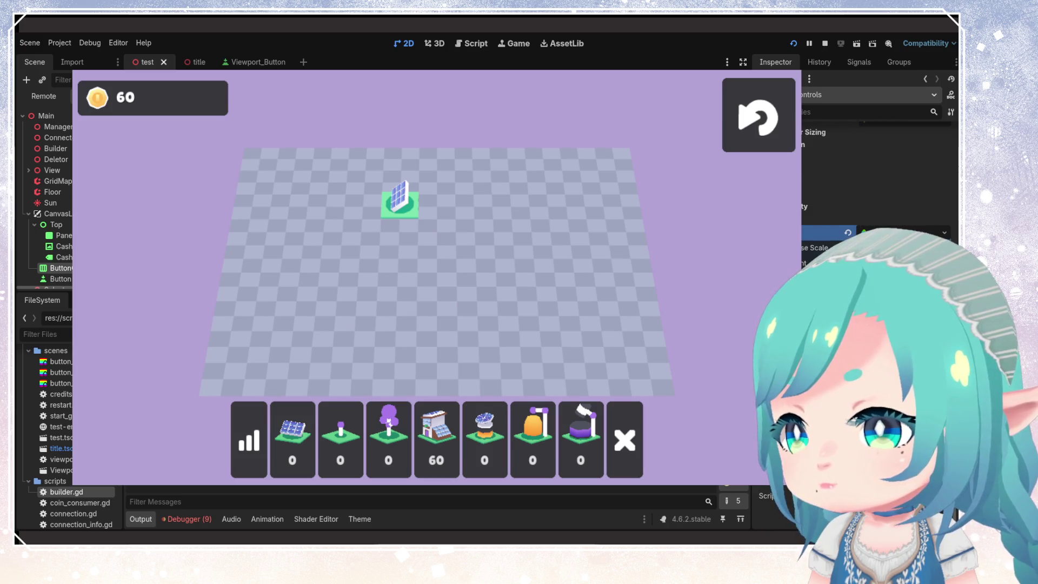
scroll(876, 162, "up", 2)
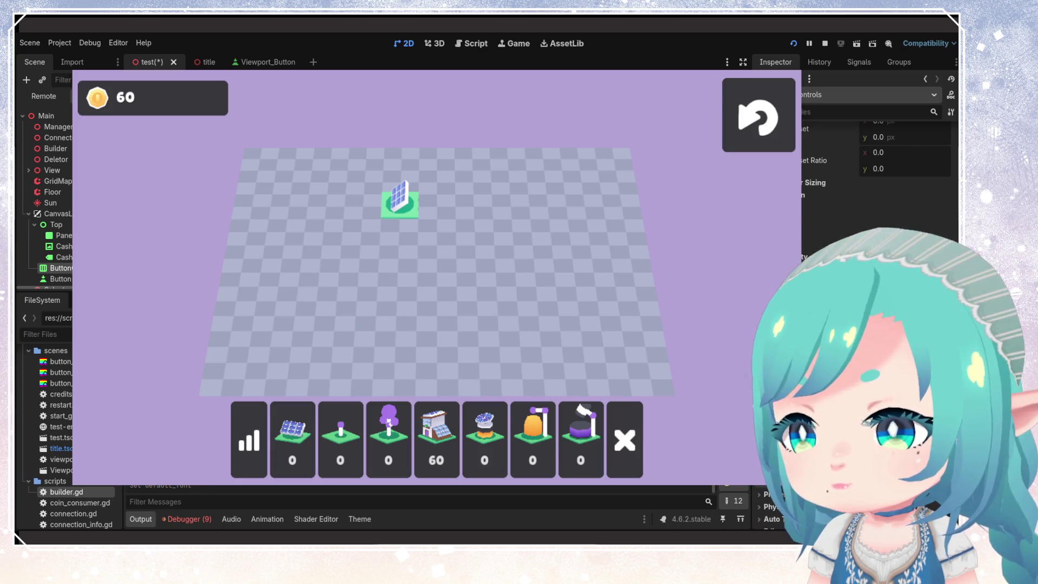
key("ctrl+s")
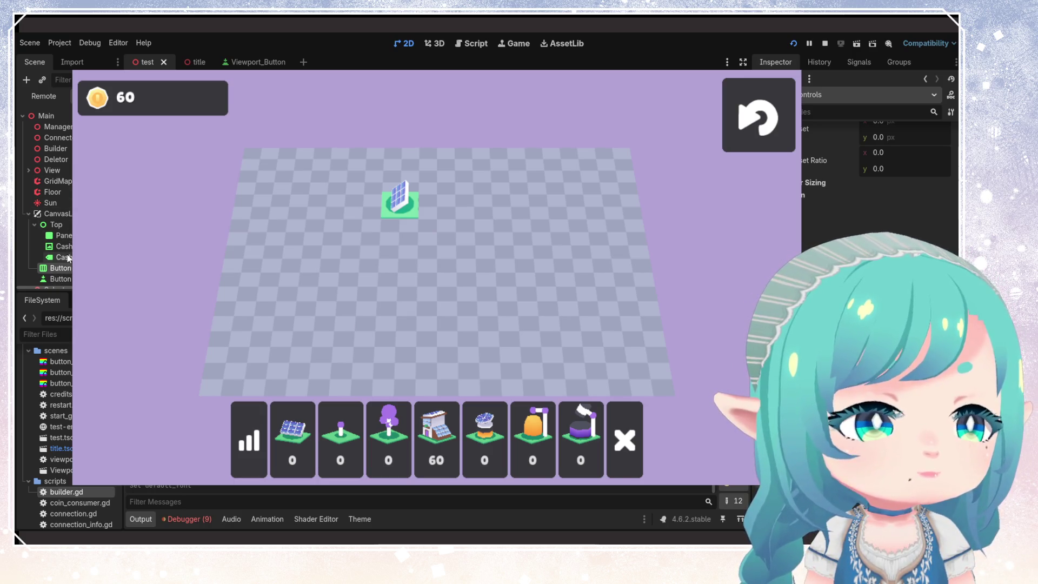
- Open the Viewport_Button scene and set the ViewportButton's Text to 500
left_click(251, 62)
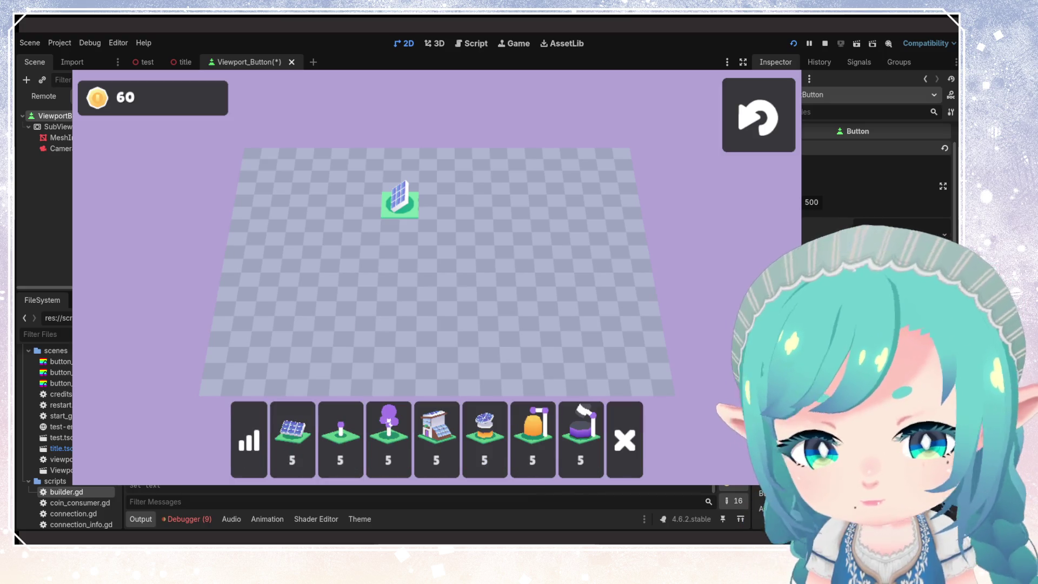
scroll(876, 179, "down", 5)
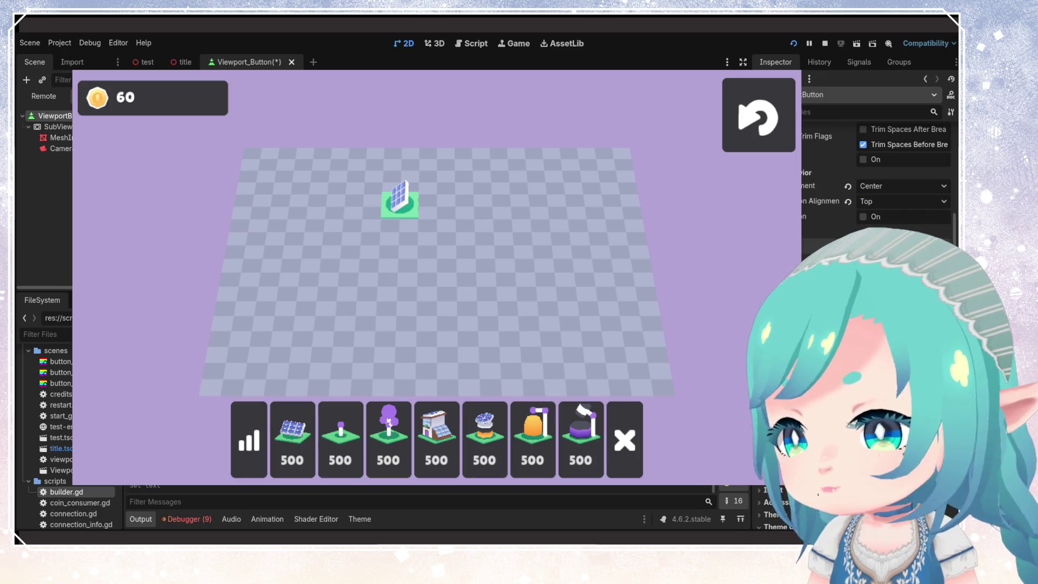
scroll(875, 178, "down", 2)
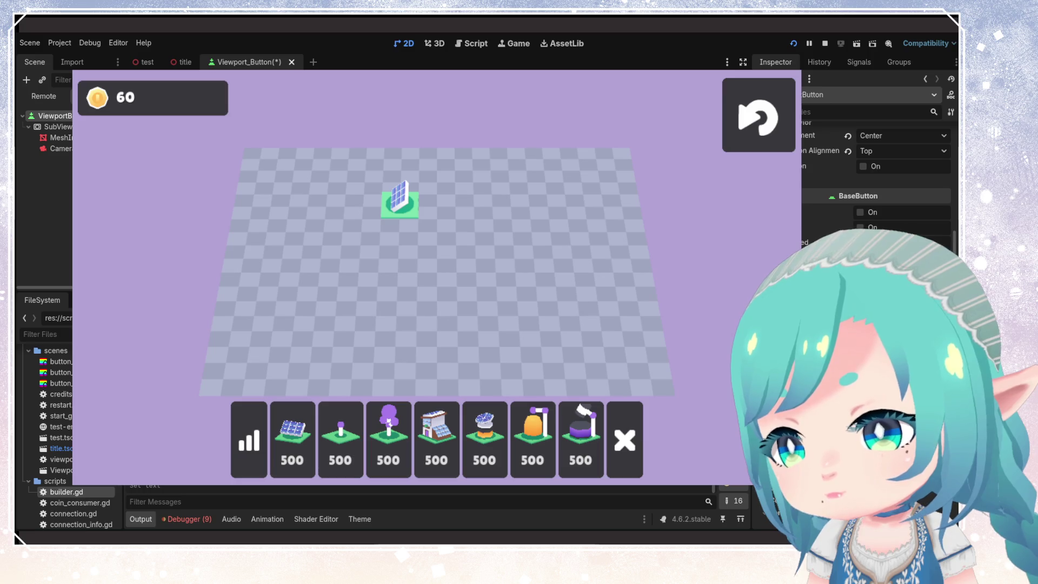
scroll(876, 179, "up", 2)
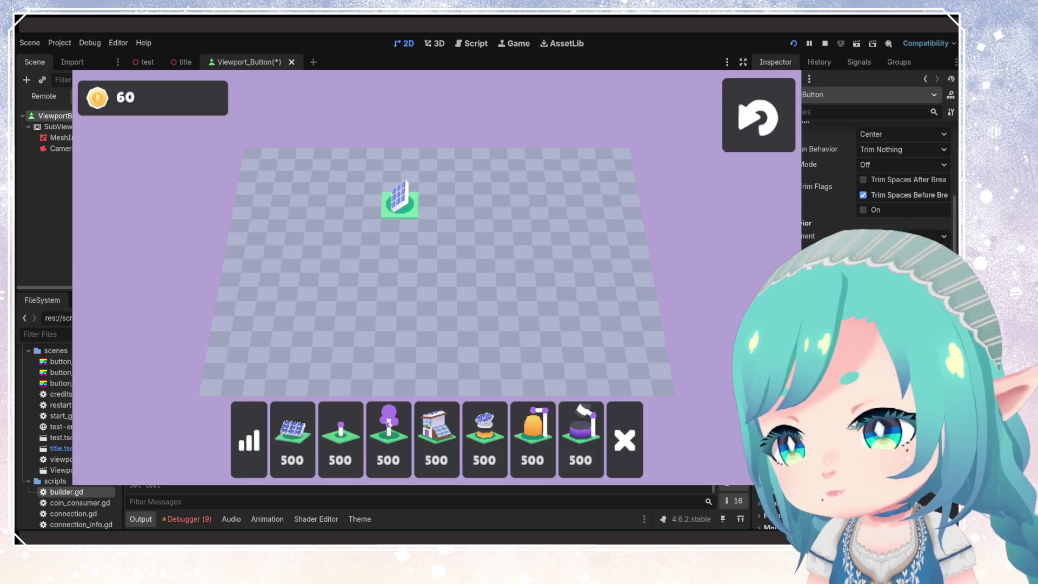
- Toggle the build-bar buttons' icon expansion back and forth with undo and redo
key("ctrl+z")
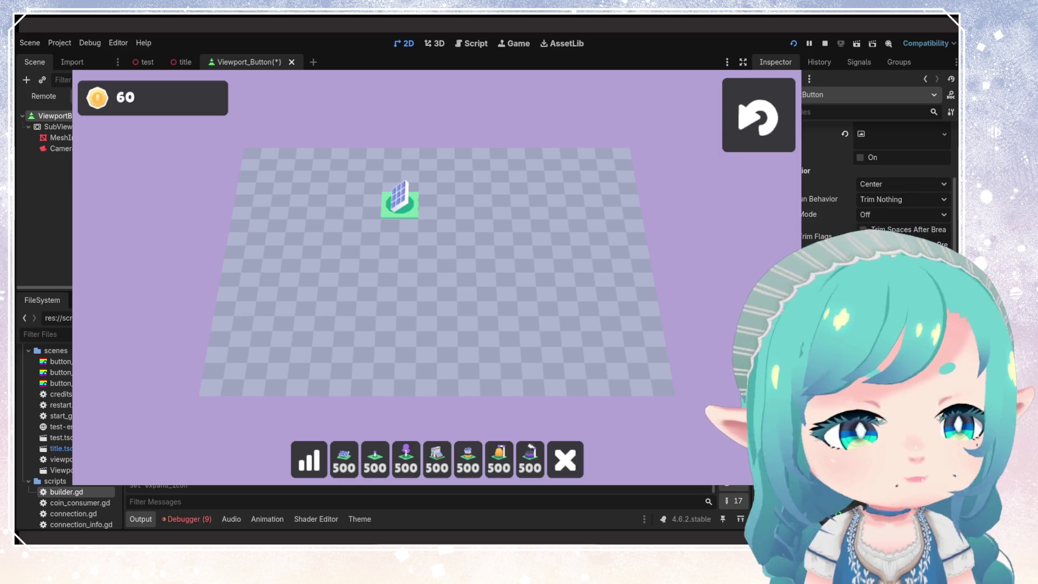
key("ctrl+shift+z")
key("ctrl+z")
key("ctrl+shift+z")
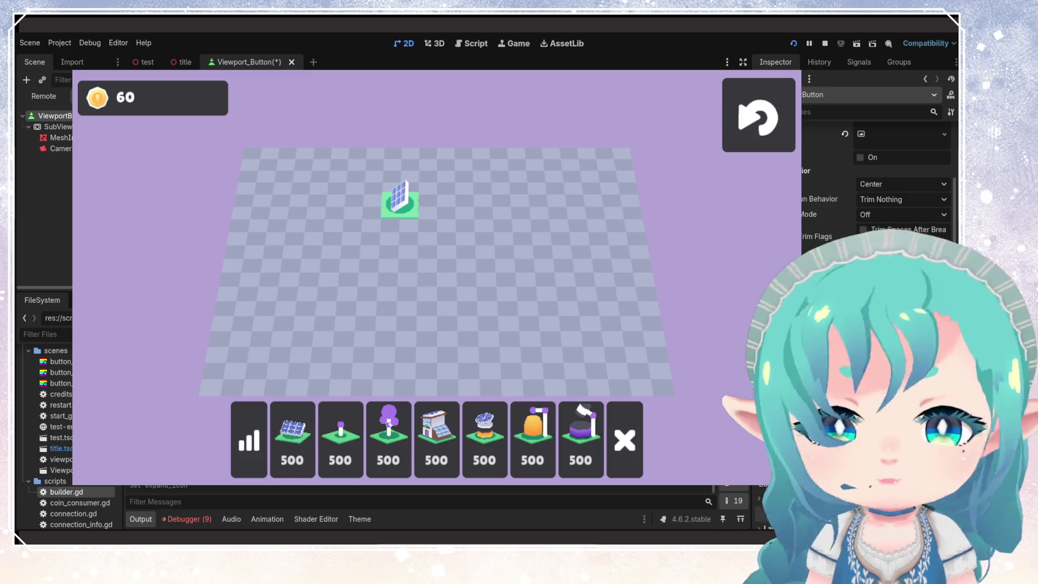
key("ctrl+z")
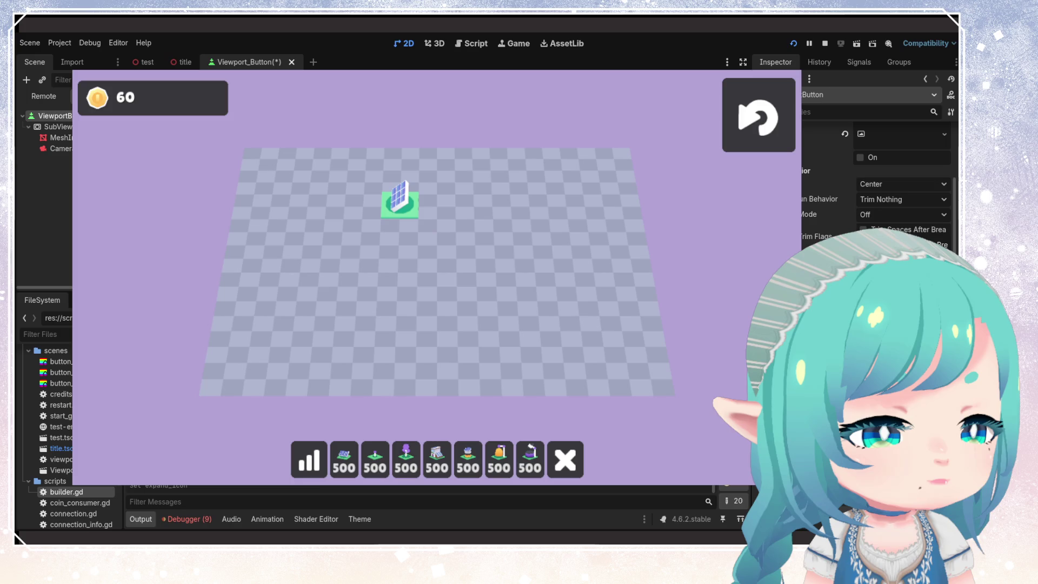
key("ctrl+shift+z")
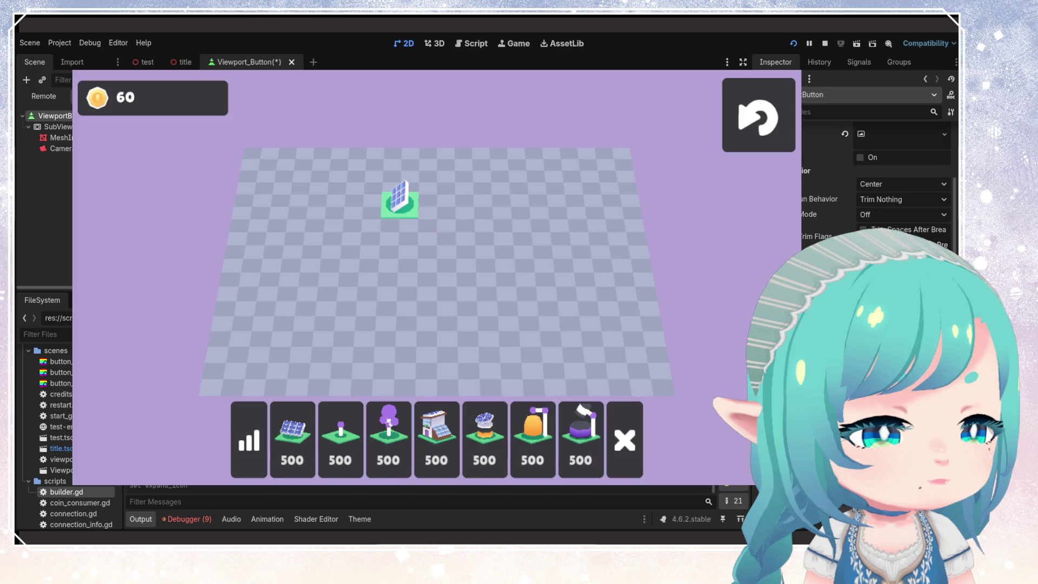
key("ctrl+z")
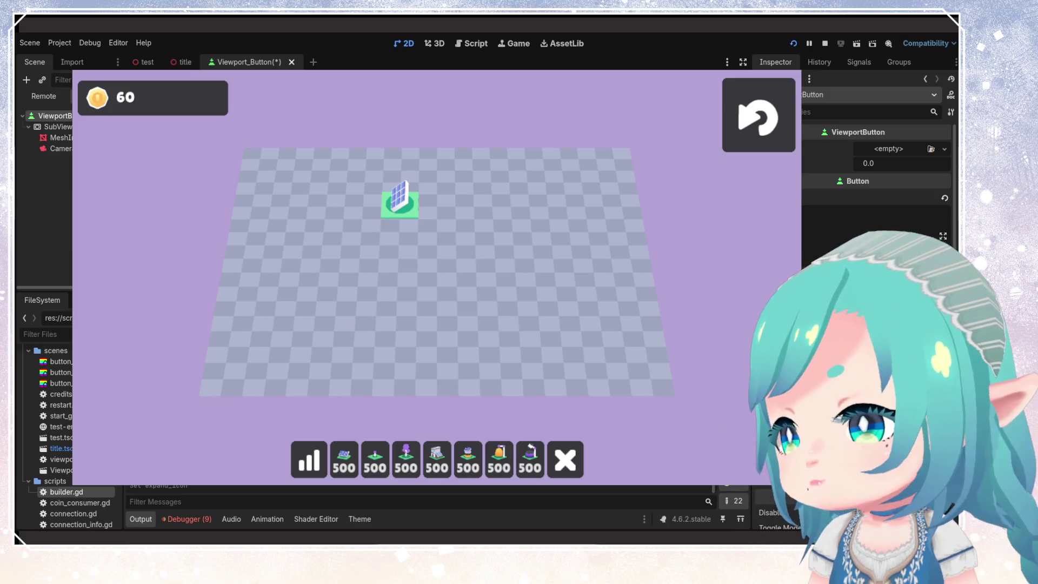
key("ctrl+z")
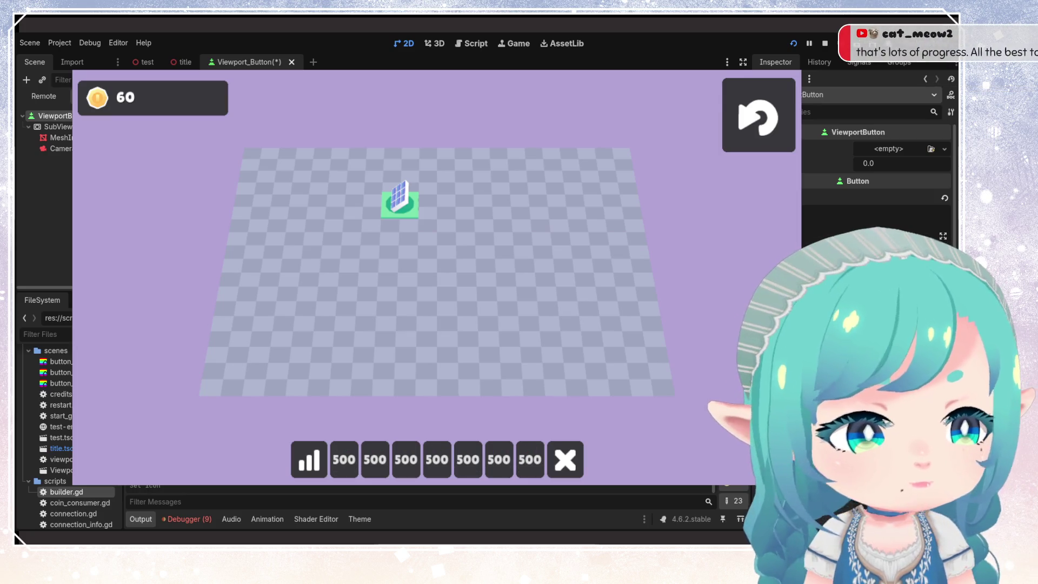
key("ctrl+z")
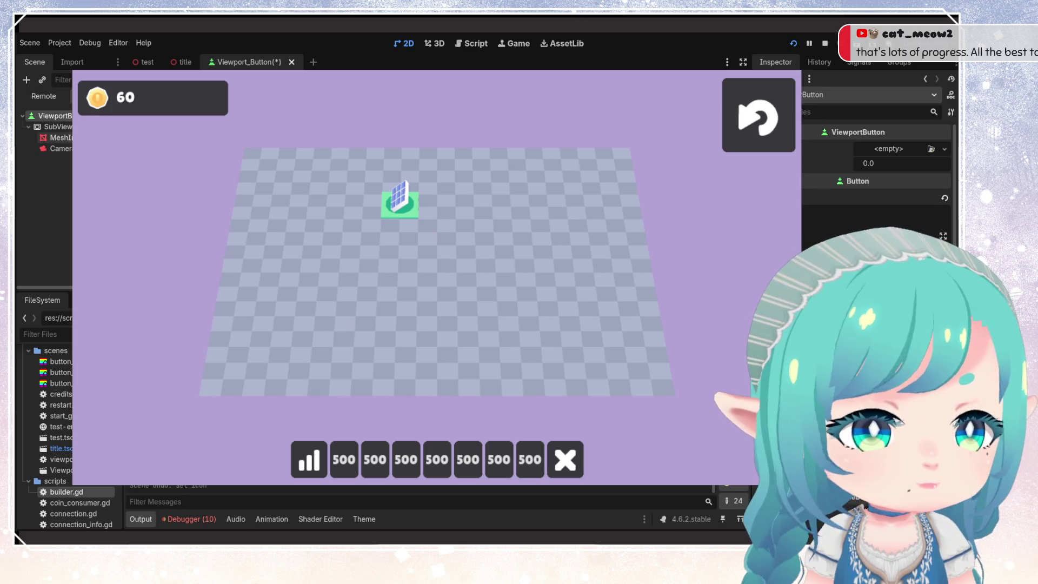
- Select the root ViewportButton node and assign it a new icon resource
left_click(54, 126)
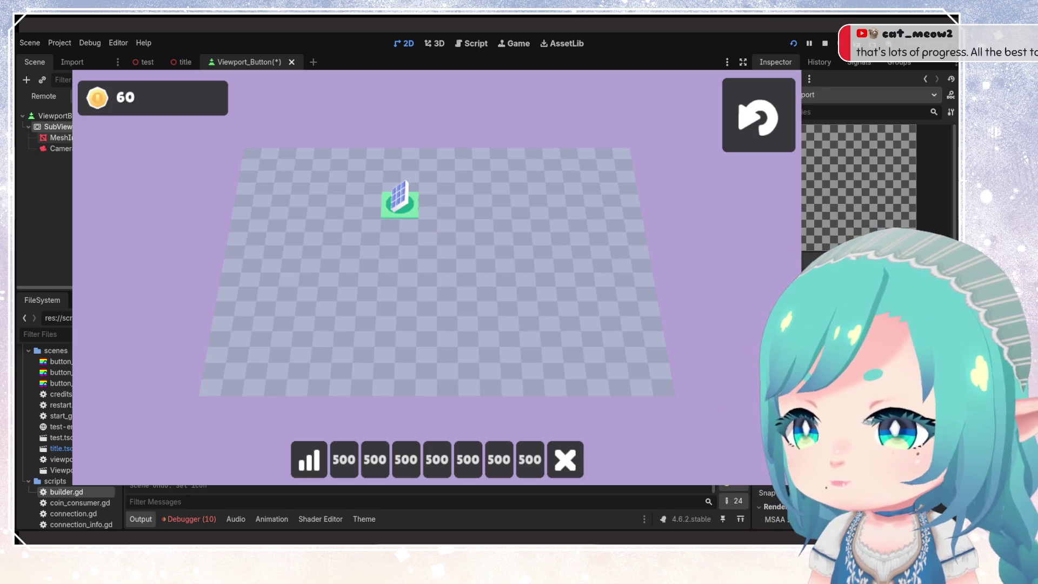
left_click(54, 138)
left_click(54, 126)
left_click(52, 116)
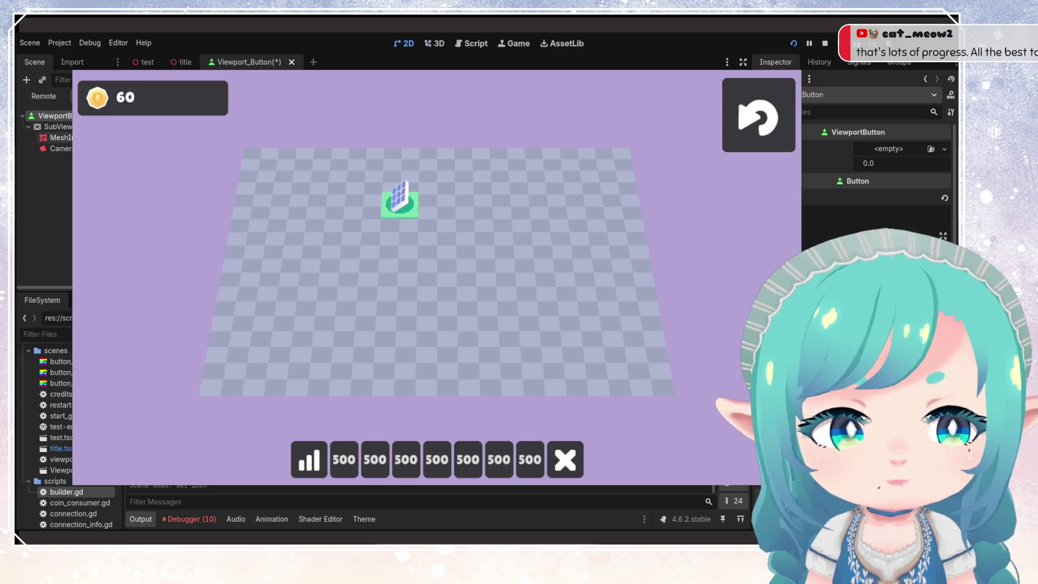
left_click(54, 137)
left_click(51, 115)
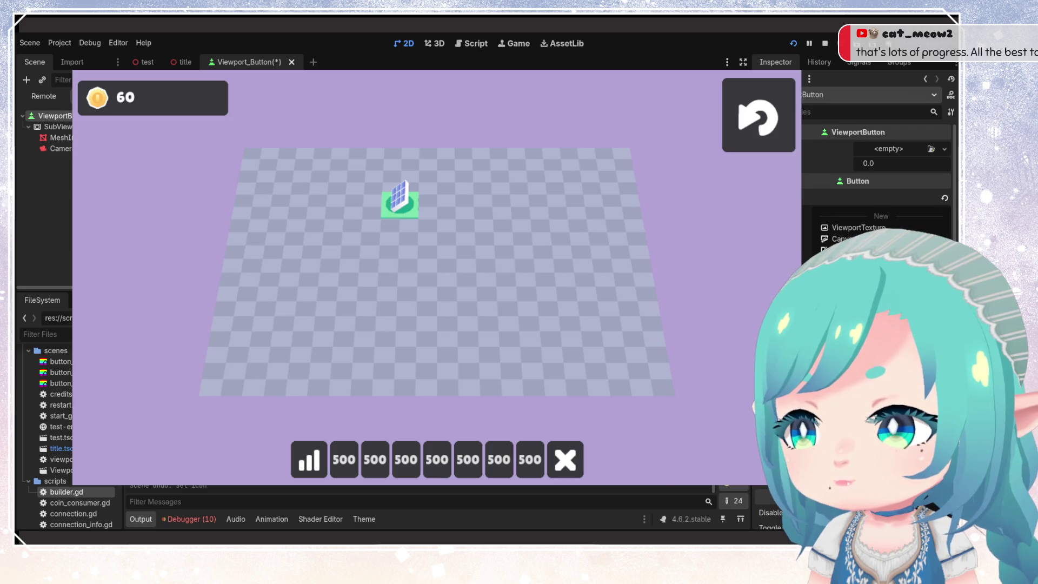
left_click(863, 227)
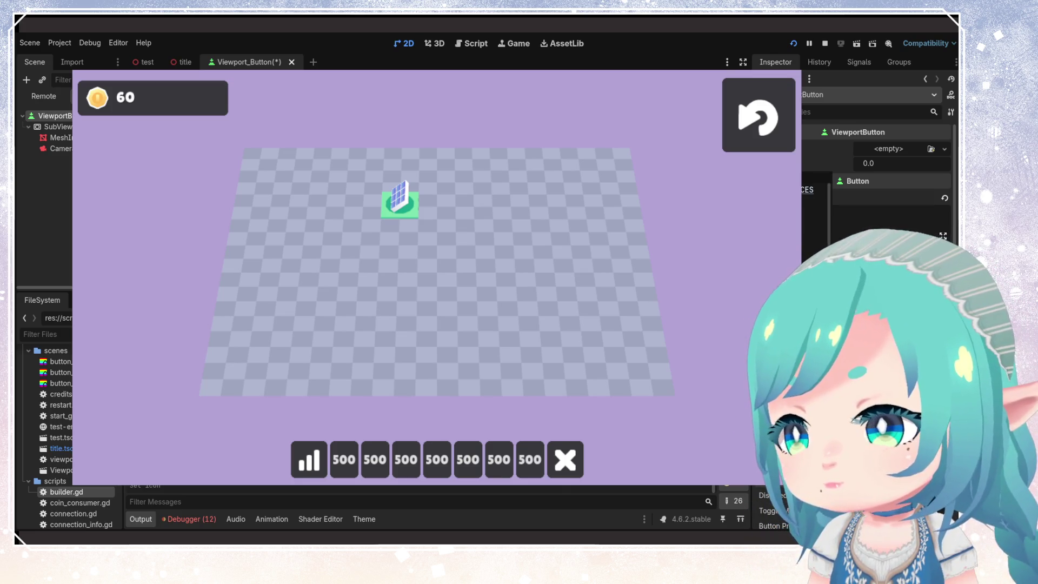
- Revert the icon changes and save the Viewport_Button scene with its 500 text
key("ctrl+z")
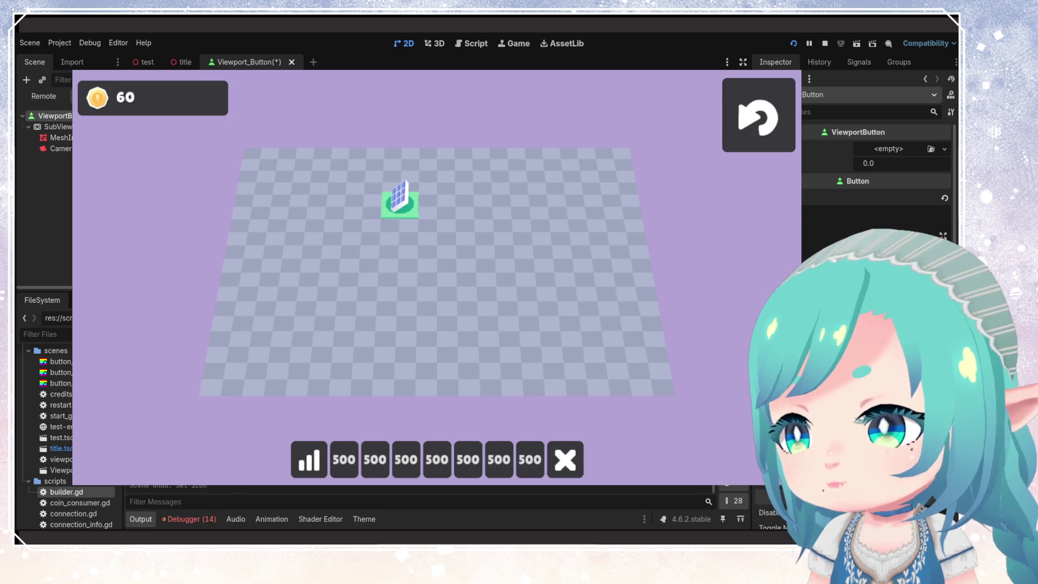
key("ctrl+z")
key("ctrl+s")
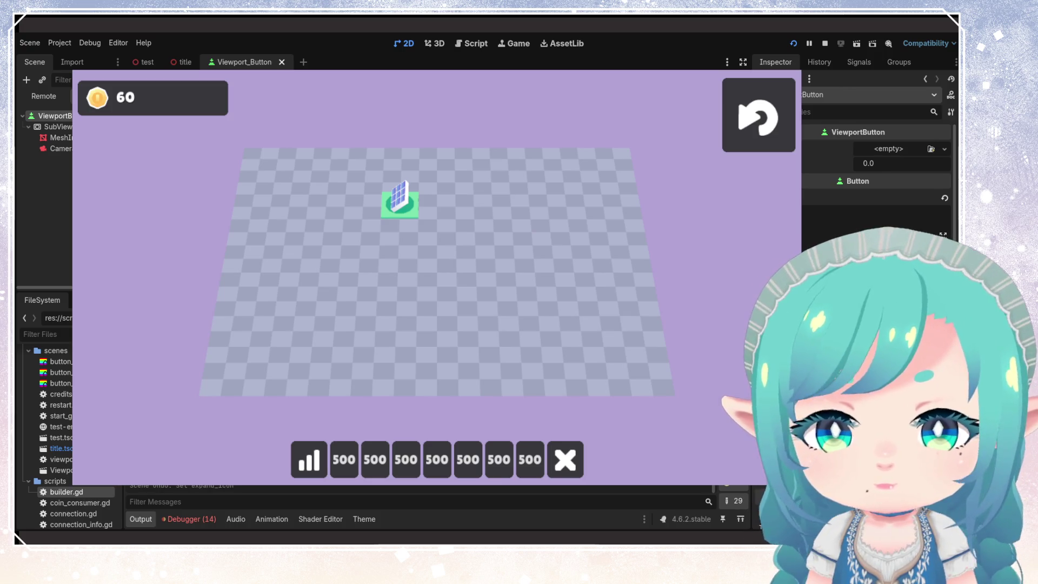
key("ctrl+z")
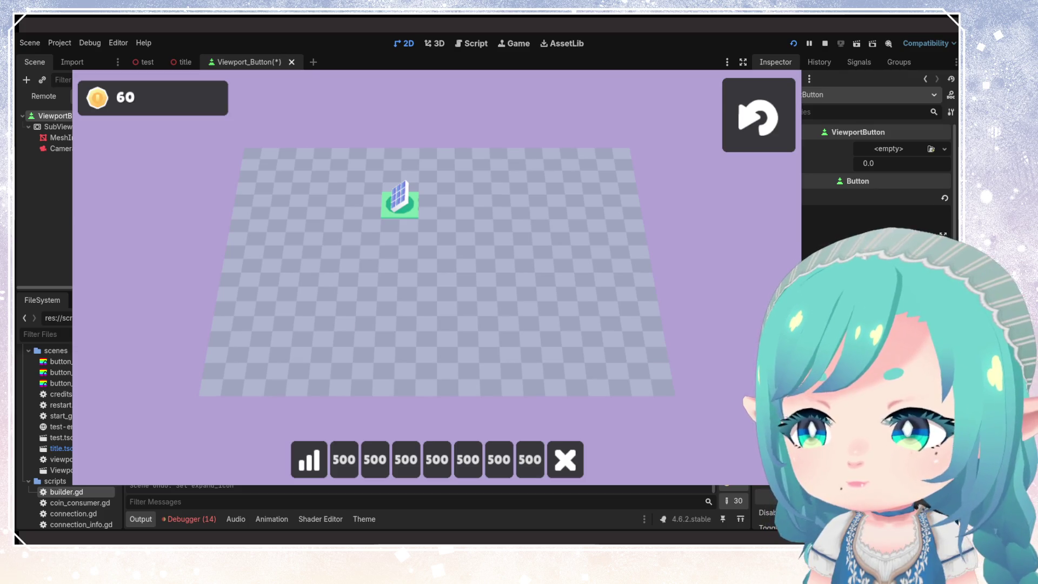
key("ctrl+s")
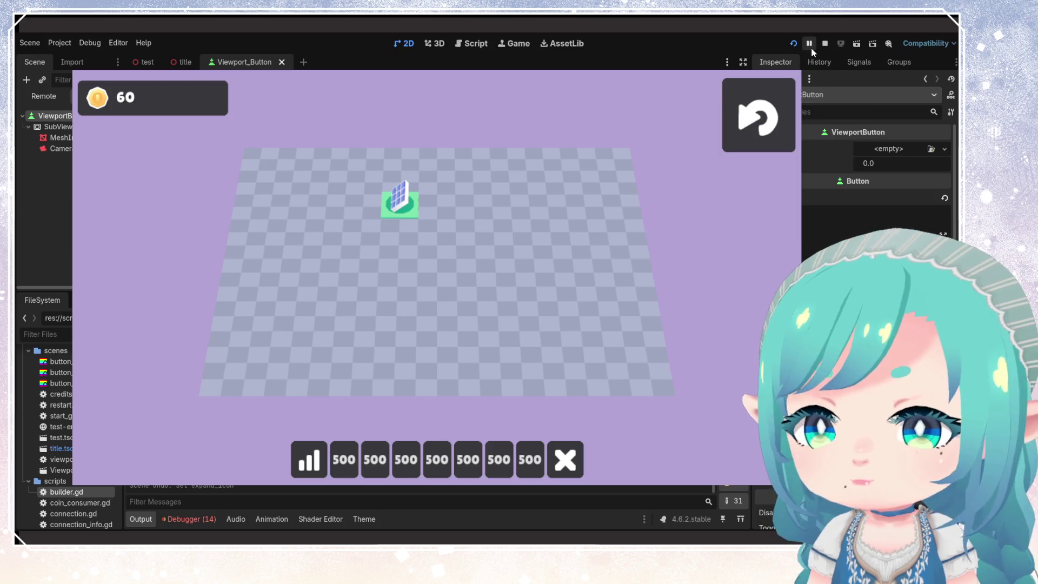
- Restart the running game and start a round from the Solar Signals title screen
left_click(797, 45)
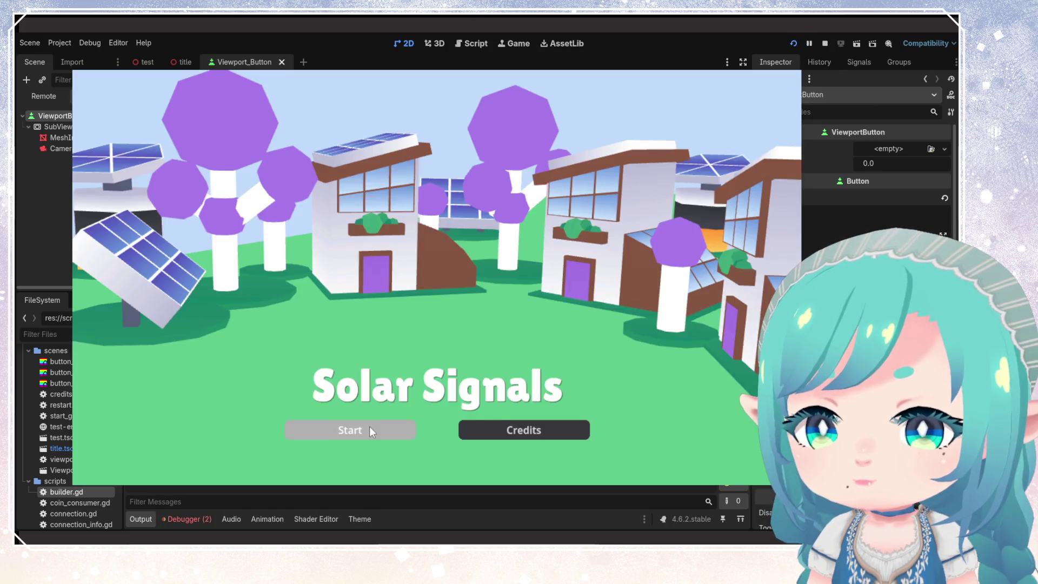
left_click(368, 426)
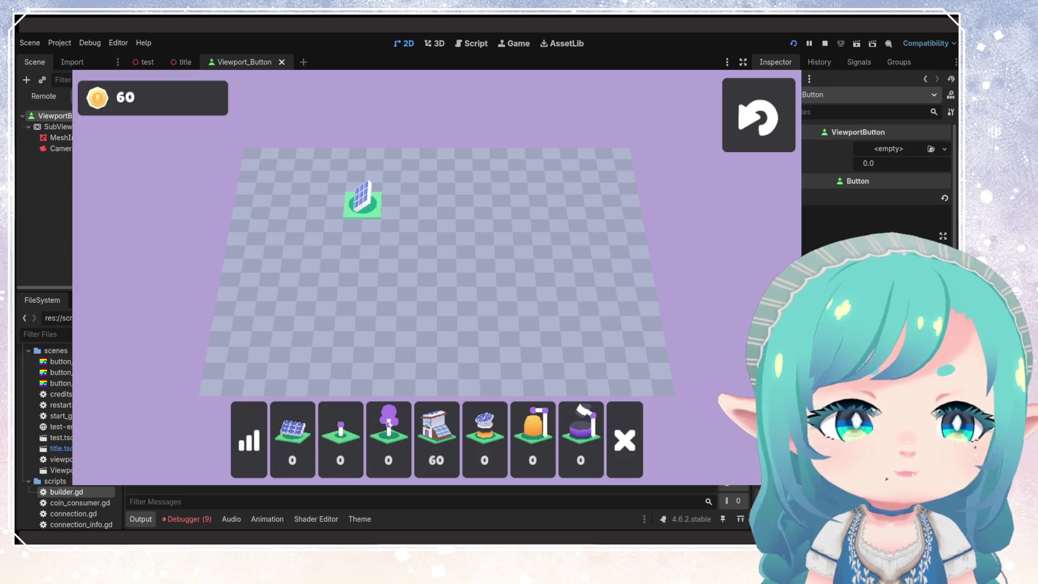
scroll(876, 216, "down", 4)
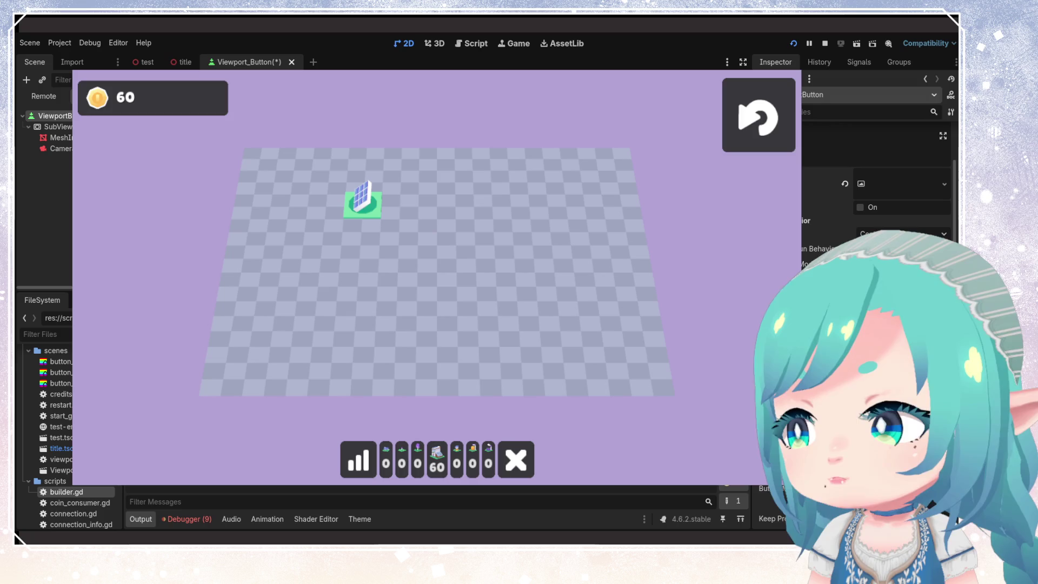
scroll(876, 189, "down", 4)
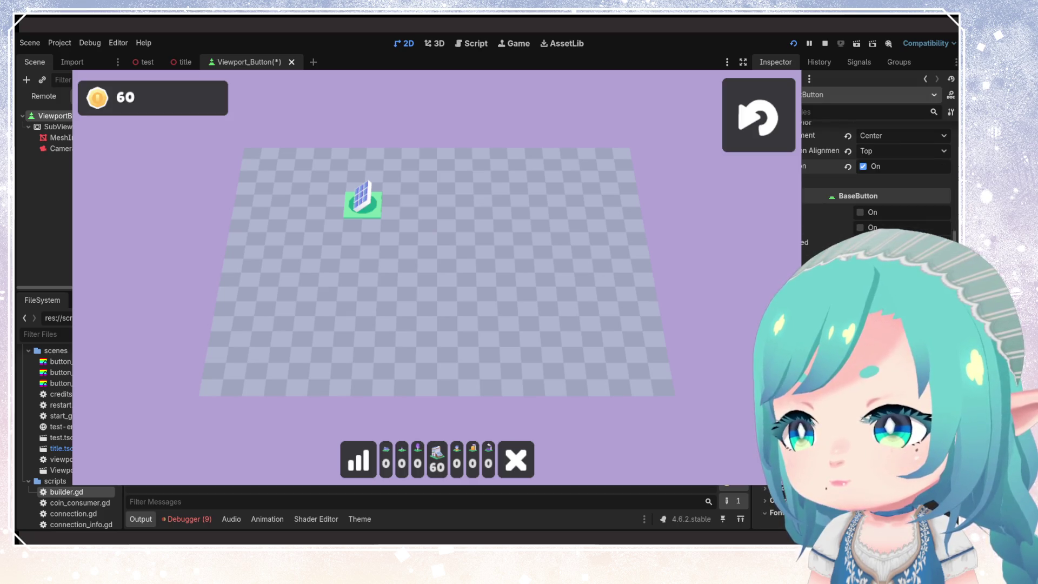
scroll(876, 189, "up", 4)
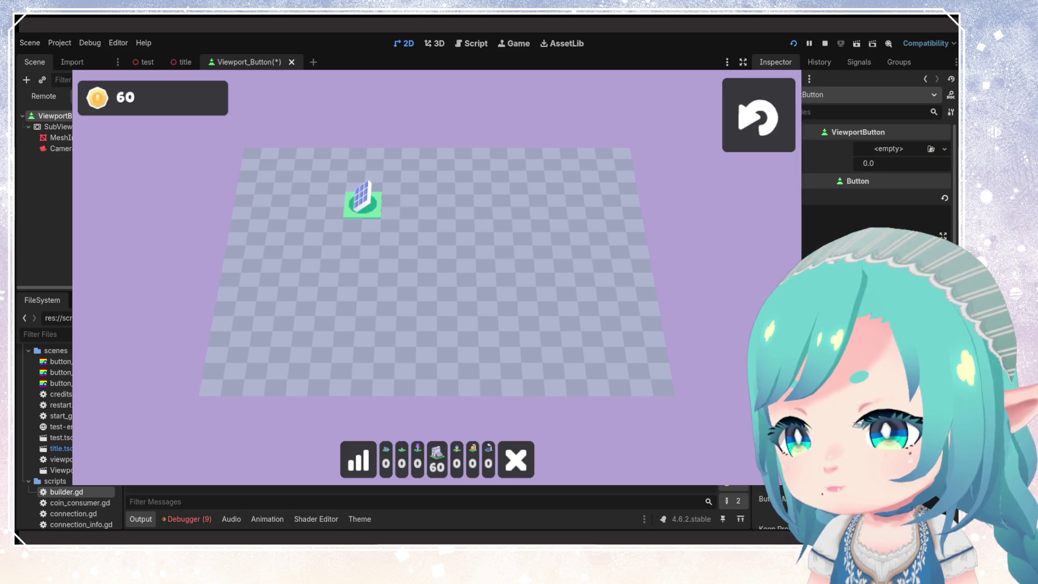
scroll(876, 163, "down", 2)
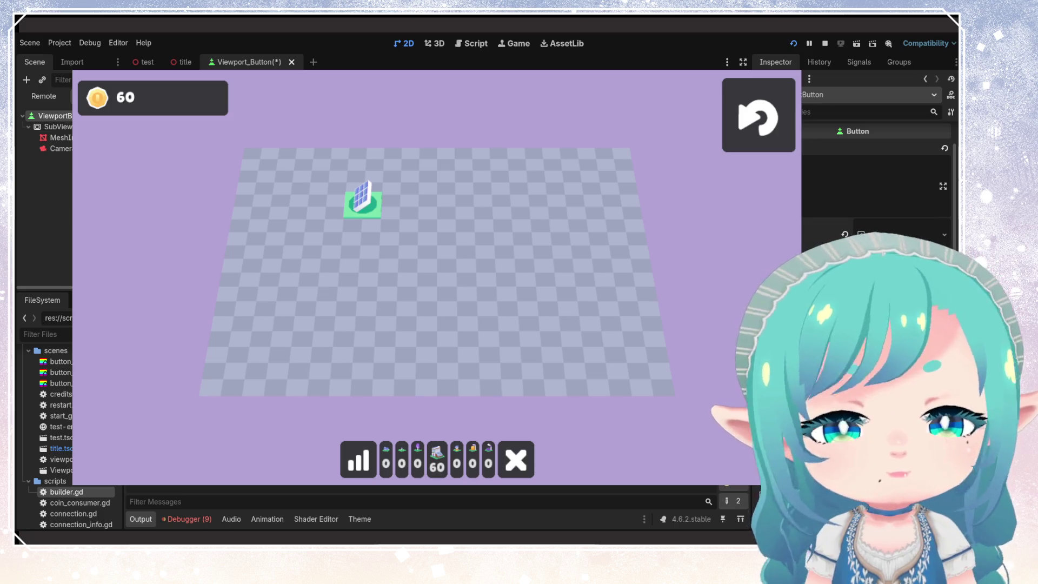
scroll(876, 173, "down", 5)
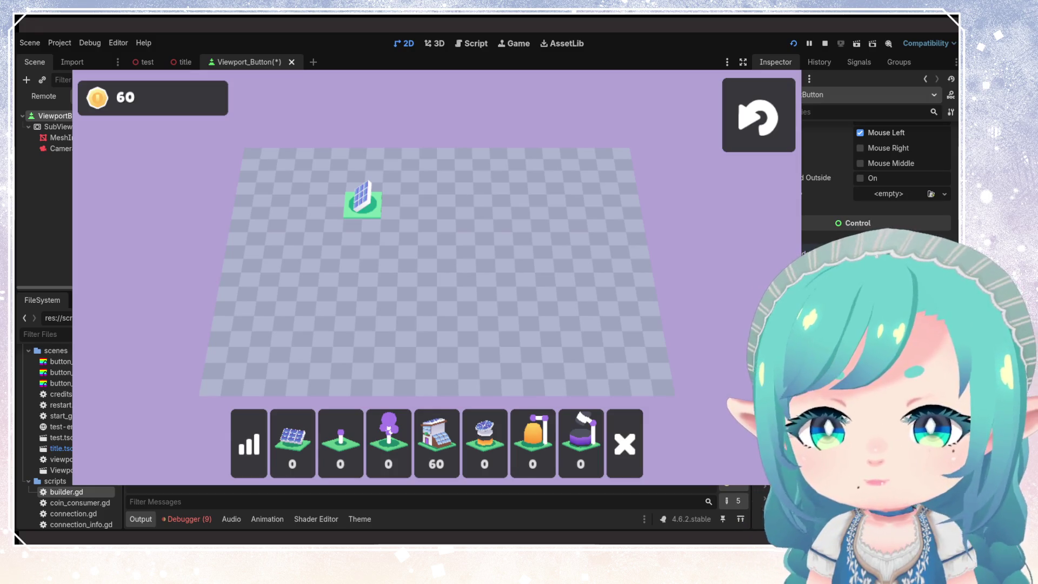
- Save the button scene and select the MeshInstance3D preview node
key("ctrl+s")
left_click(60, 137)
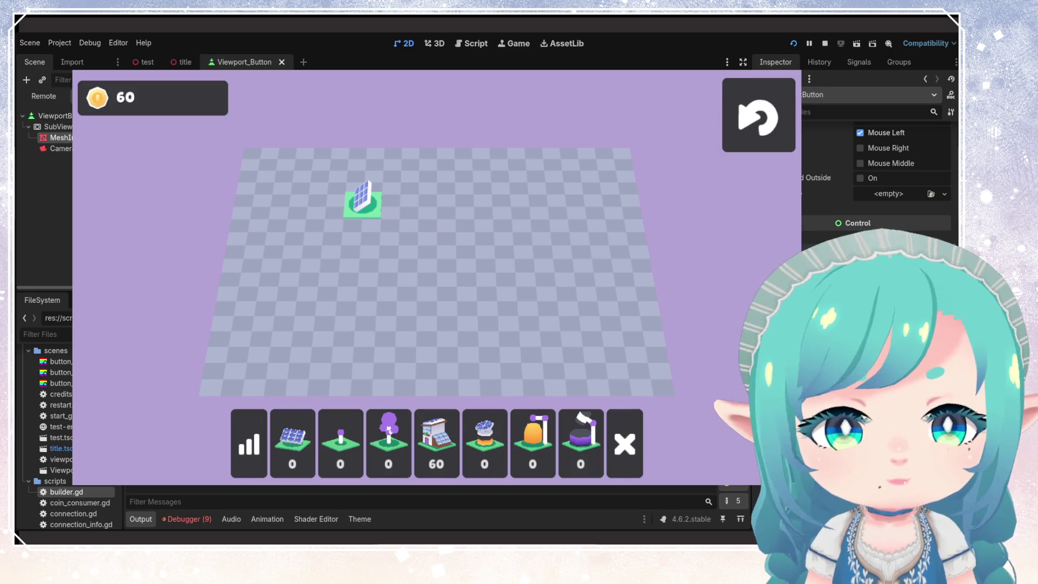
left_click(60, 148)
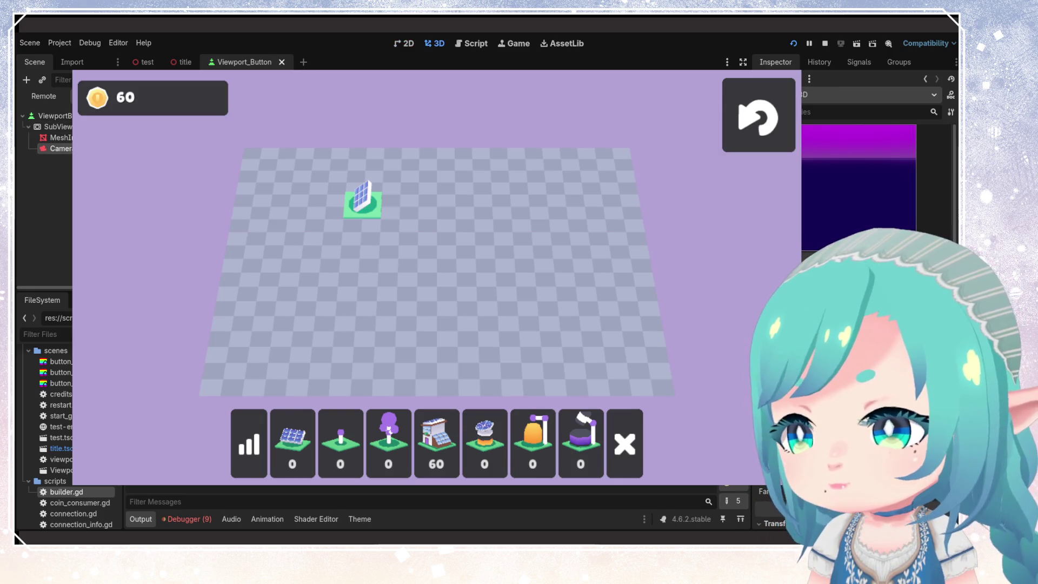
left_click(68, 137)
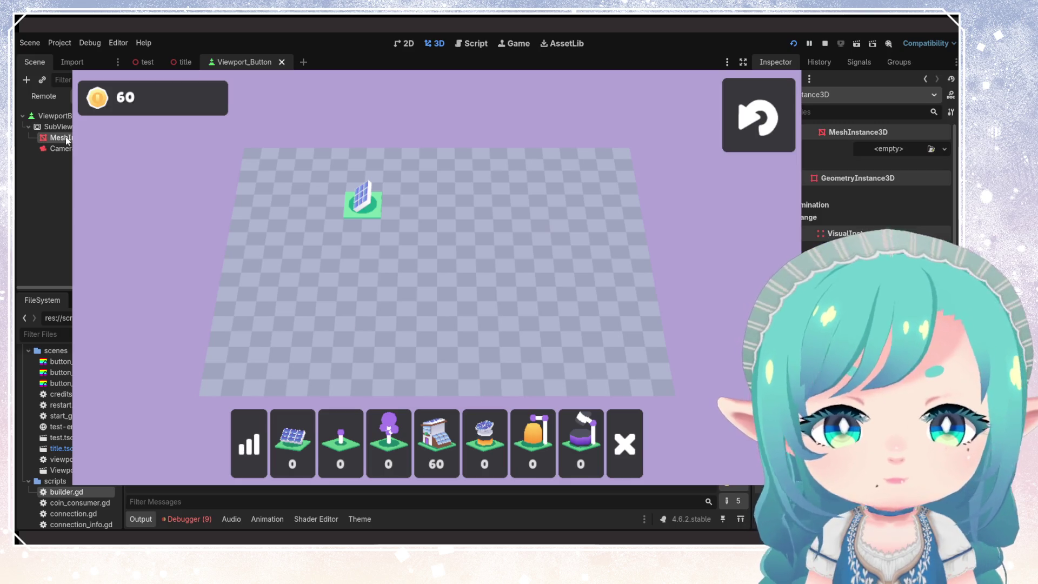
scroll(62, 460, "up", 3)
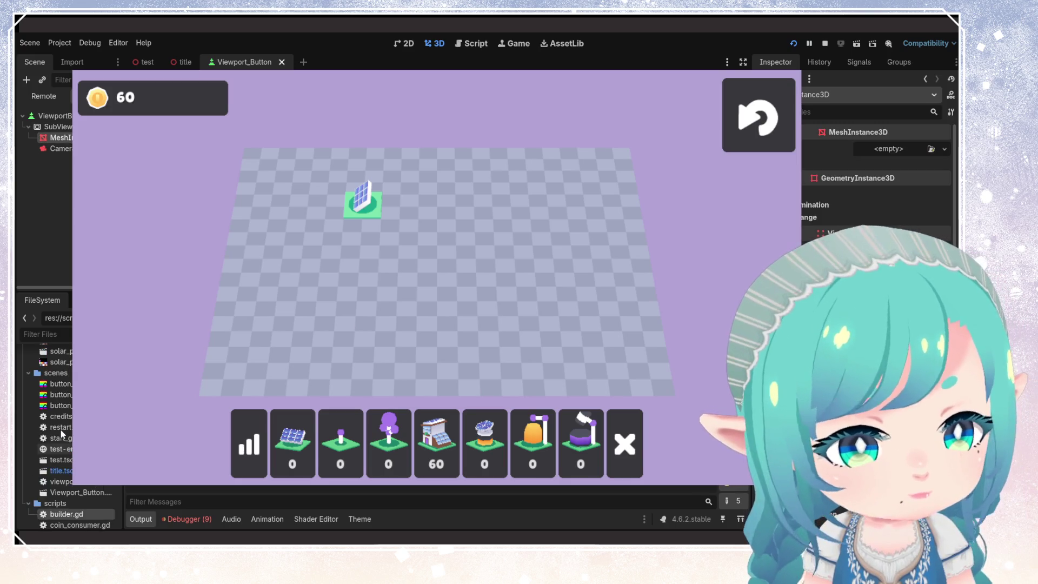
scroll(59, 432, "up", 6)
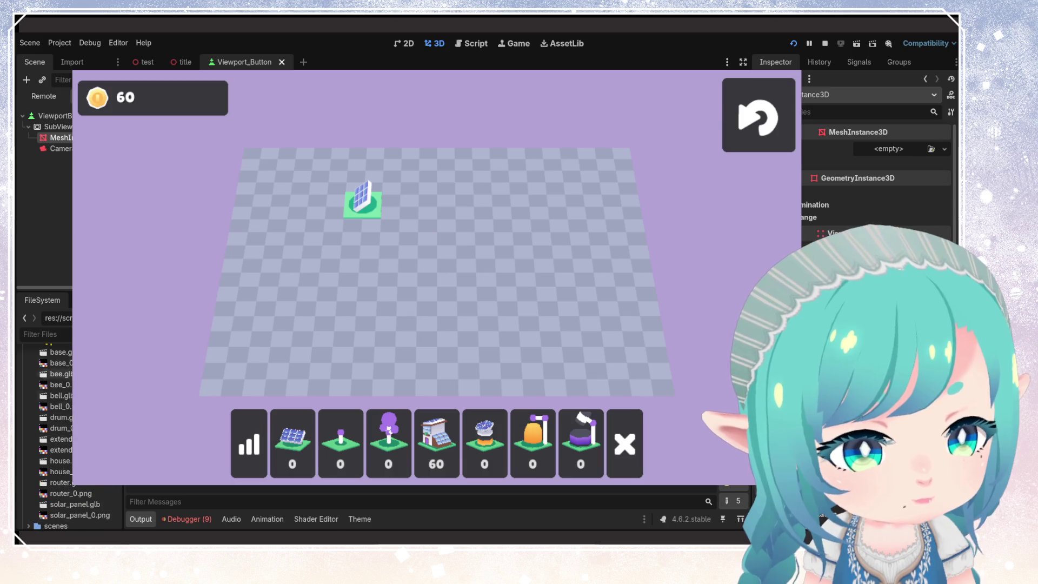
scroll(69, 419, "down", 2)
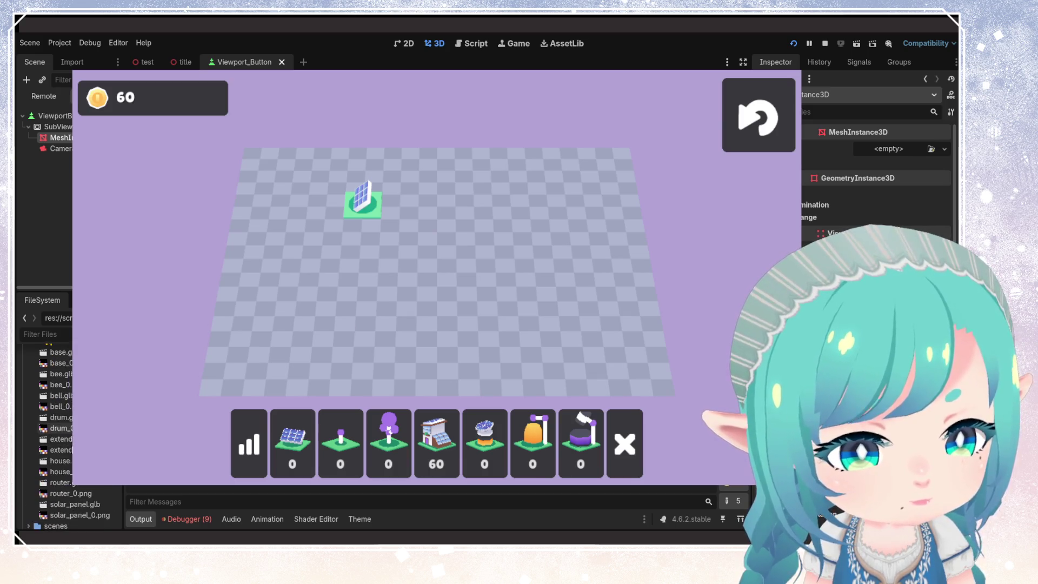
scroll(70, 419, "up", 6)
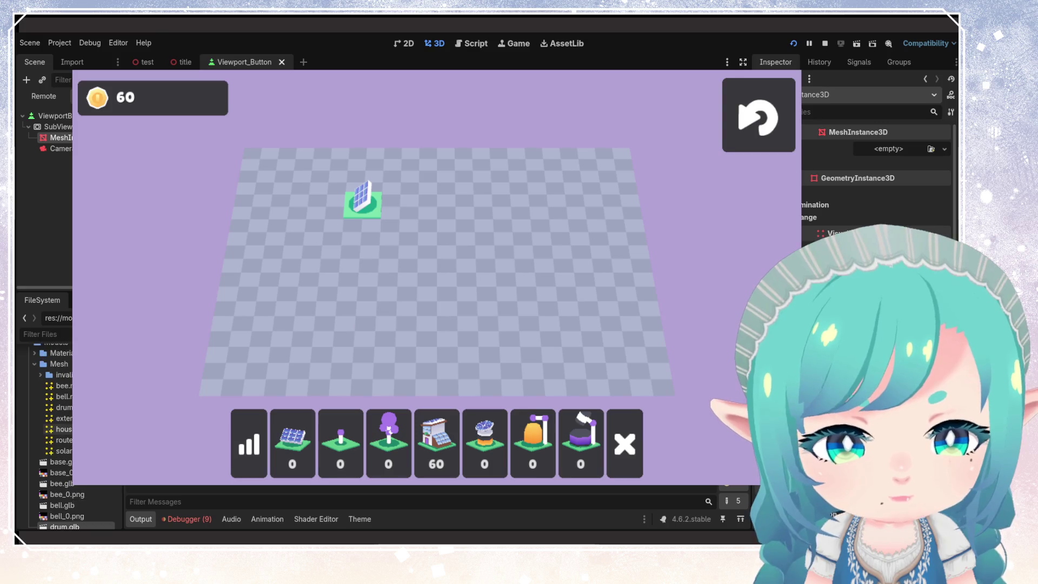
- Assign drum.glb's mesh as the preview mesh and check the camera and SubViewport render
mouse_move(63, 408)
left_mouse_down()
mouse_move(541, 243)
mouse_move(888, 150)
left_mouse_up()
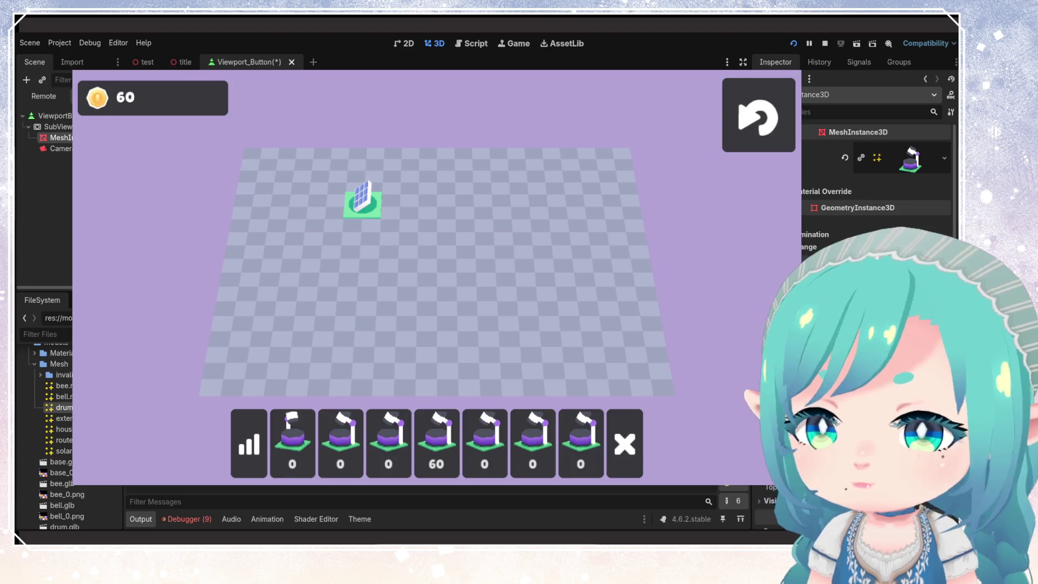
left_click(60, 148)
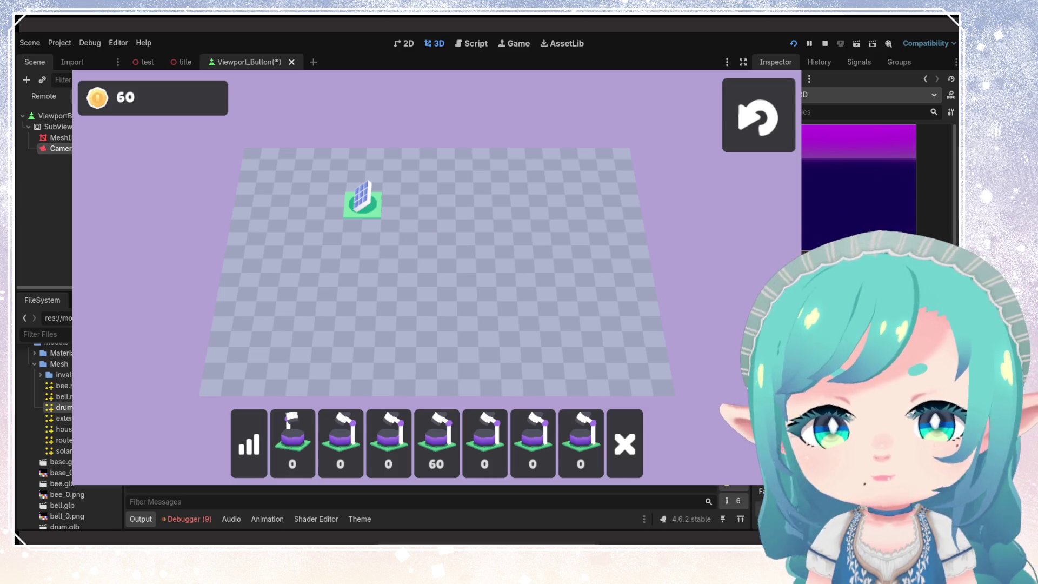
left_click(59, 137)
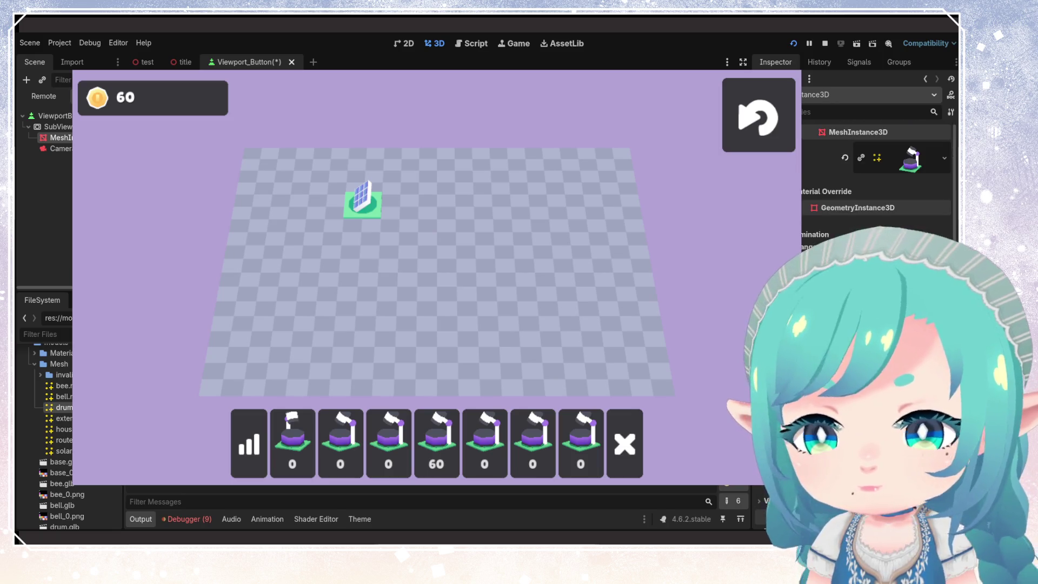
left_click(70, 149)
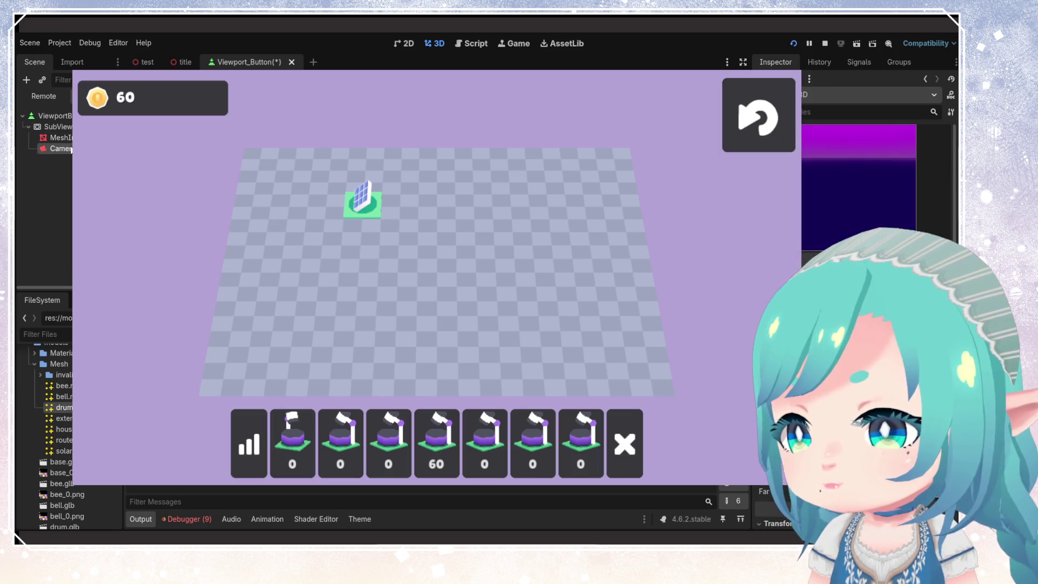
left_click(66, 139)
left_click(57, 127)
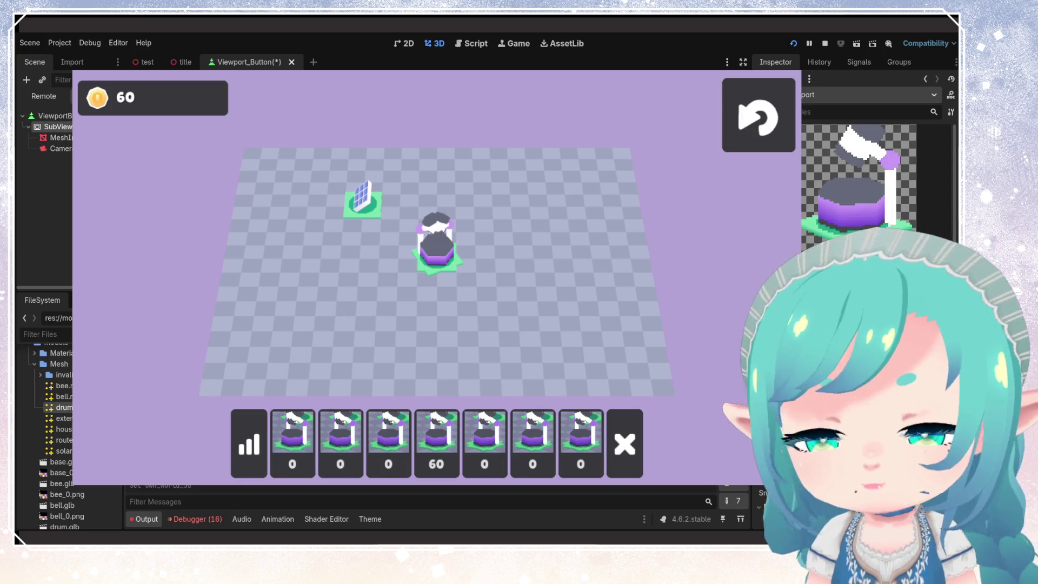
- Select the preview camera and undo its recent position changes
left_click(56, 150)
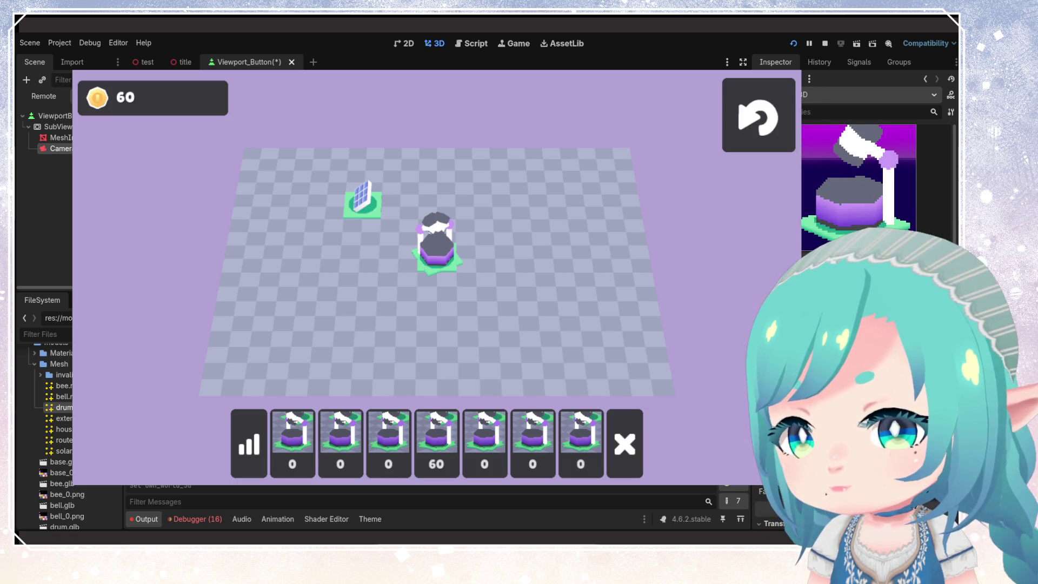
key("ctrl+z")
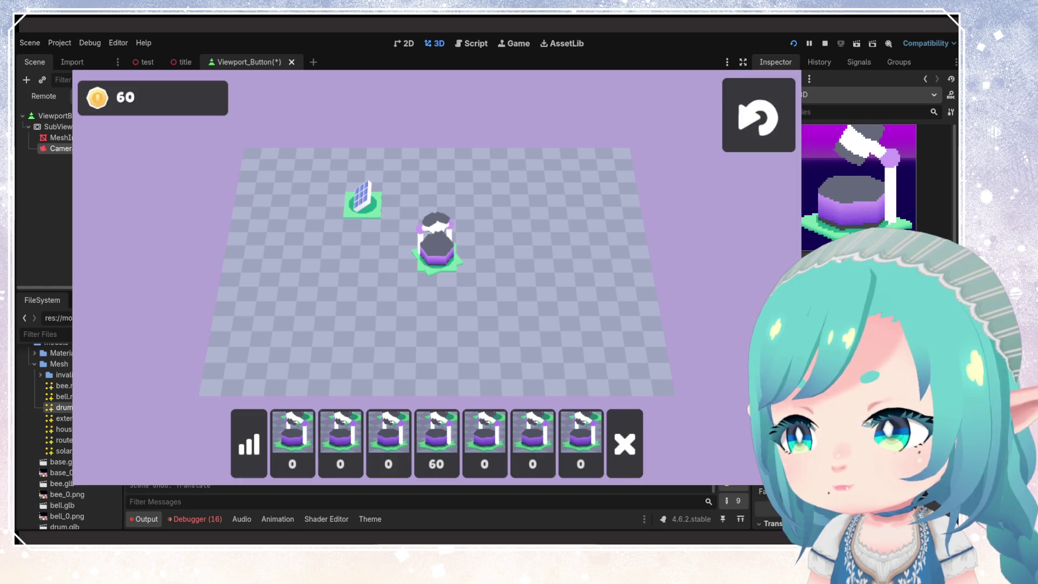
key("ctrl+z")
key("ctrl+z")
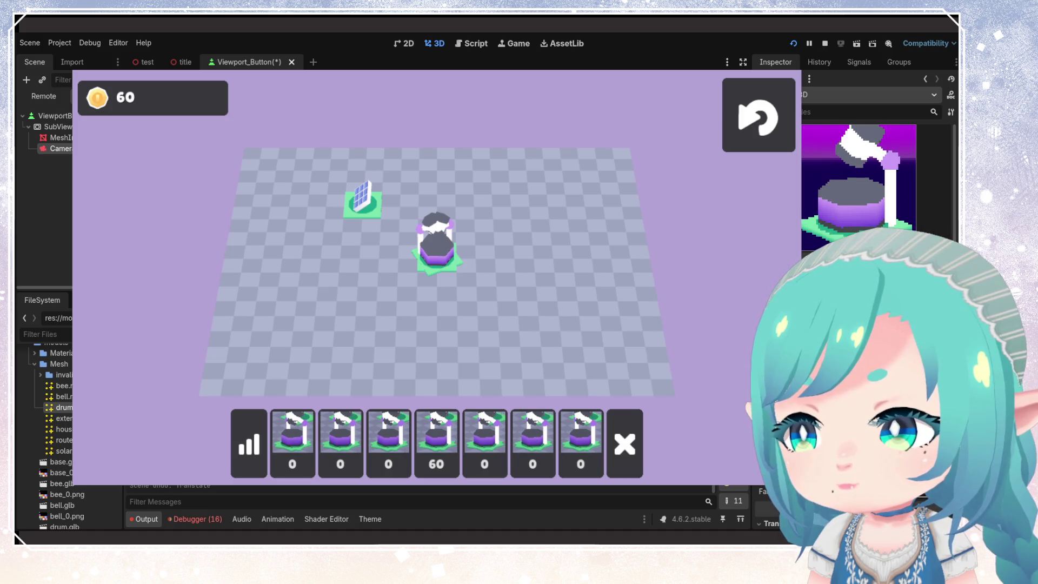
key("ctrl+z")
key("ctrl+z")
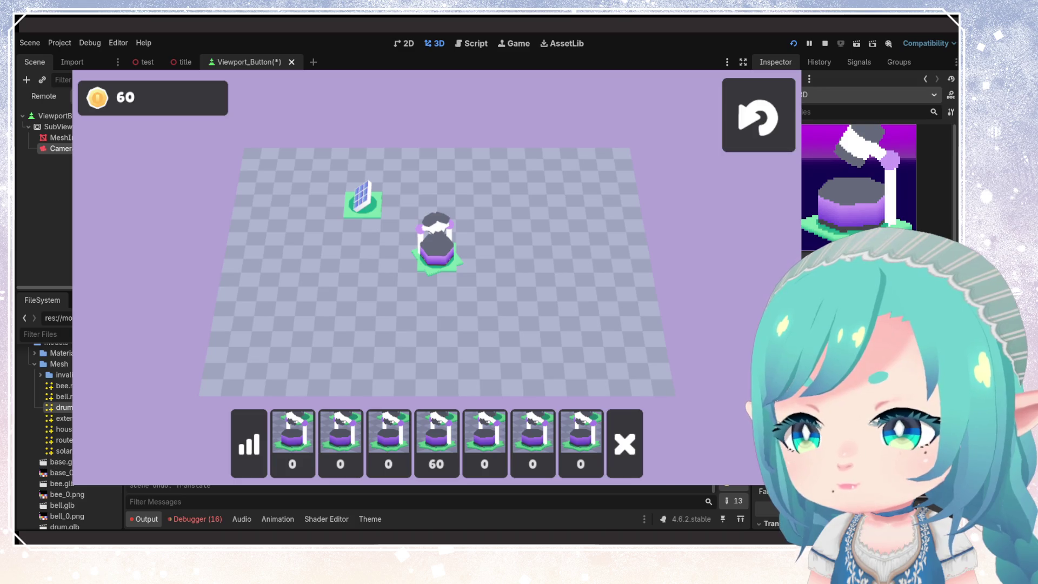
key("ctrl+z")
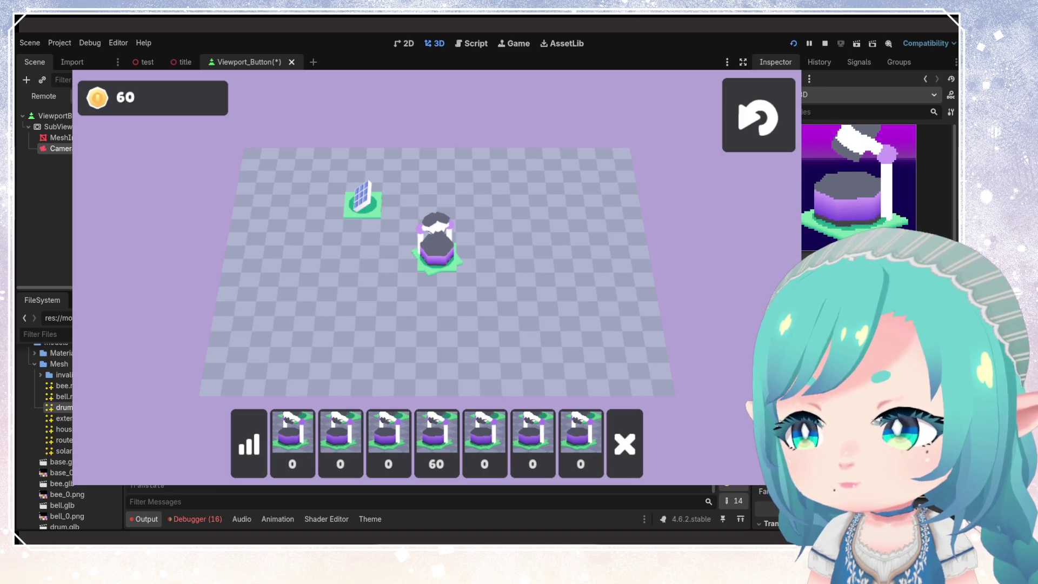
key("ctrl+z")
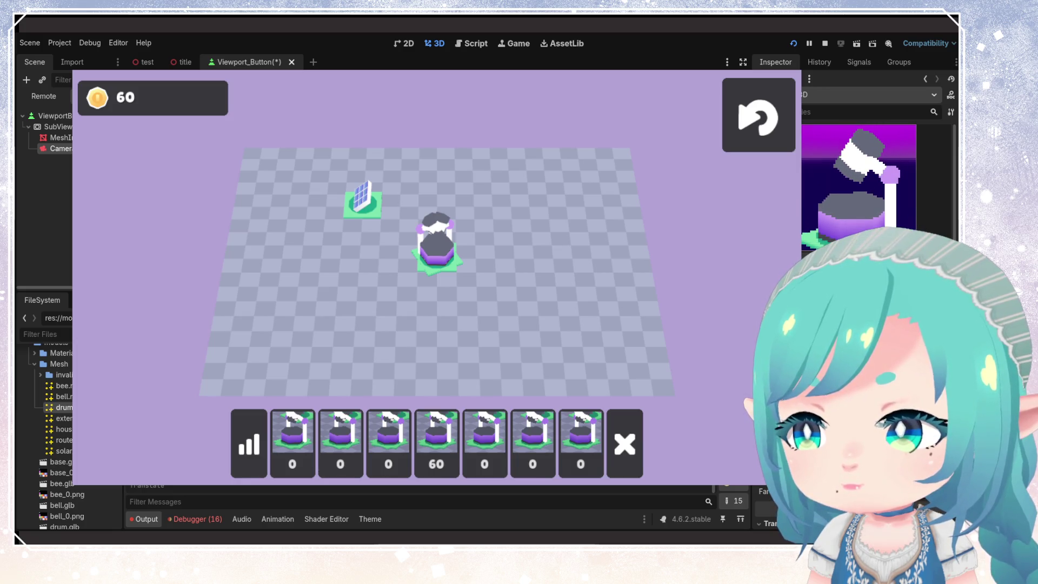
key("ctrl+z")
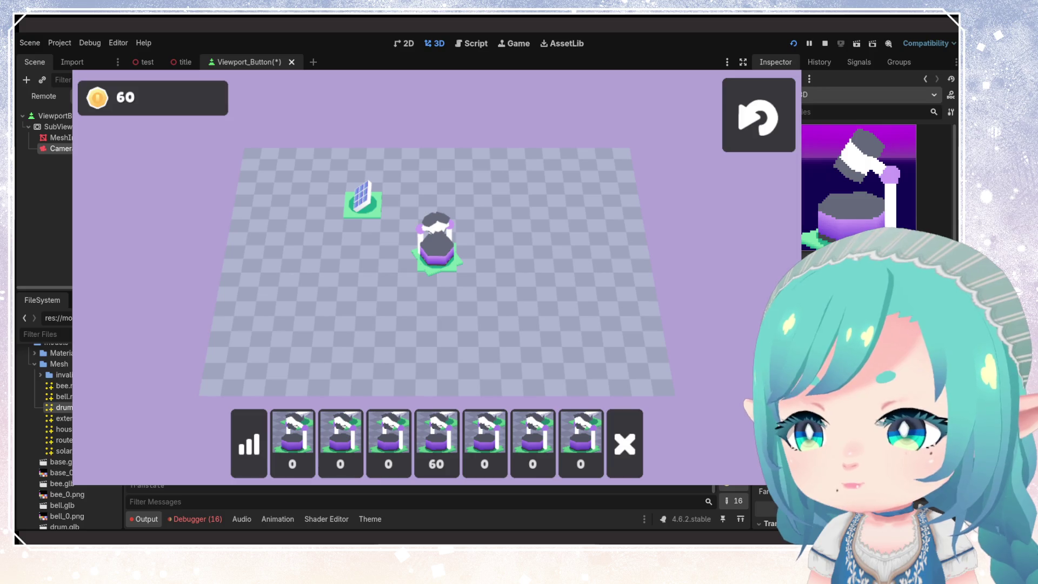
key("ctrl+z")
key("ctrl+z")
key("ctrl+z")
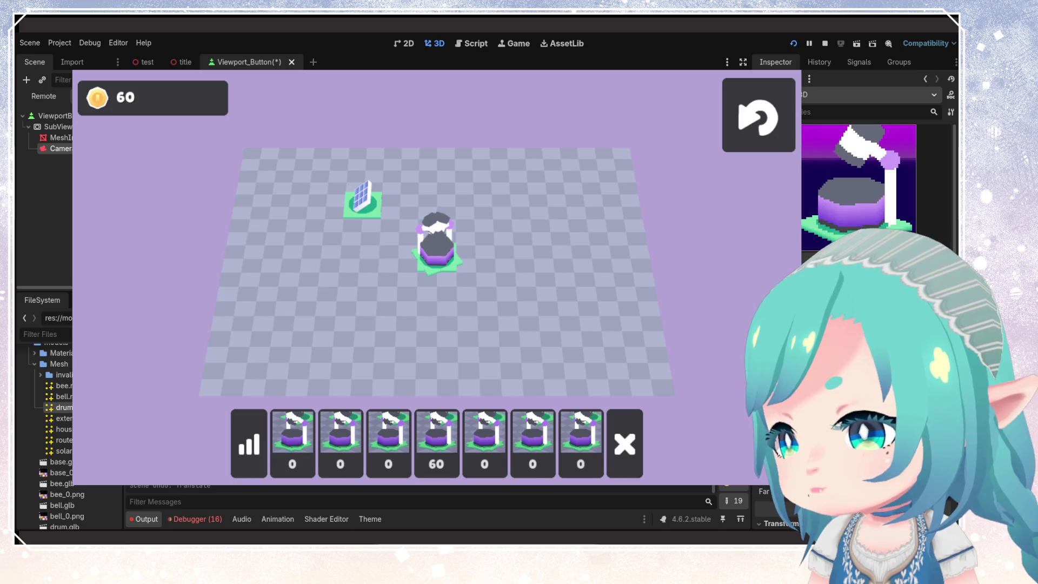
- Undo the camera Size change and select SubViewport to check the larger drum thumbnail
scroll(876, 184, "down", 5)
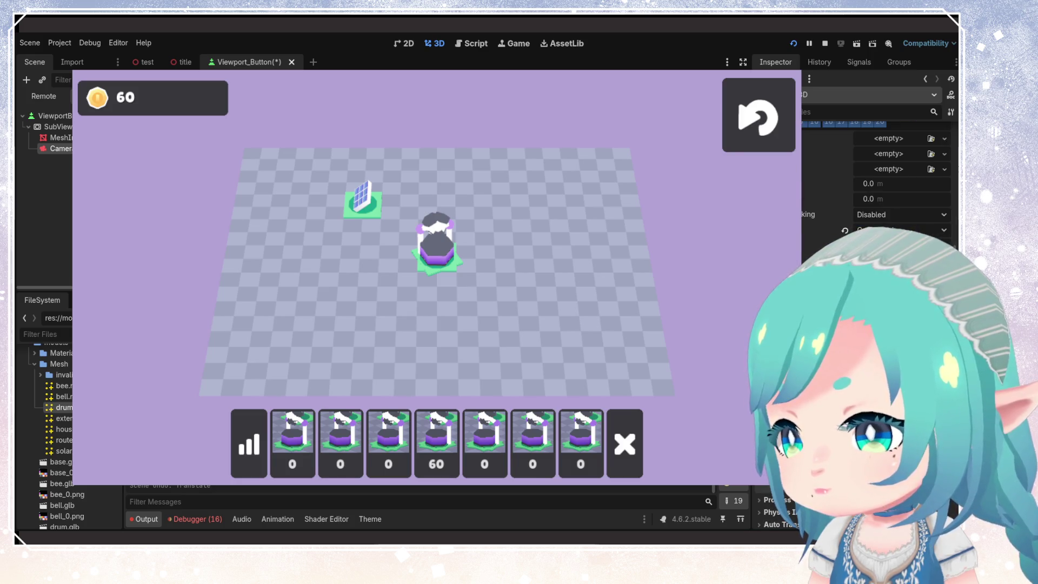
scroll(876, 184, "up", 5)
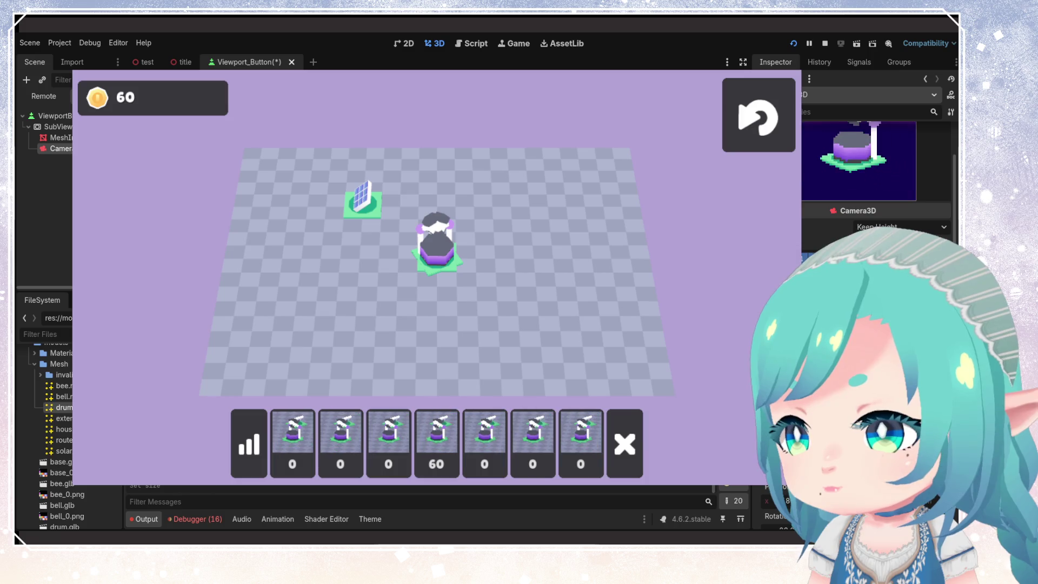
scroll(876, 183, "up", 2)
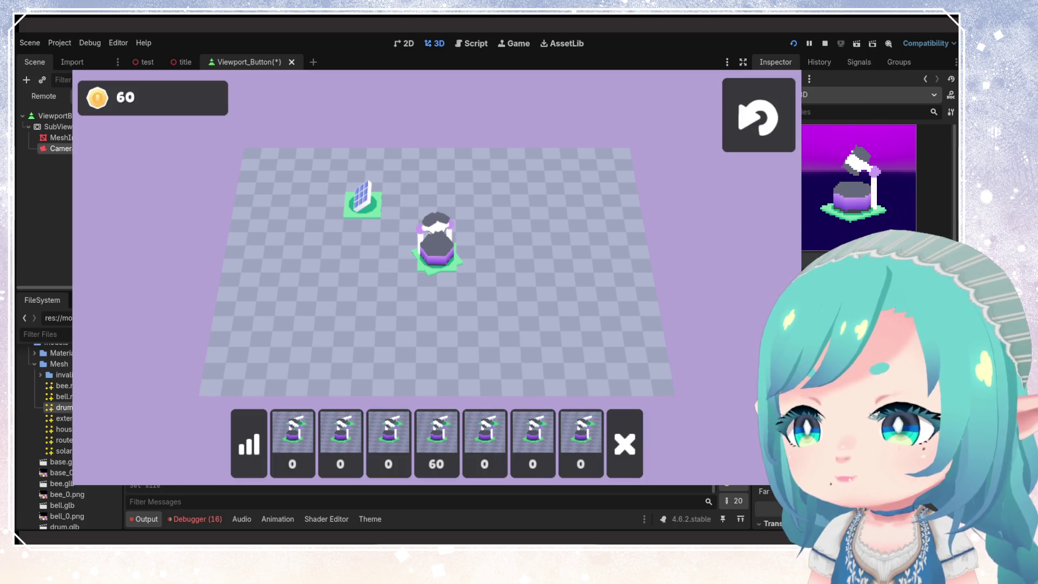
key("ctrl+z")
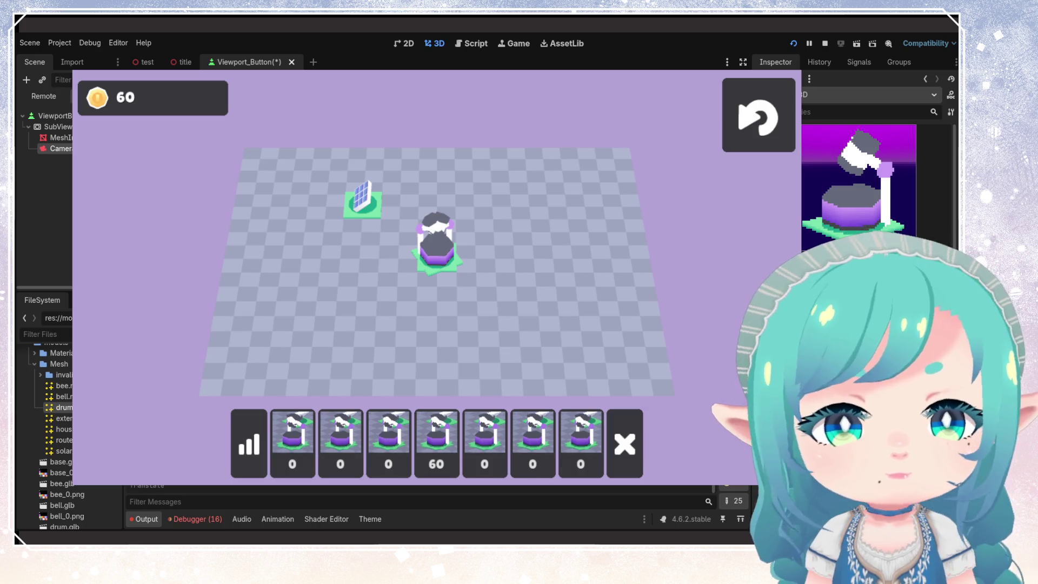
left_click(58, 126)
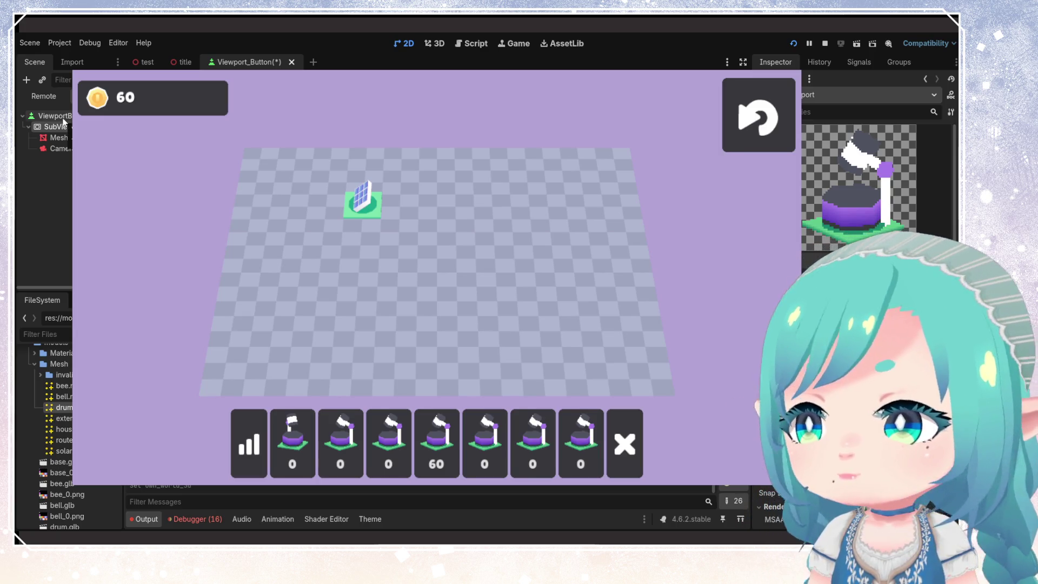
- Clear MeshInstance3D's Mesh, save the scene, and restart the game from the title screen
left_click(56, 137)
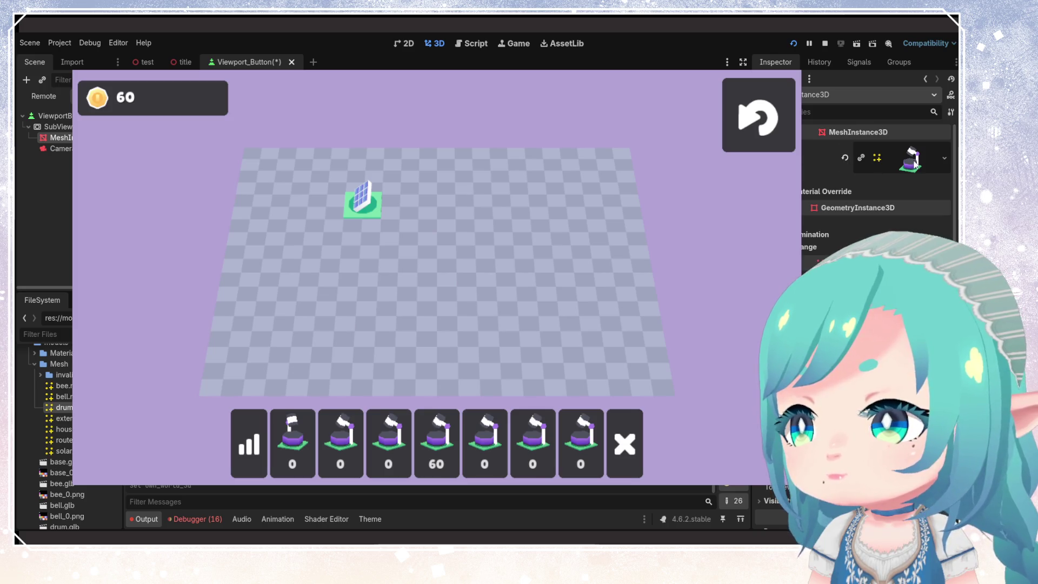
left_click(845, 157)
key("ctrl+s")
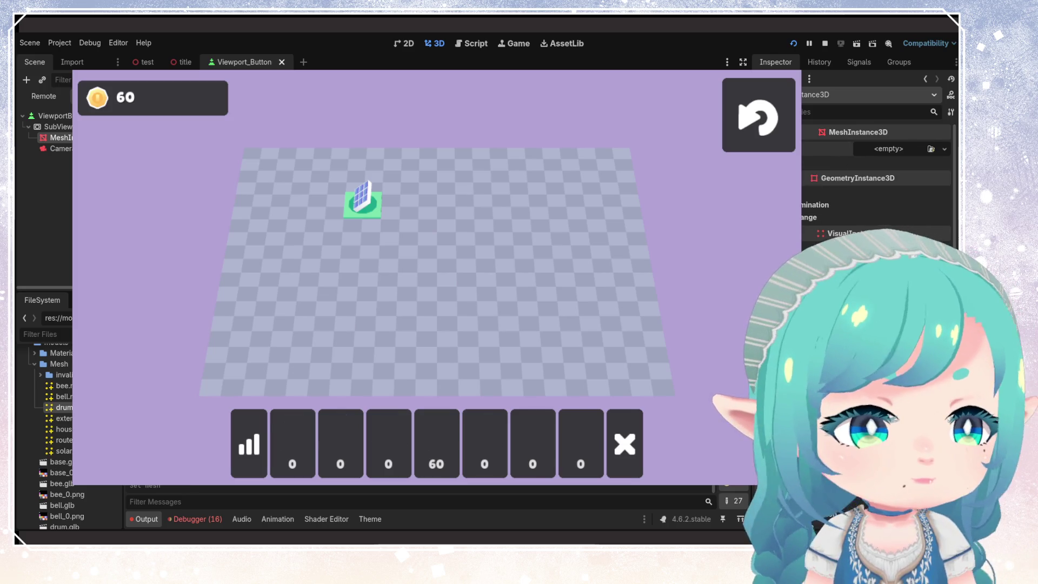
left_click(795, 44)
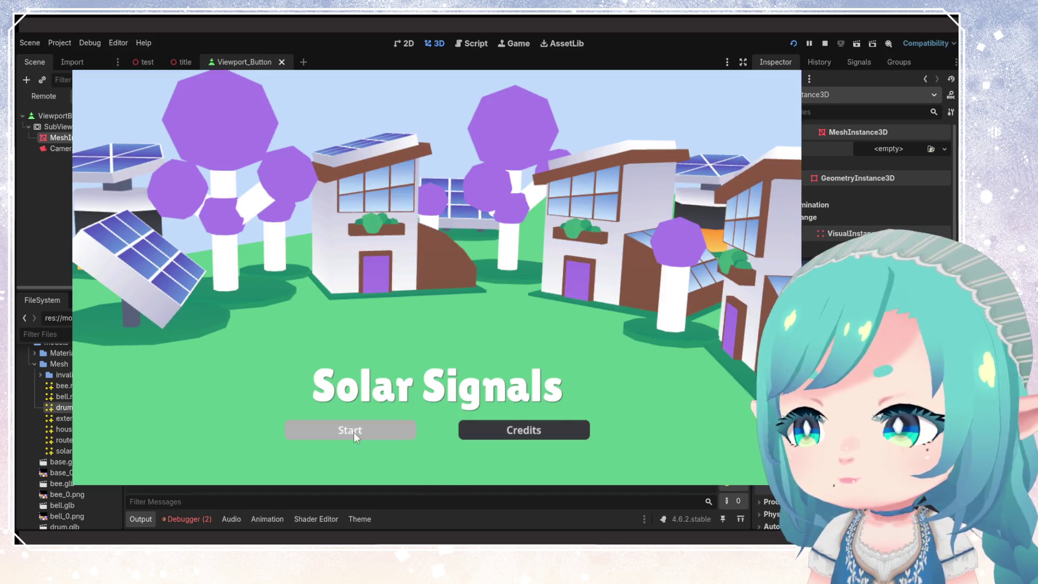
left_click(352, 431)
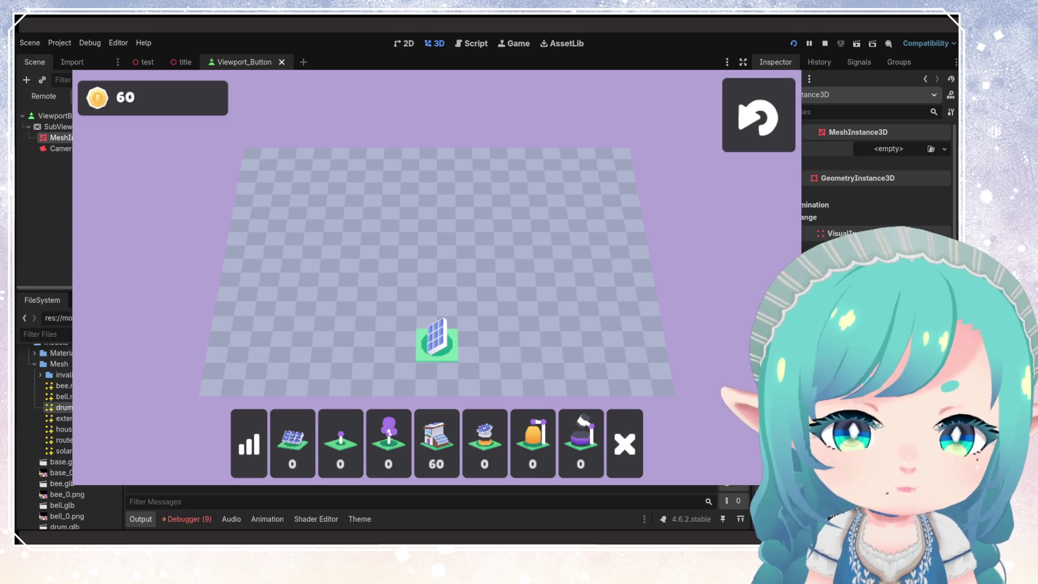
- Close the Viewport_Button and title scene tabs, keeping the test scene open
left_click(282, 62)
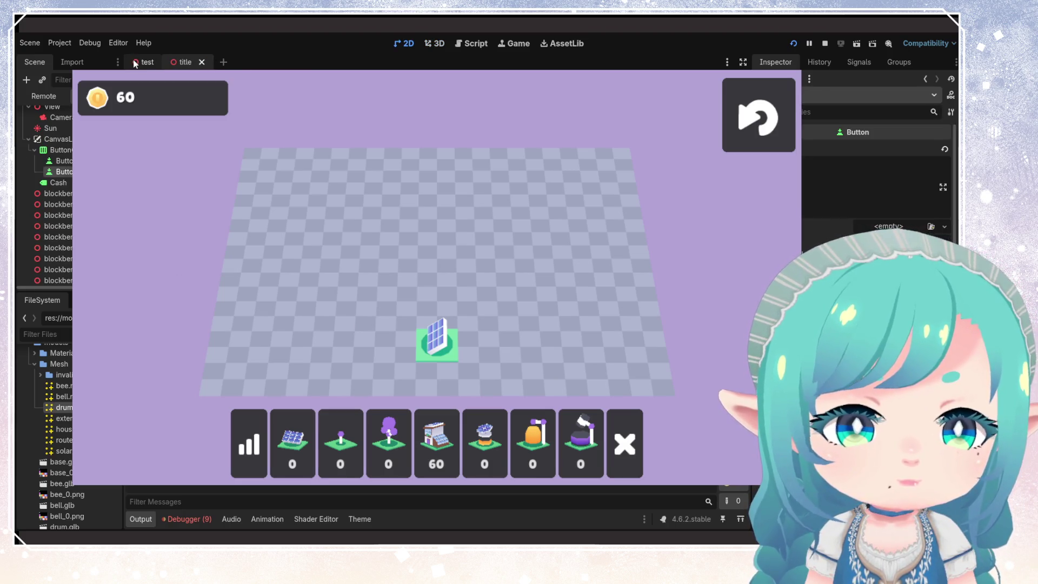
left_click(135, 63)
left_click(212, 64)
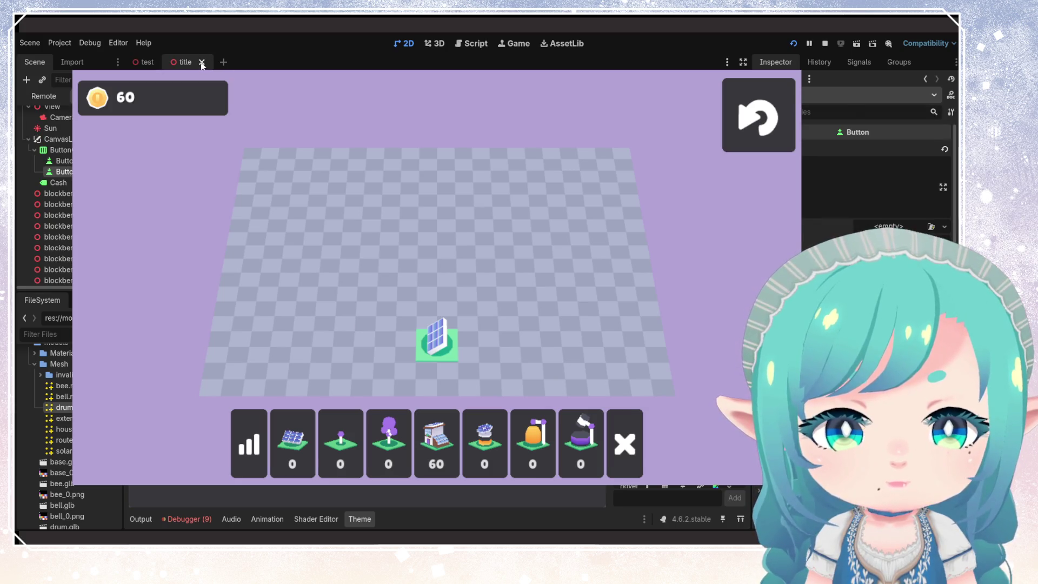
left_click(201, 63)
- Switch to the Script workspace and open consumers/house.tres in the Inspector
left_click(436, 43)
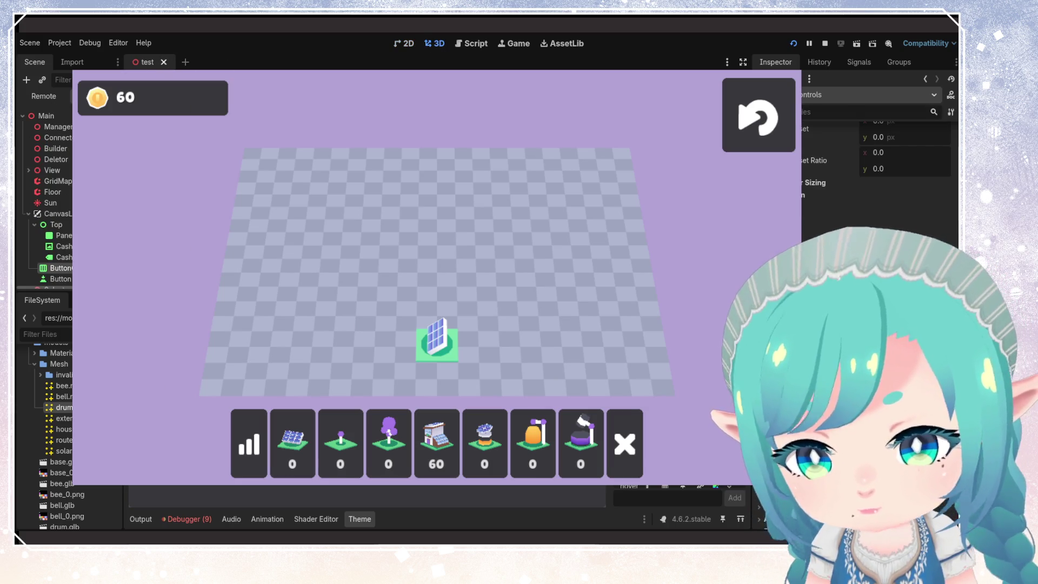
left_click(472, 44)
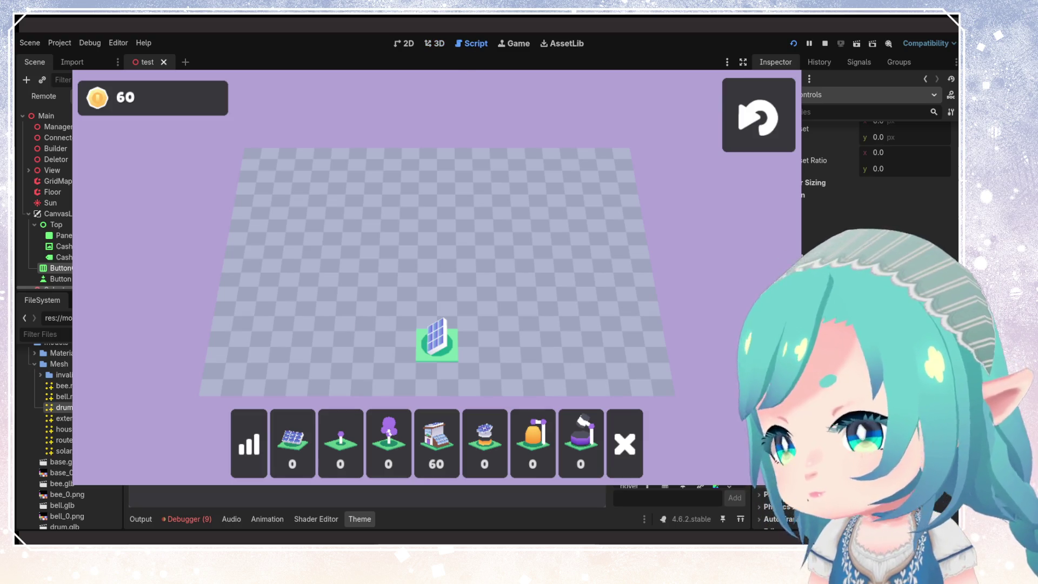
left_click(29, 452)
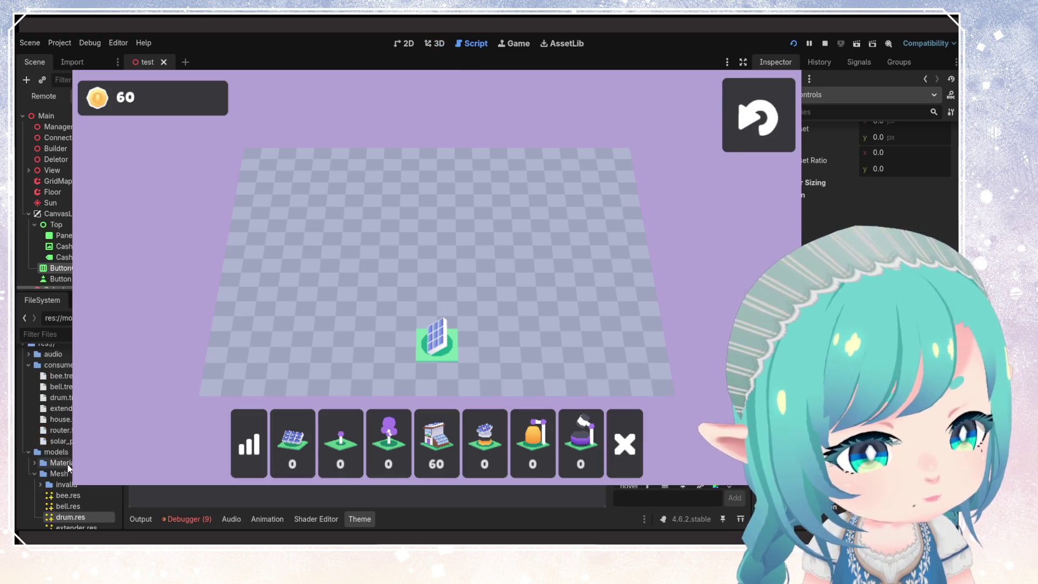
left_click(71, 420)
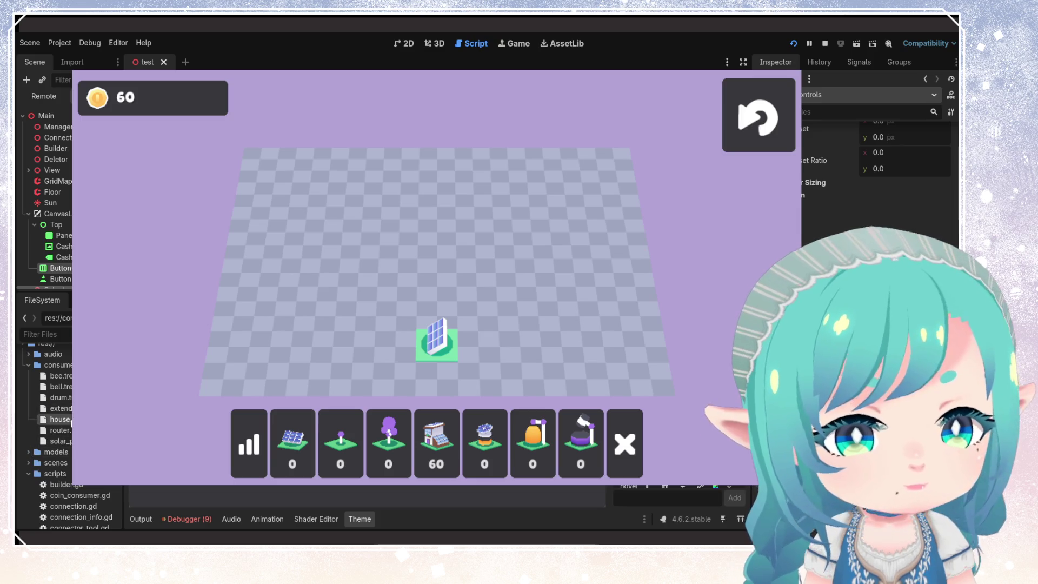
left_click(71, 422)
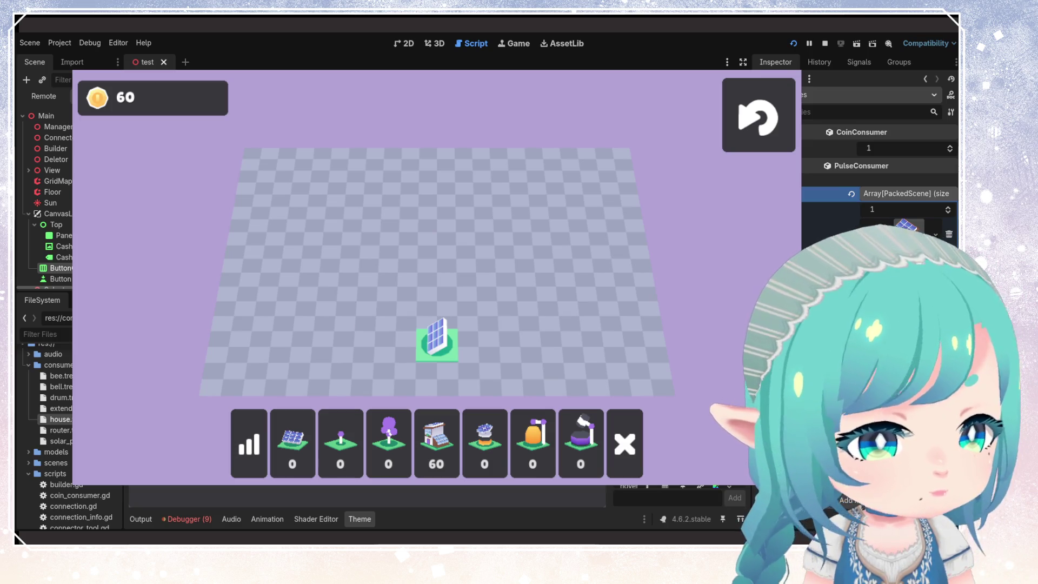
- Inspect the solar panel, bee, extender, house and router consumer resources
left_click(60, 440)
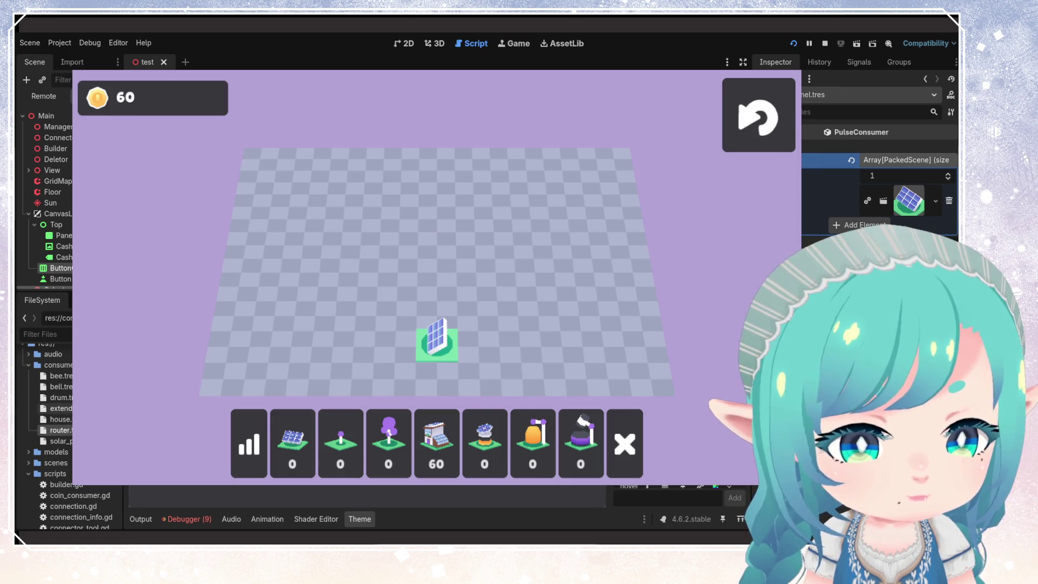
key("Up")
key("Up")
key("Up")
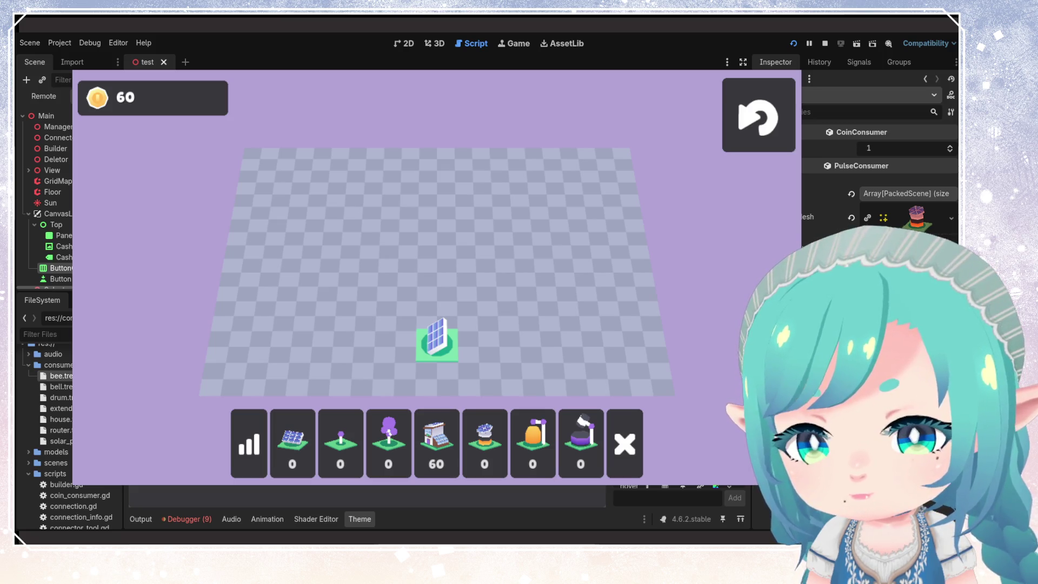
left_click(57, 408)
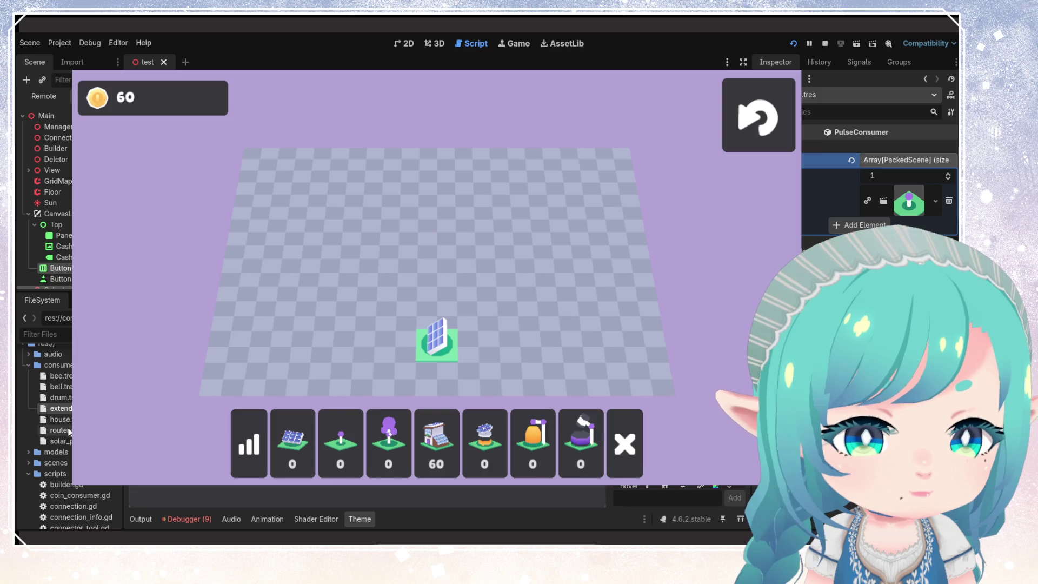
left_click(60, 420)
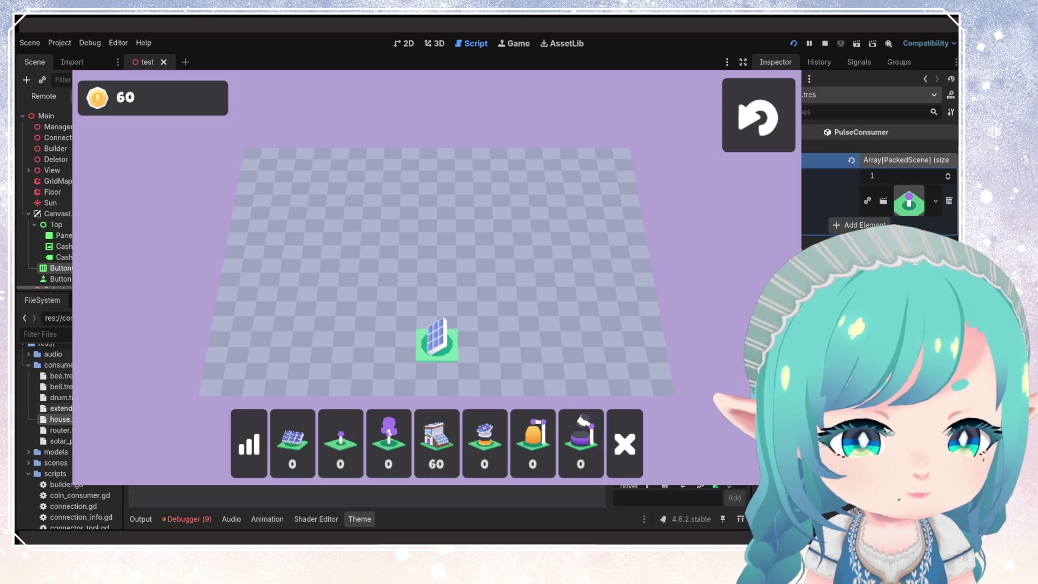
left_click(60, 430)
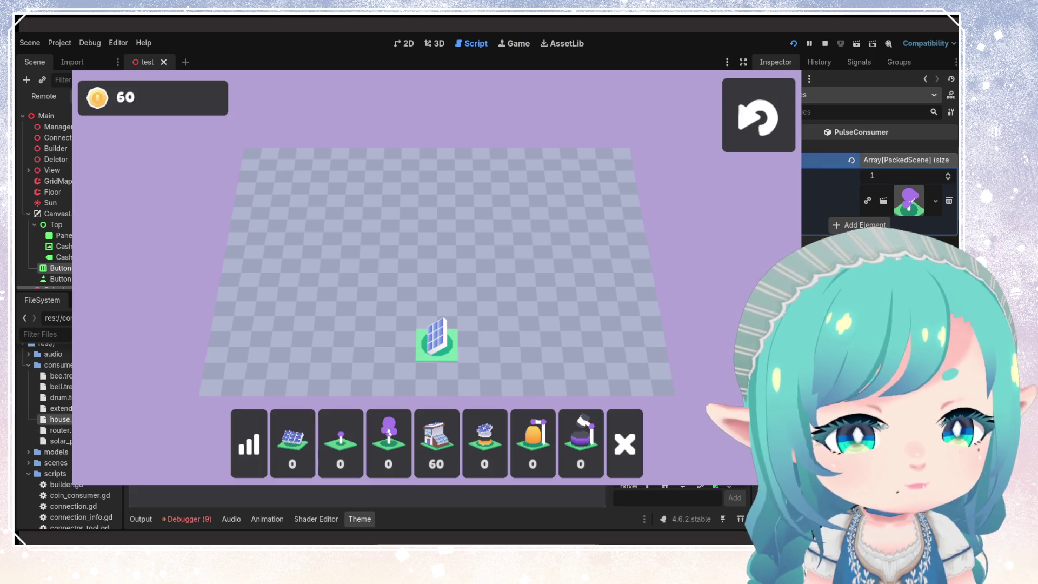
left_click(69, 377)
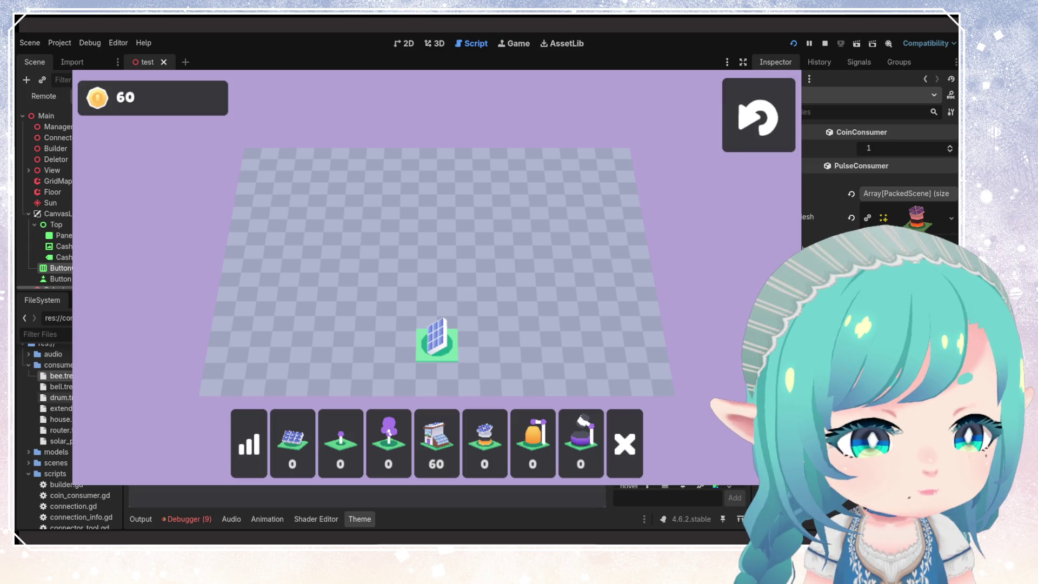
left_click(57, 408)
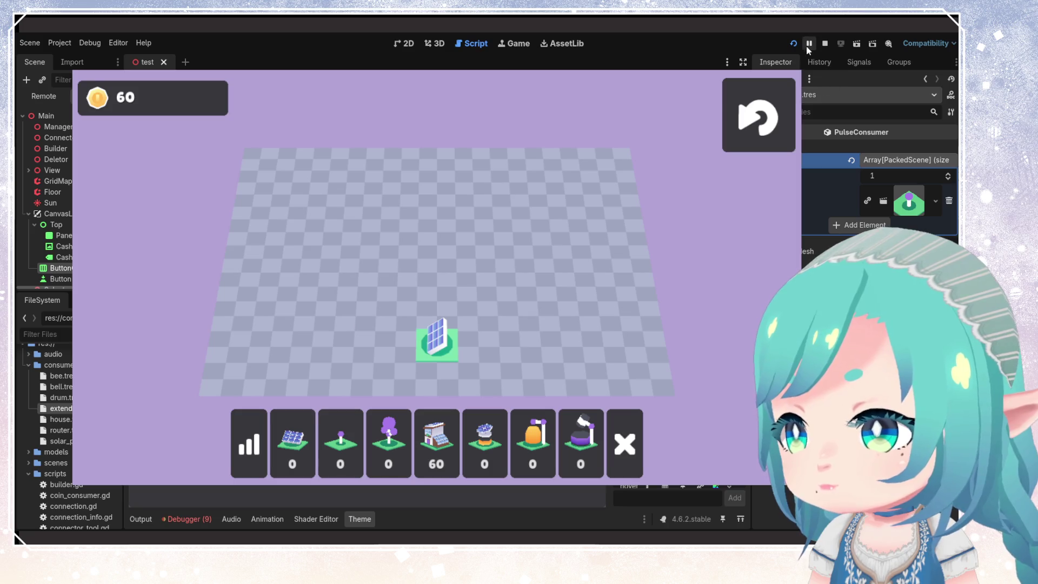
- Stop the running game and inspect the bell and drum consumer resources
left_click(825, 43)
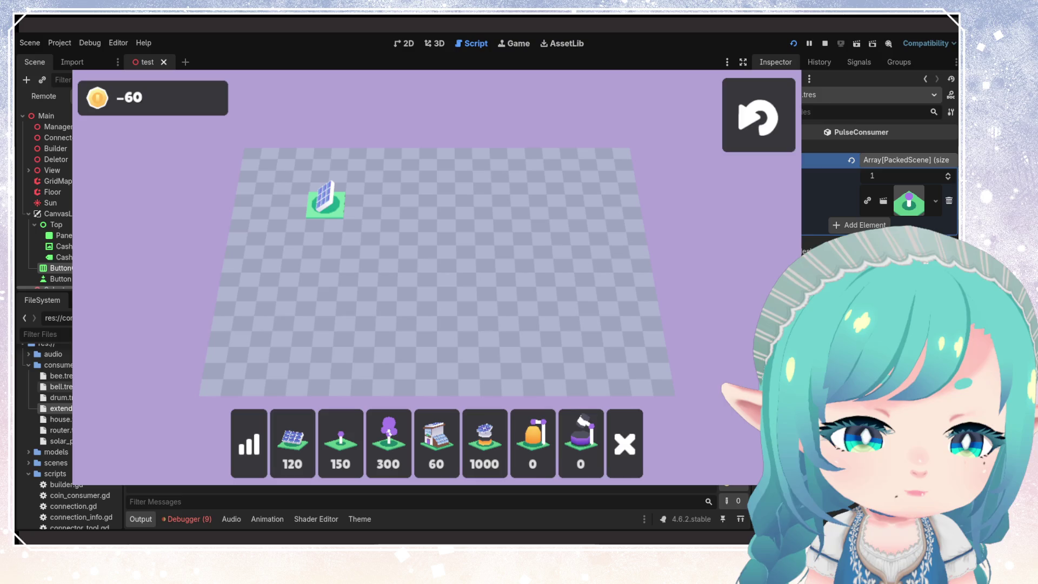
left_click(71, 387)
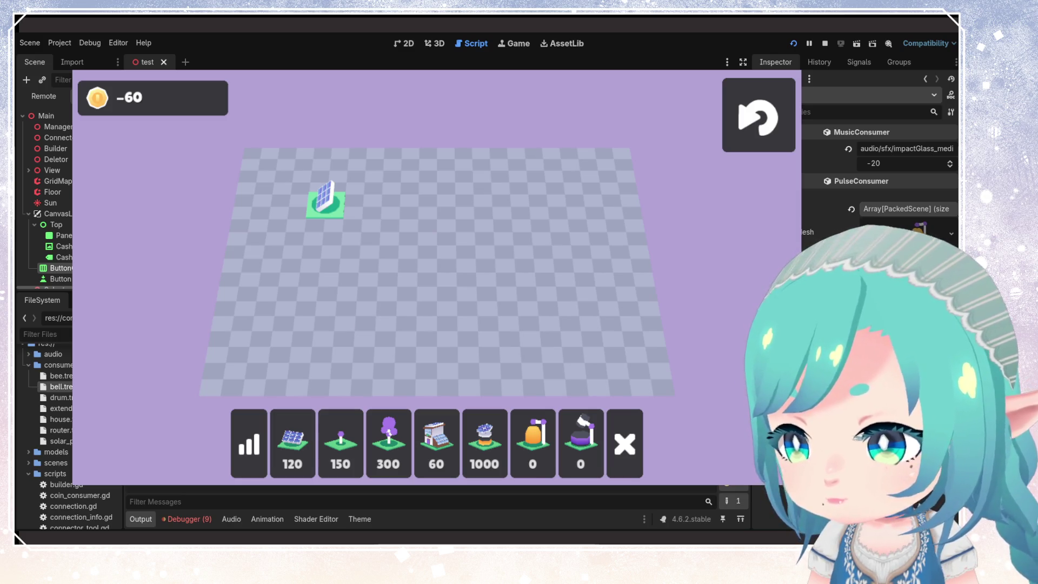
left_click(60, 397)
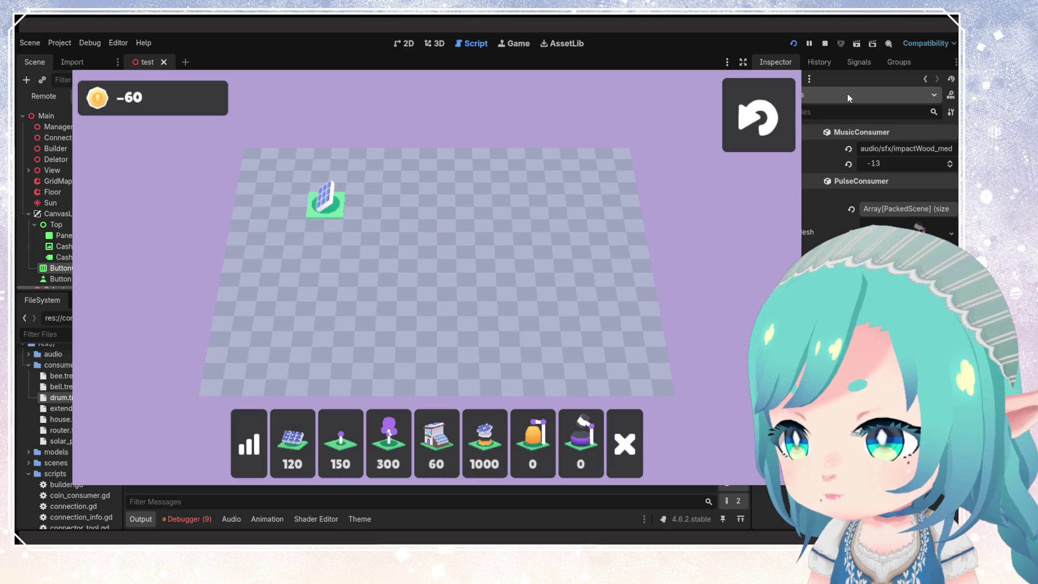
left_click(825, 43)
- Run the game from the title screen, then stop it and save
key("F5")
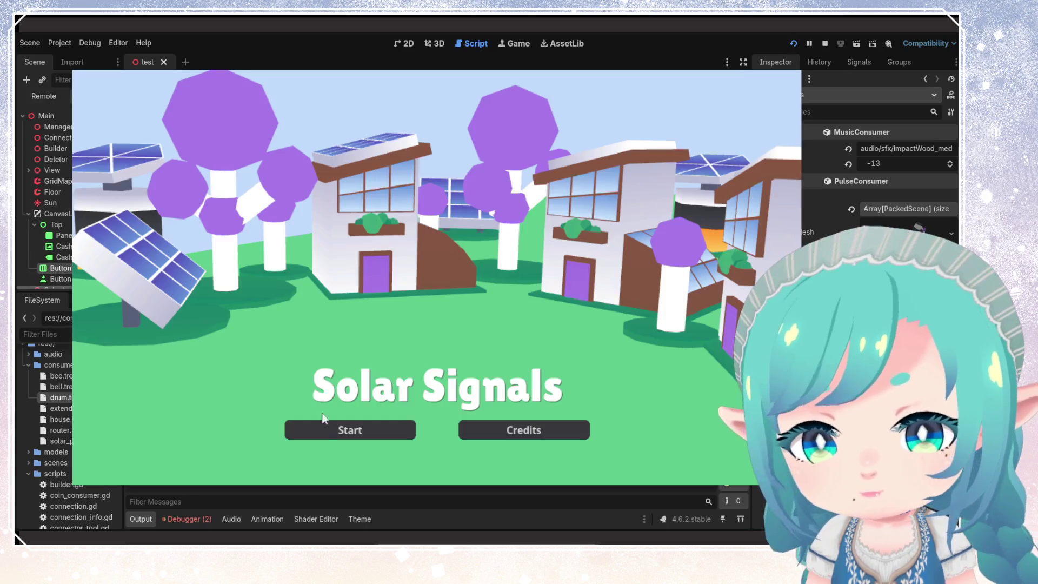
left_click(349, 427)
left_click(824, 44)
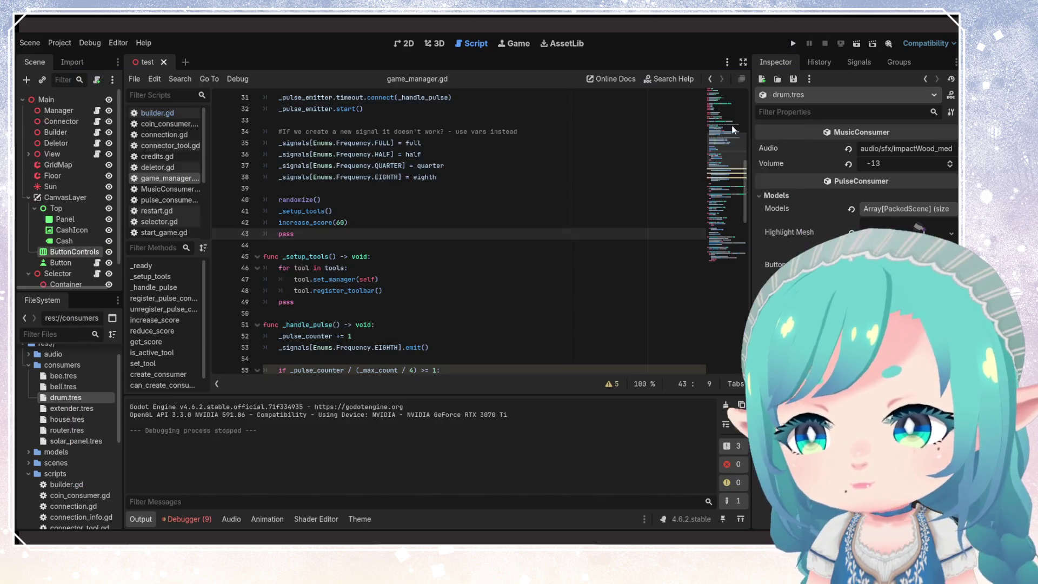
key("ctrl+s")
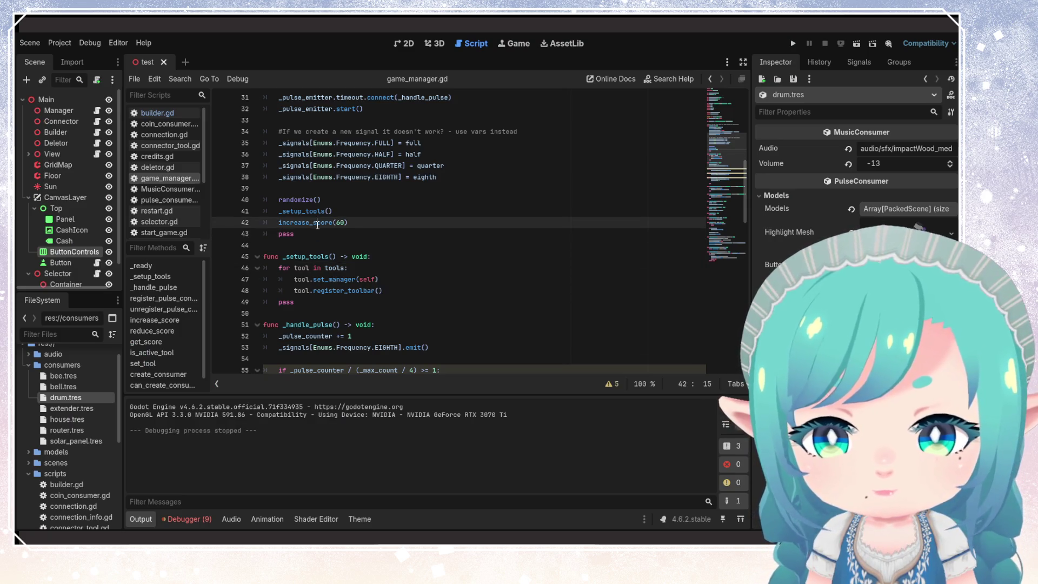
scroll(378, 251, "down", 4)
scroll(353, 307, "up", 3)
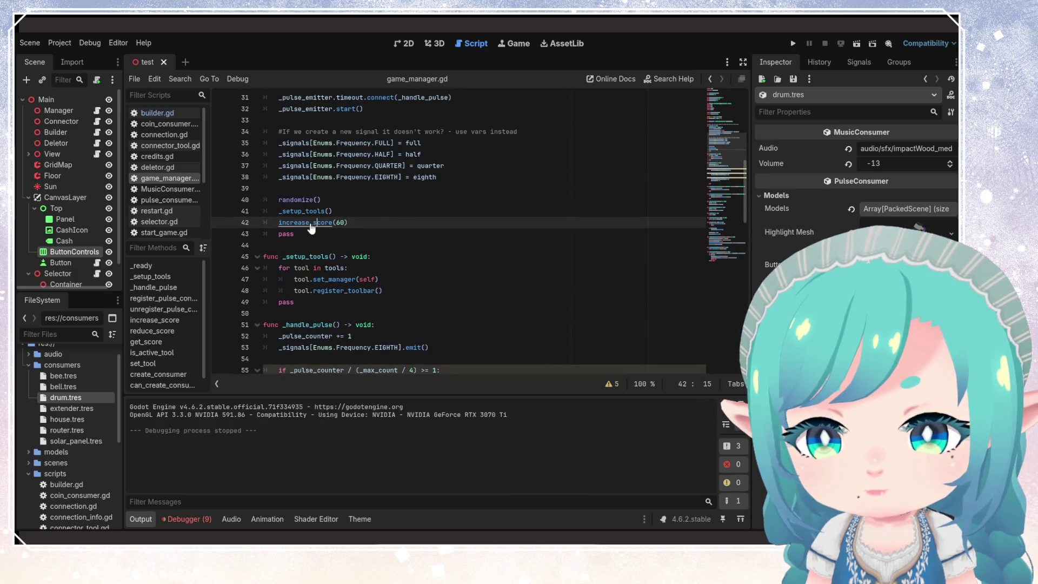
- Select the on_score_changed.emit(_score) line and the increase_score(60) call in _ready
left_click(311, 227, "ctrl")
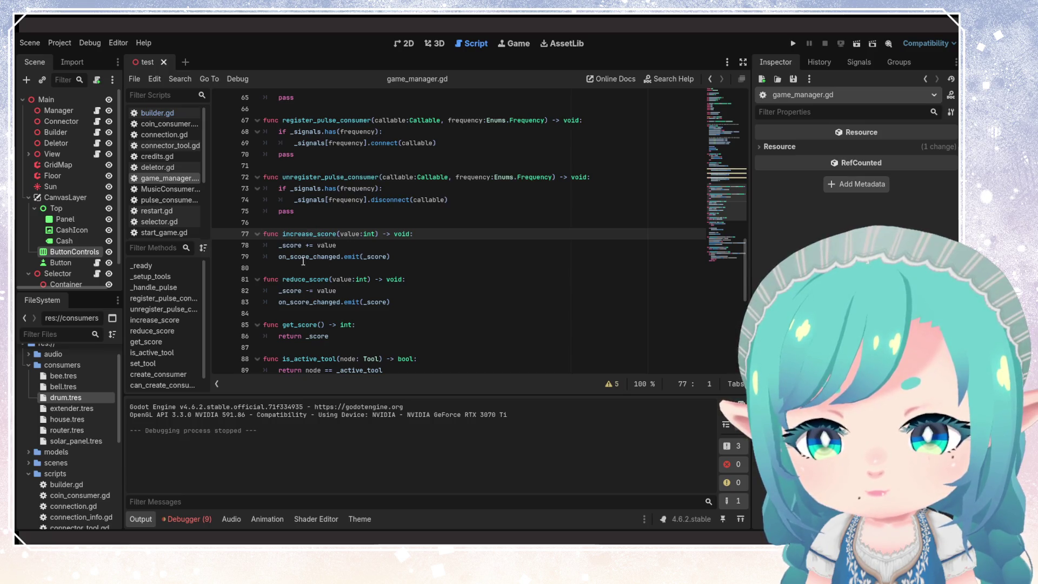
double_click(289, 246)
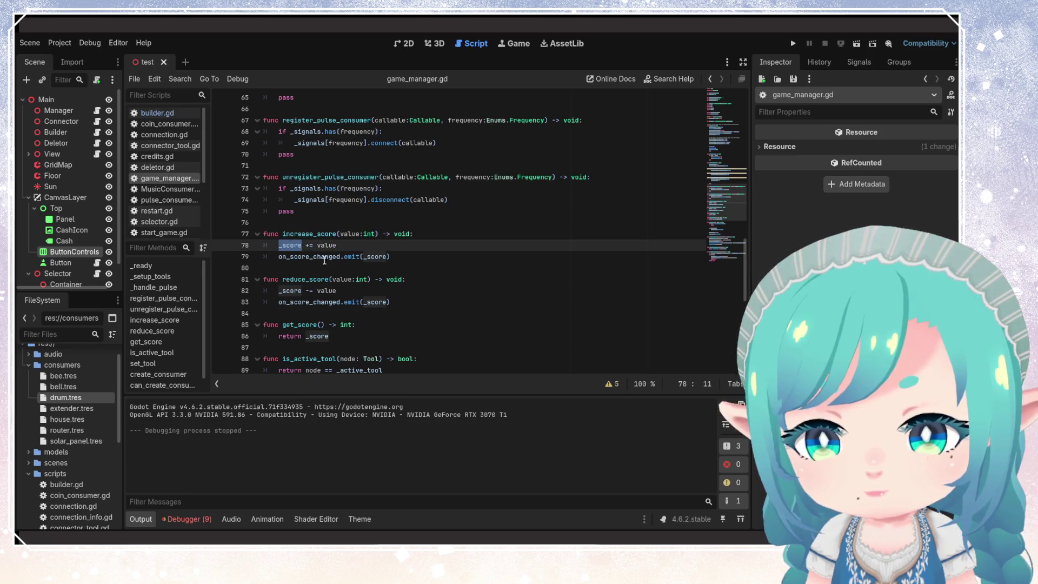
left_click_drag(400, 257, 276, 261)
key("ctrl+c")
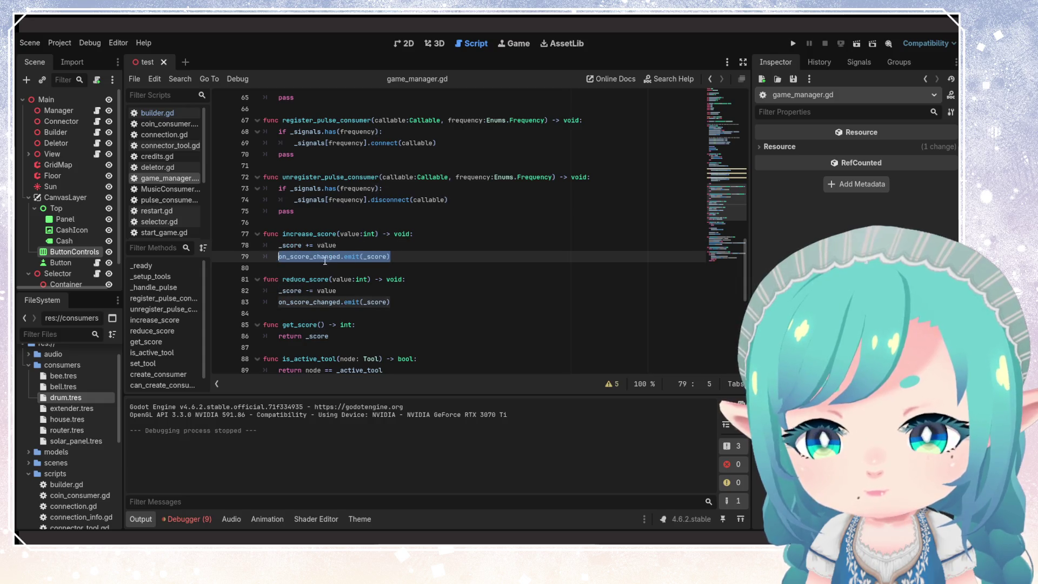
scroll(325, 262, "up", 8)
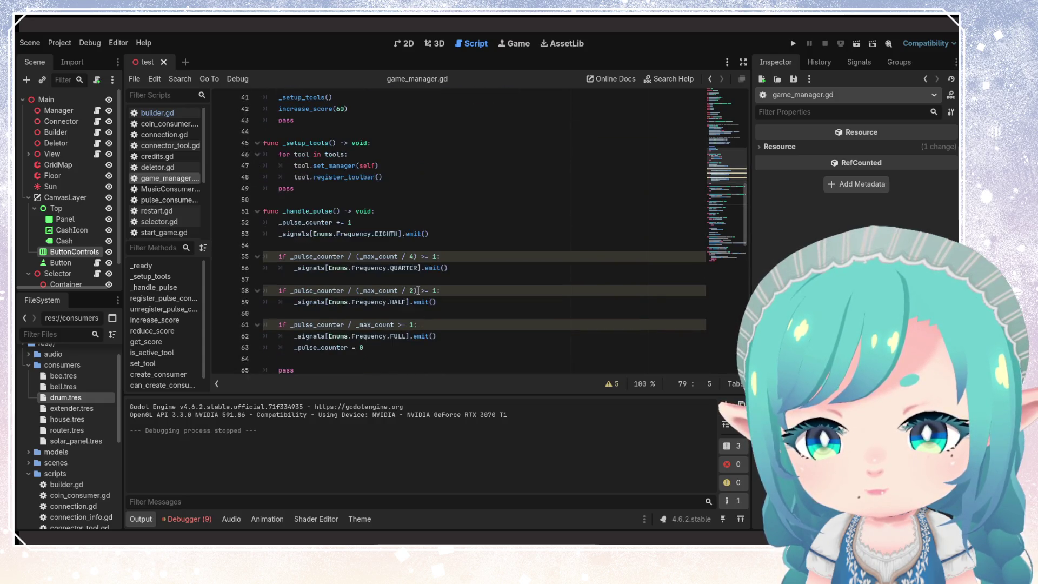
scroll(418, 290, "up", 4)
left_click(373, 233)
left_click_drag(373, 245, 278, 247)
- Replace increase_score(60) with on_score_changed.emit(_score), add '_score = 60' above it, and save
key("ctrl+v")
key("Up")
key("Return")
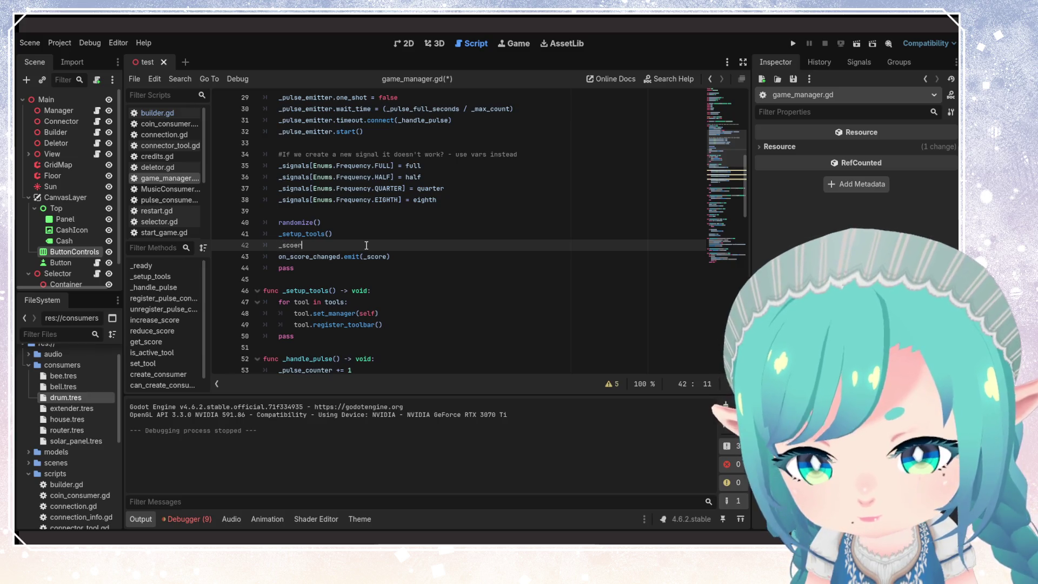
key("BackSpace")
key("BackSpace")
type("re =")
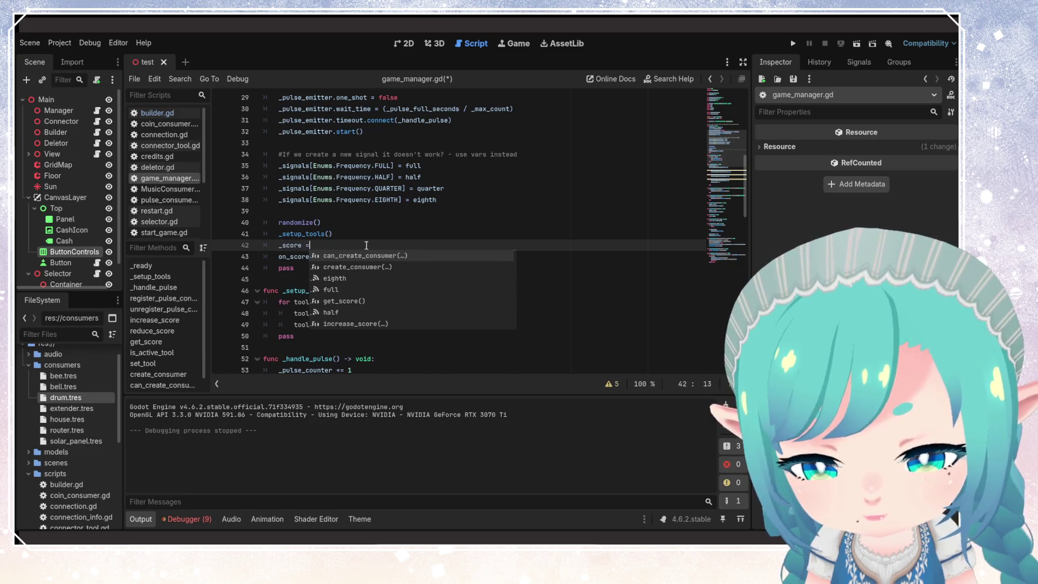
type(" 60")
key("ctrl+s")
- Start a game, place a 60-coin house beside the solar panel and cable them together
left_click(792, 44)
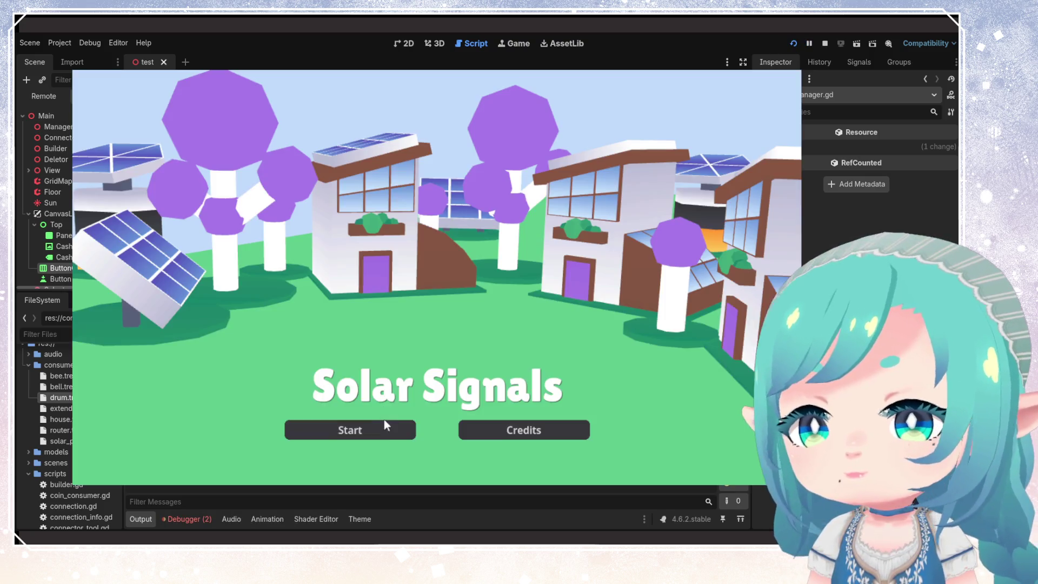
left_click(398, 427)
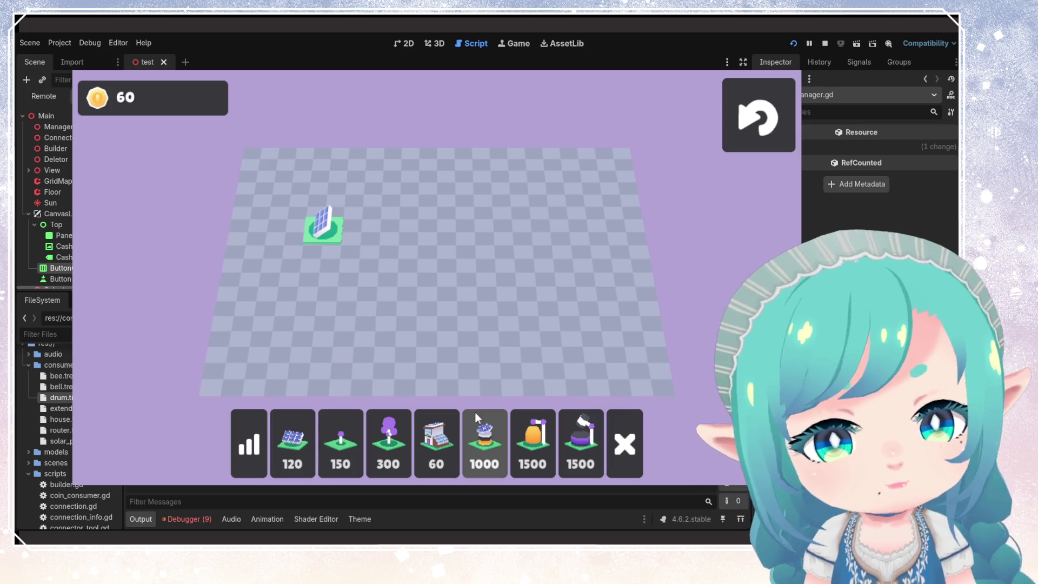
left_click(433, 432)
left_click(342, 205)
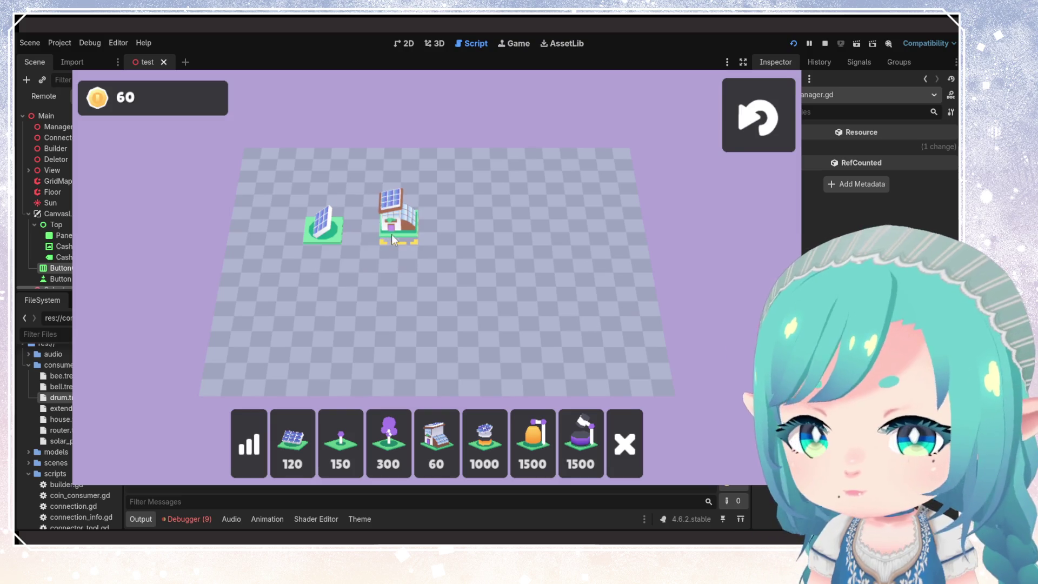
left_click(392, 235)
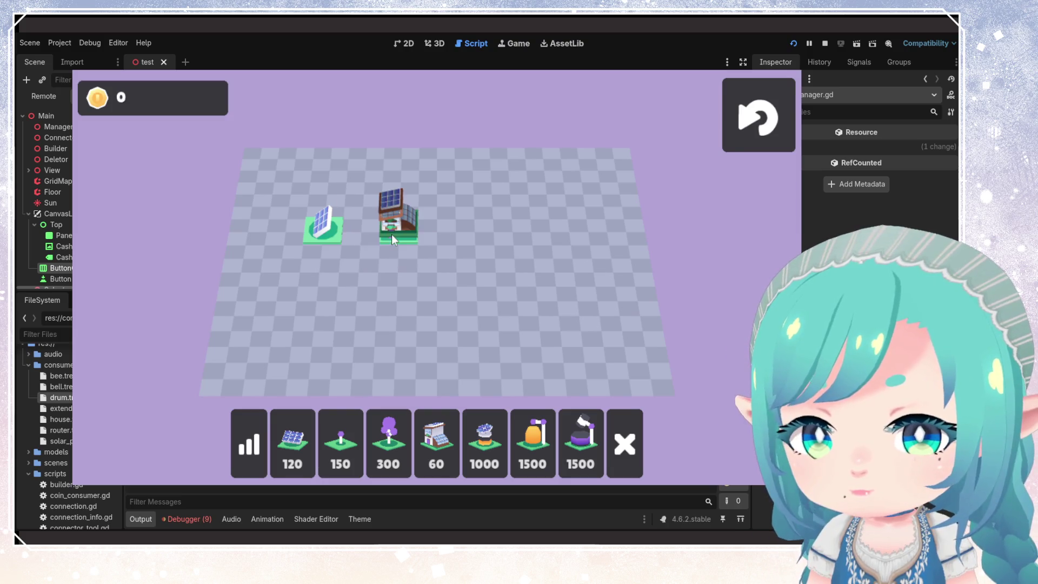
left_click(255, 441)
left_click_drag(339, 232, 403, 233)
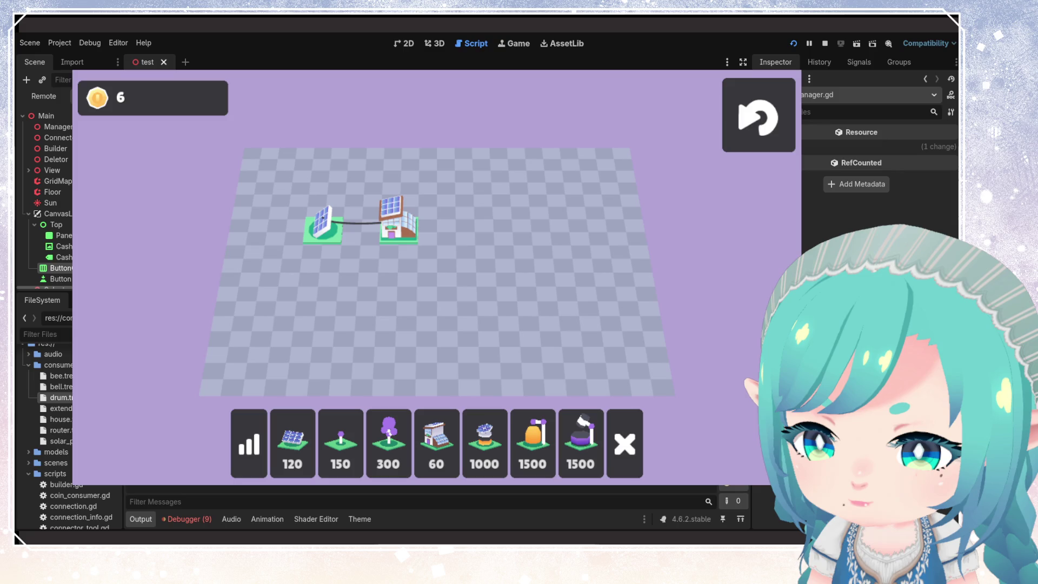
- Reset the board and try out the delete and stats tools
left_click(773, 140)
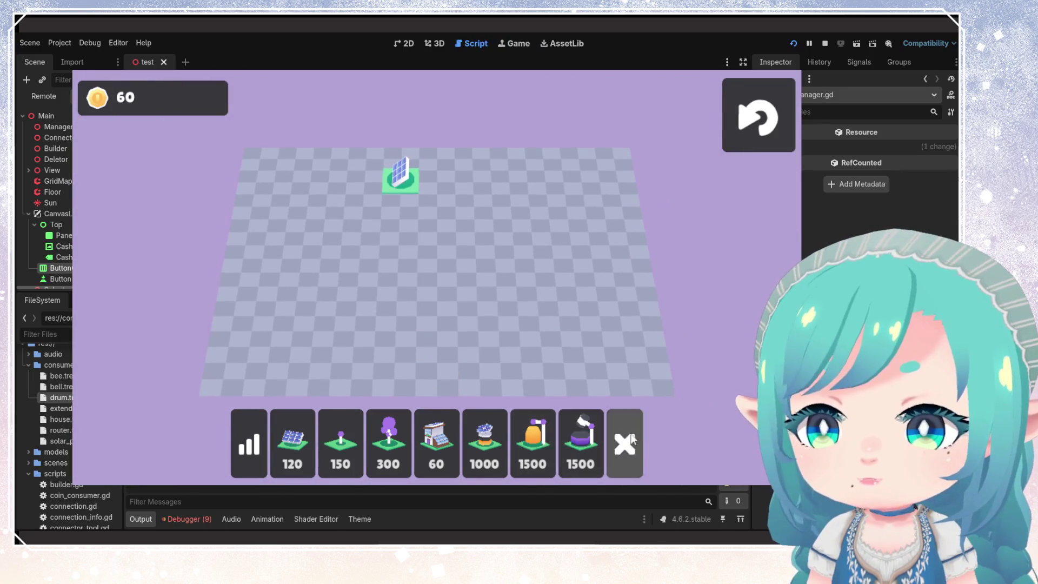
left_click(624, 444)
left_click(401, 178)
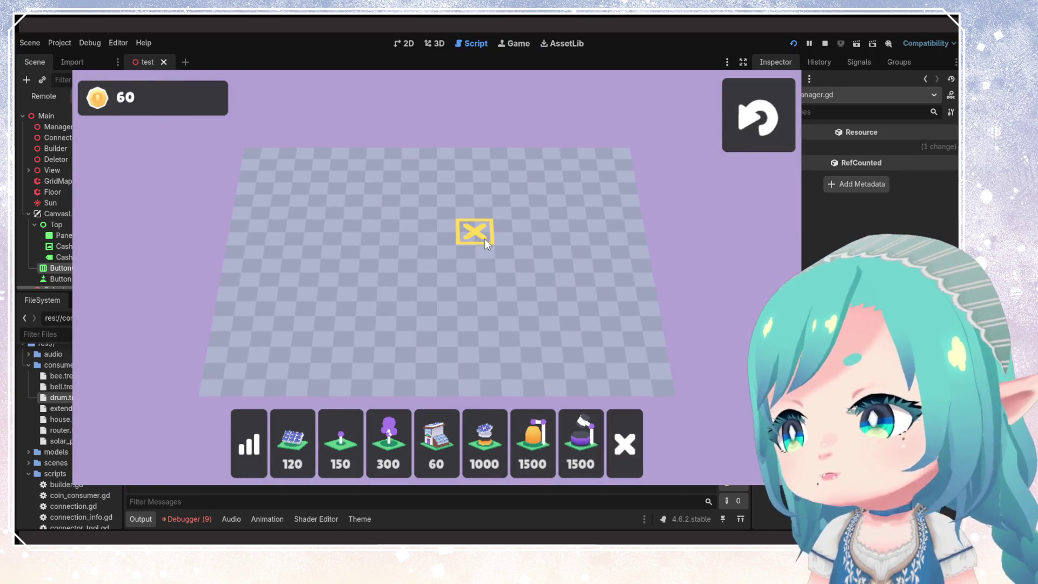
left_click(751, 131)
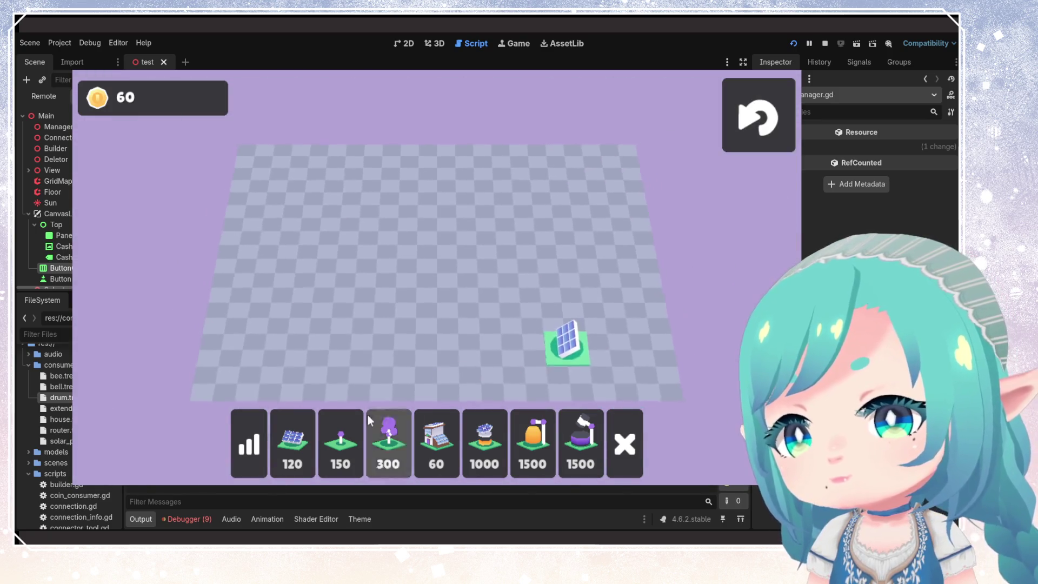
left_click(254, 446)
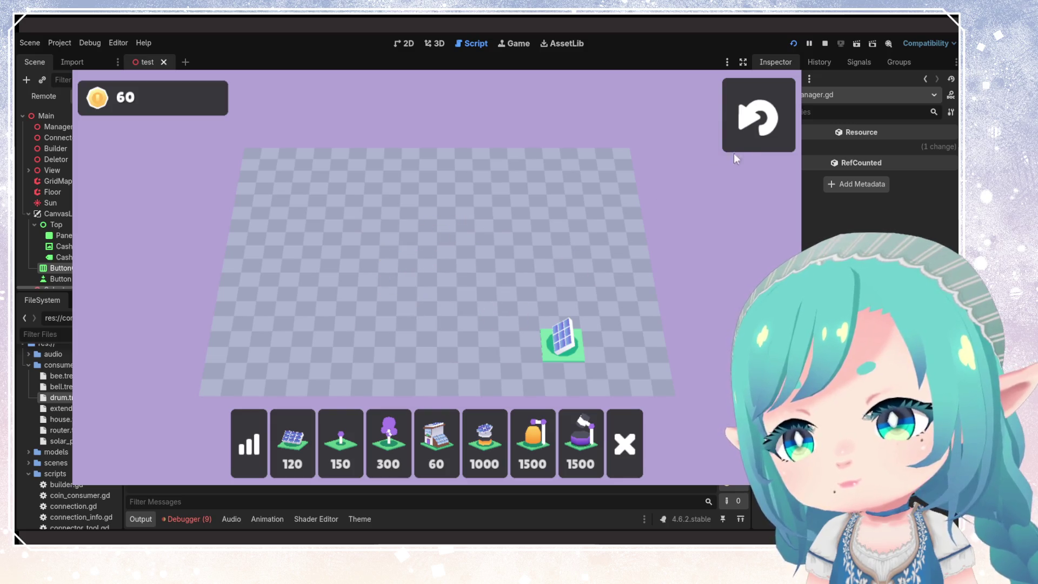
- Preview the solar panel, 1000- and 1500-coin buildings, place a 60-coin house, then reset
left_click(303, 441)
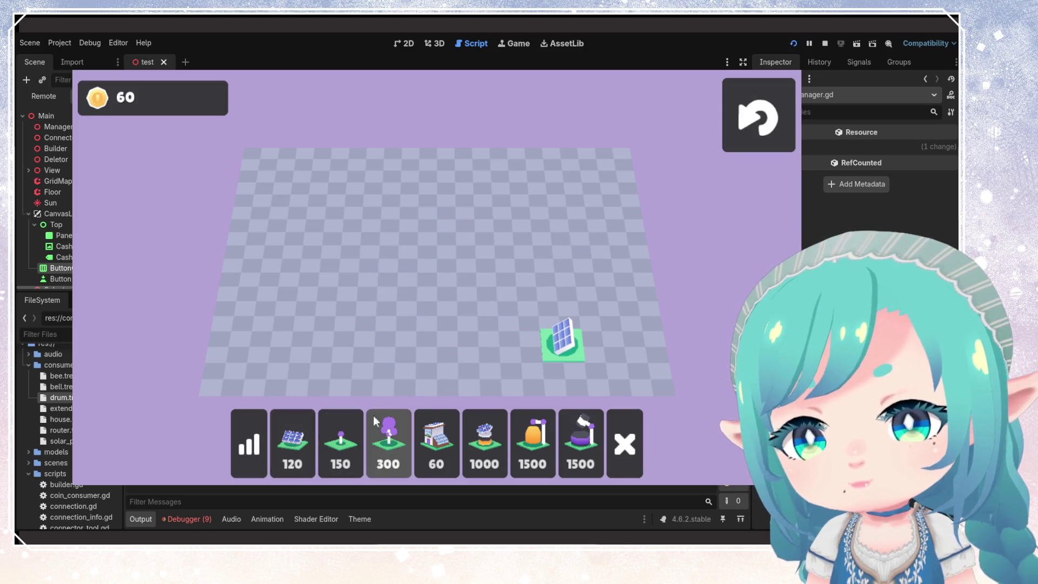
left_click(481, 445)
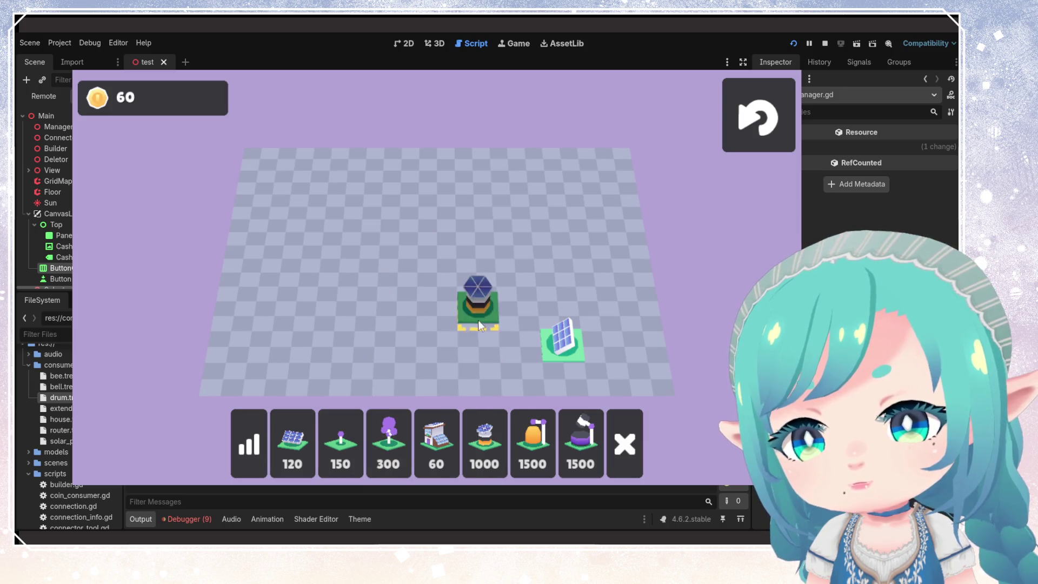
left_click(581, 445)
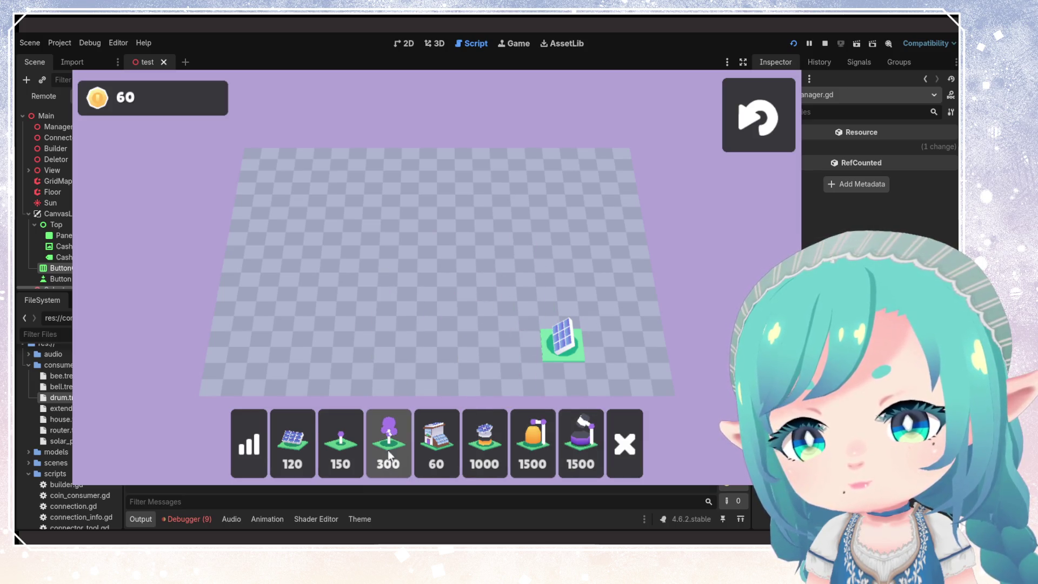
left_click(436, 444)
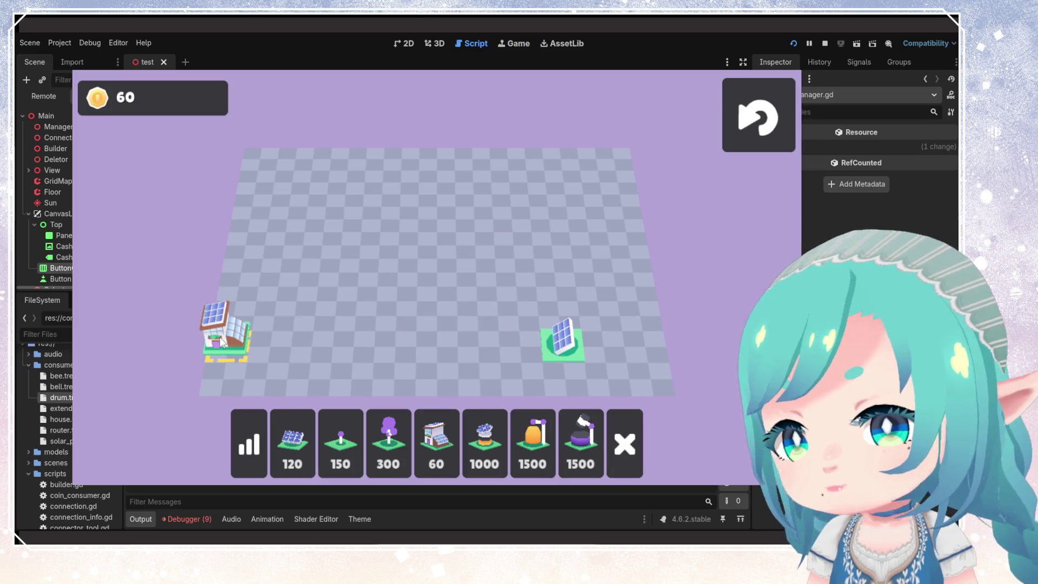
left_click(317, 346)
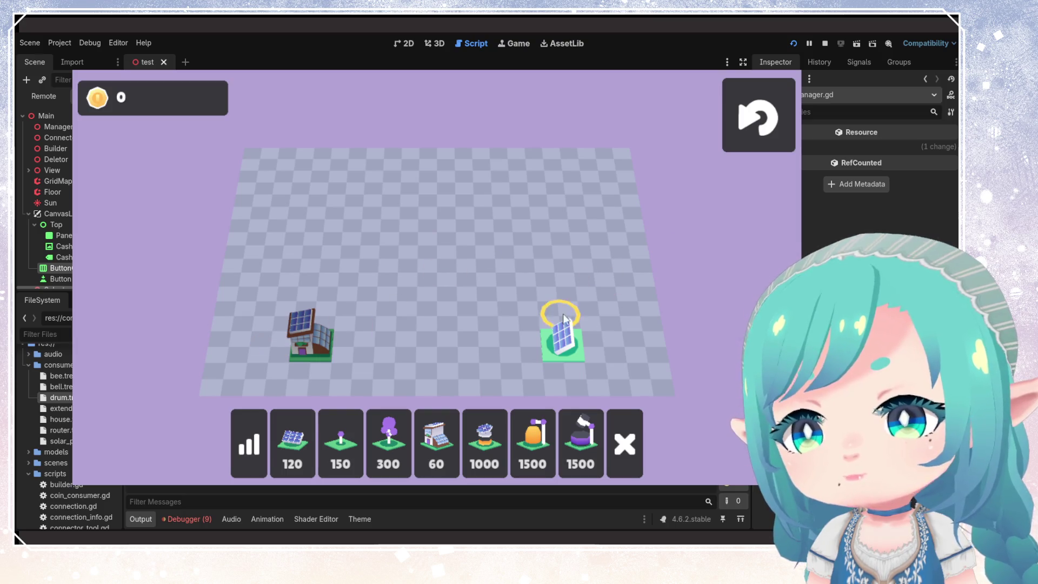
left_click(757, 116)
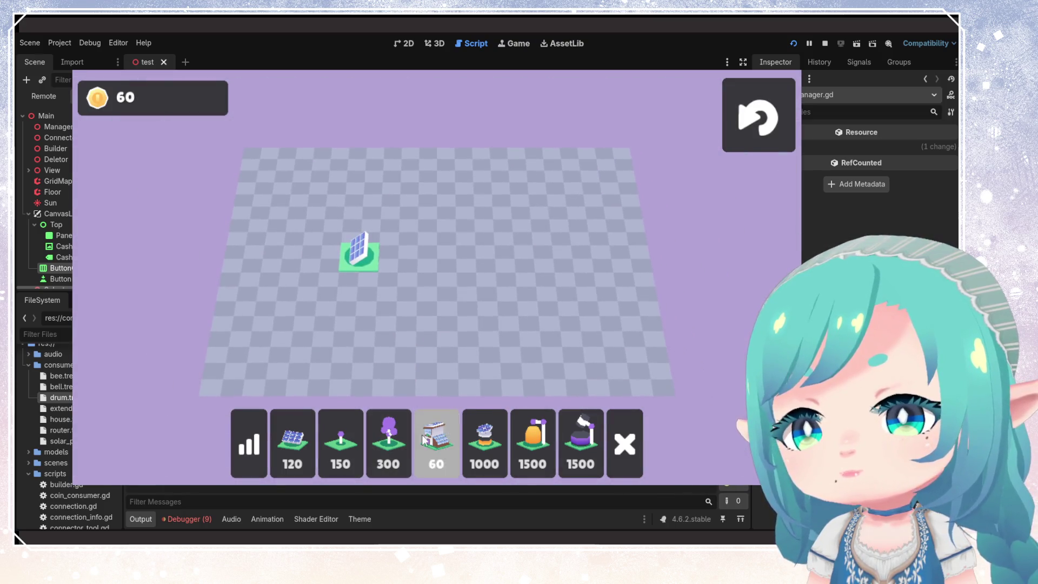
left_click(436, 447)
- Place a house beside the solar panel, let coins climb past 60, and reselect the 60-coin house
left_click(405, 261)
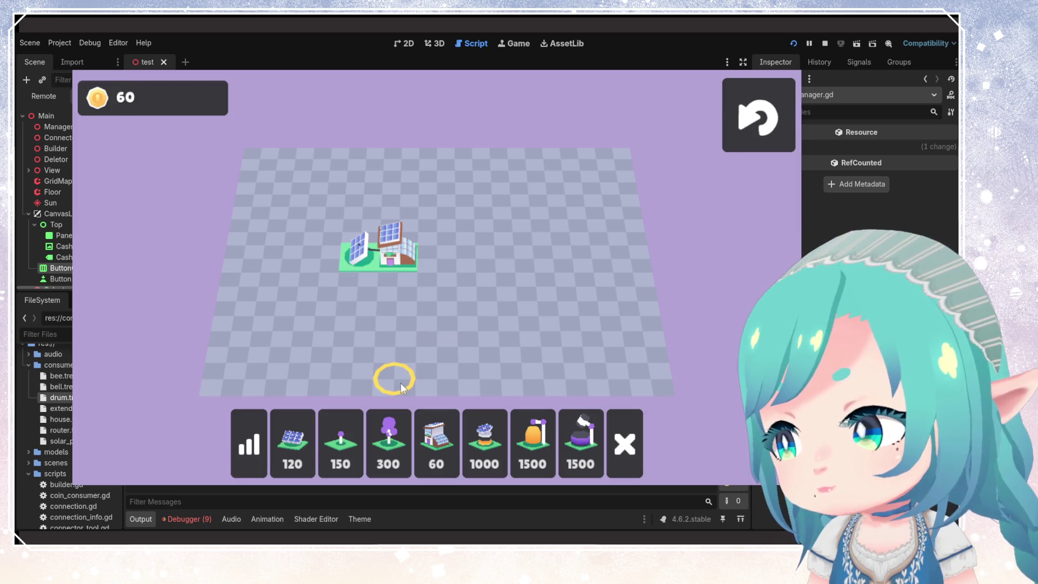
left_click(437, 443)
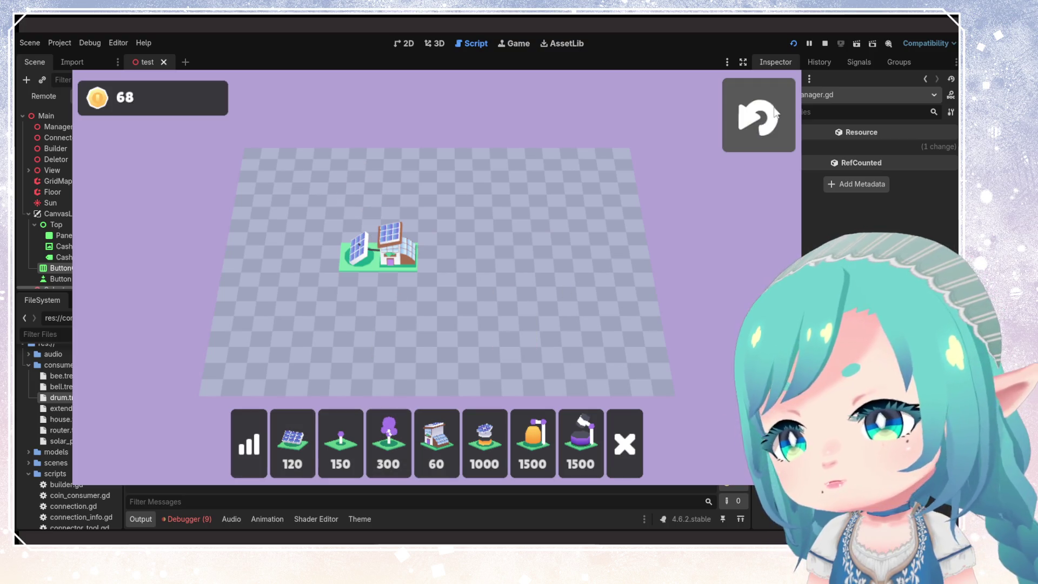
- Stop the game and lower the starting _score in game_manager.gd from 60 to 30, then save
key("F8")
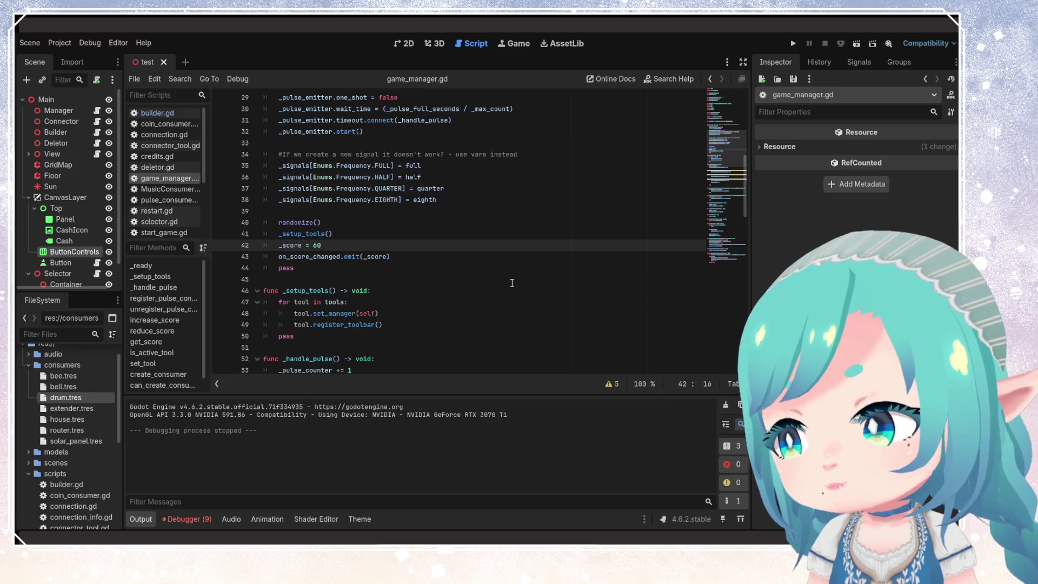
left_click(503, 271)
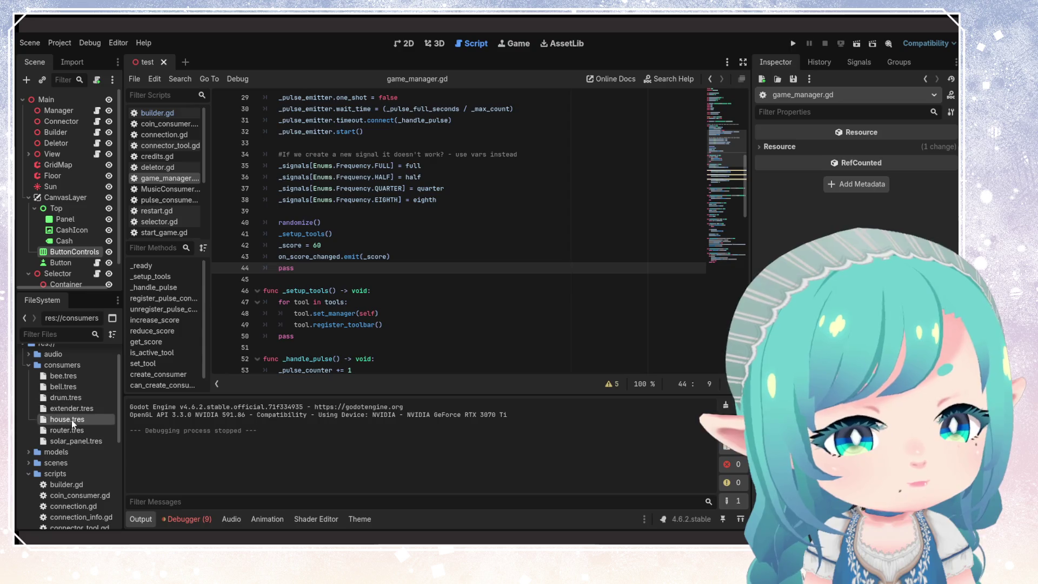
left_click(71, 420)
left_click(321, 247)
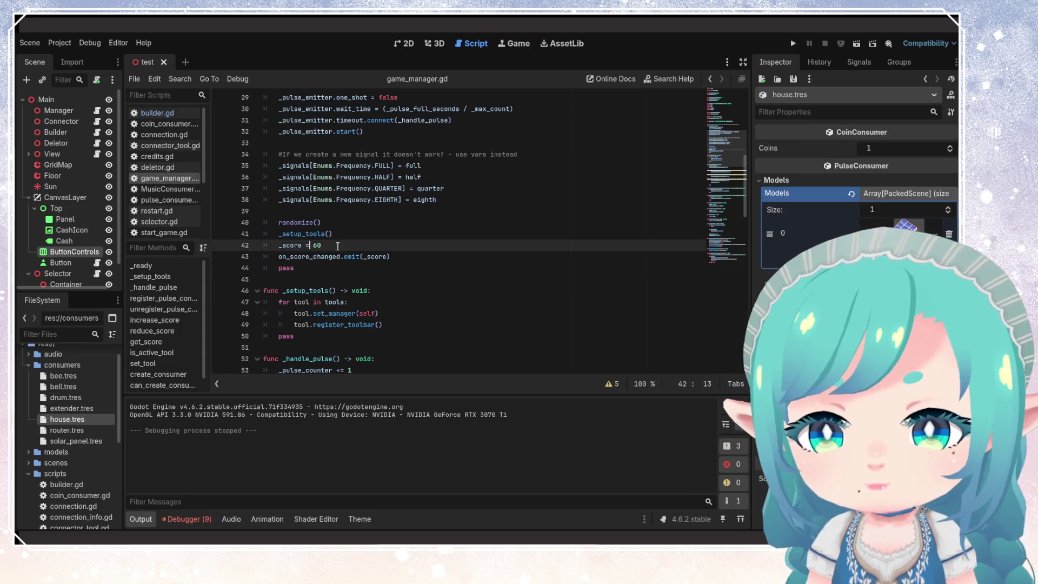
key("BackSpace")
type("3")
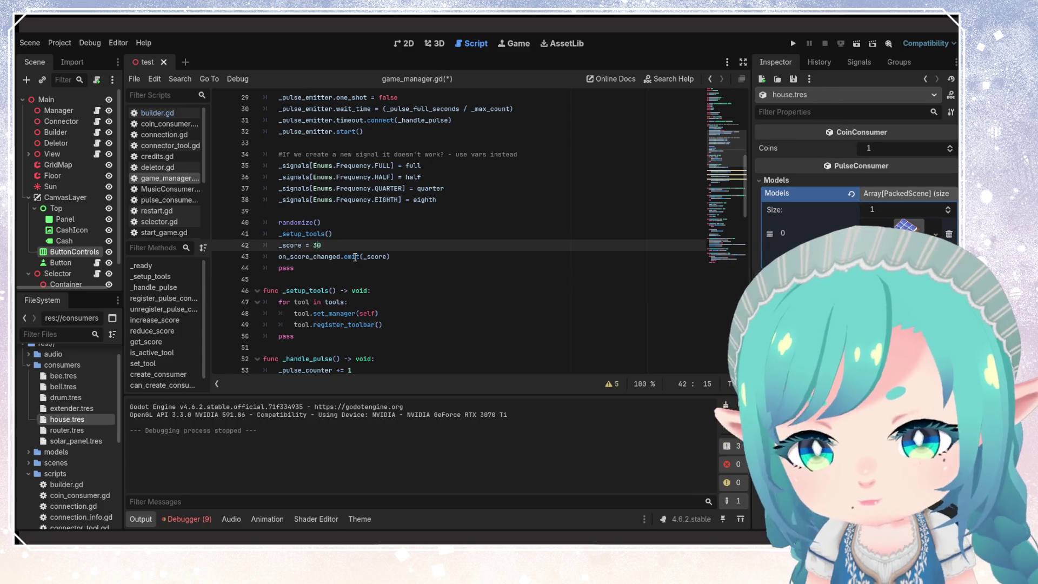
key("ctrl+s")
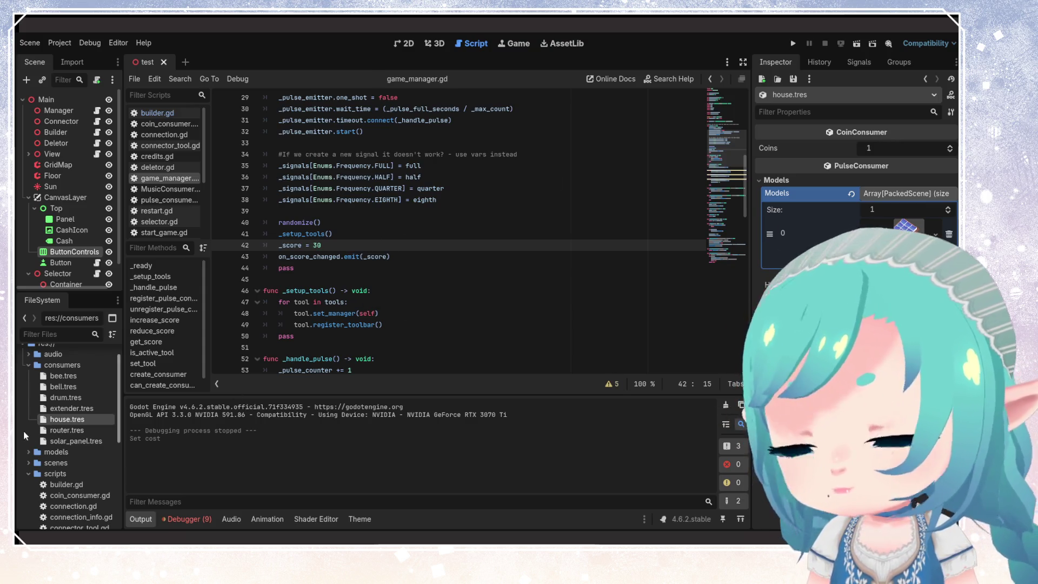
- Review the solar_panel, router, extender, drum, bell and bee resources, then run the project
left_click(73, 440)
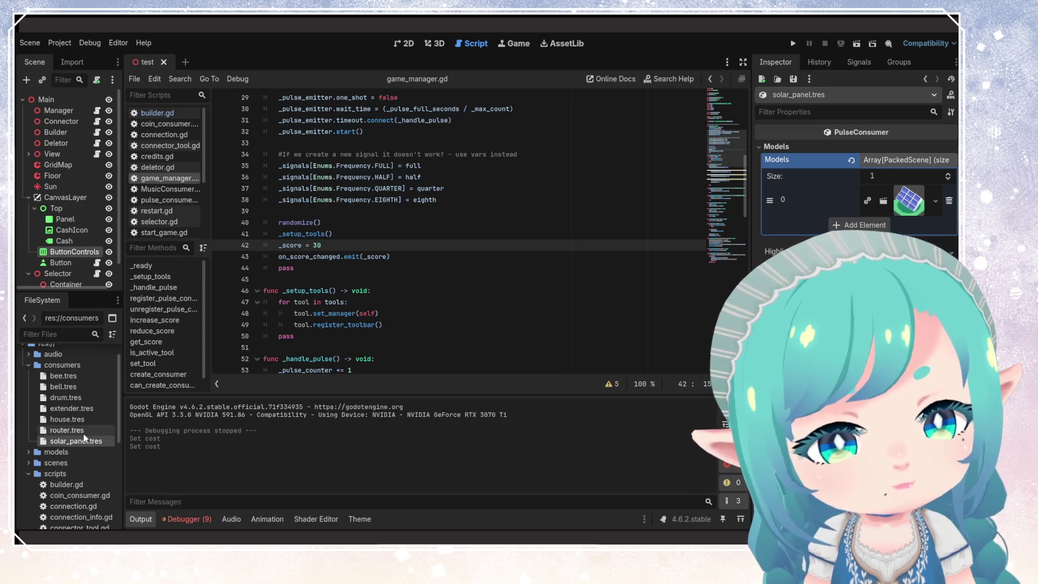
left_click(67, 430)
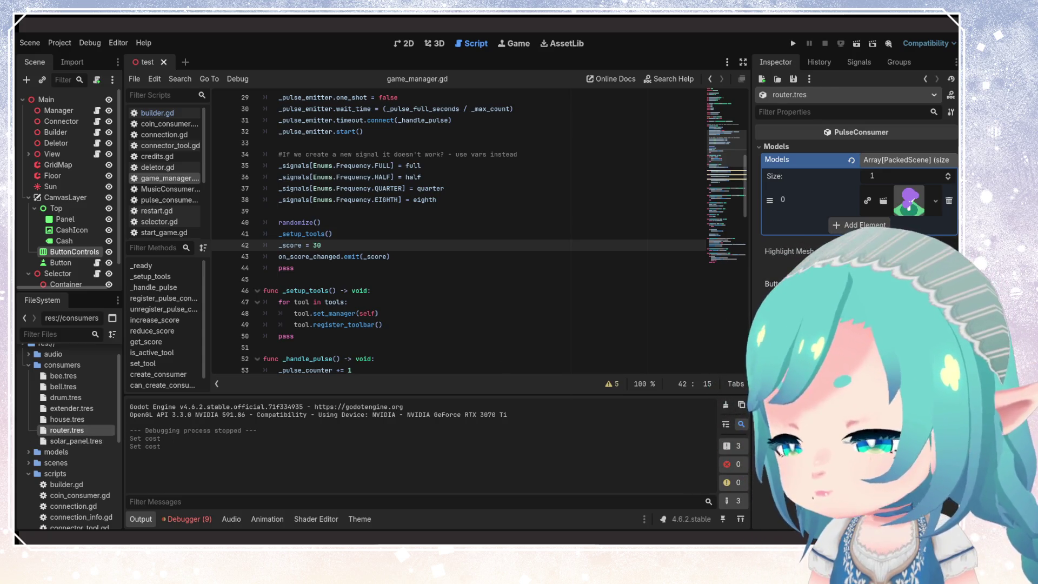
left_click(71, 408)
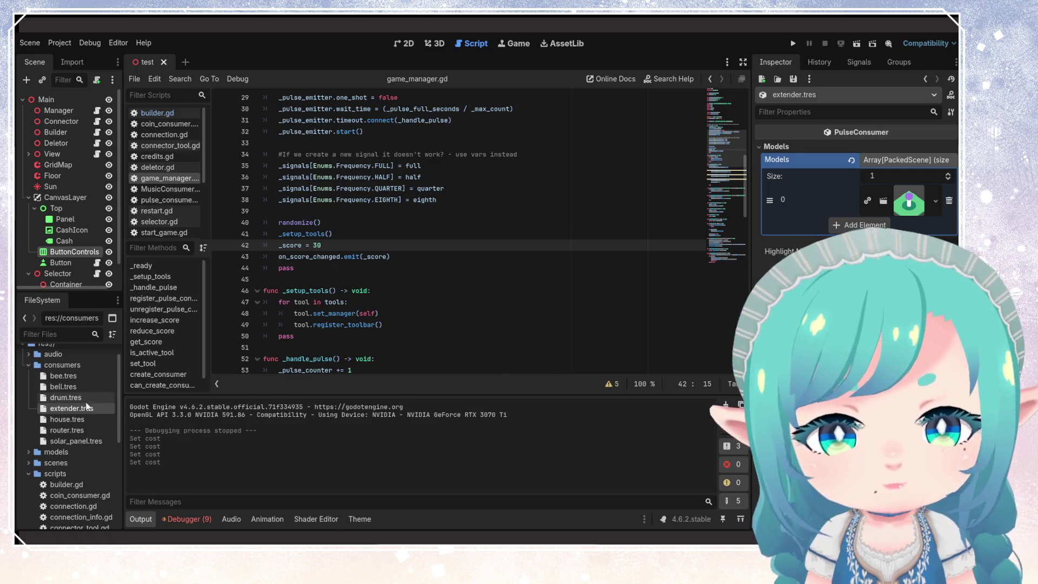
left_click(71, 398)
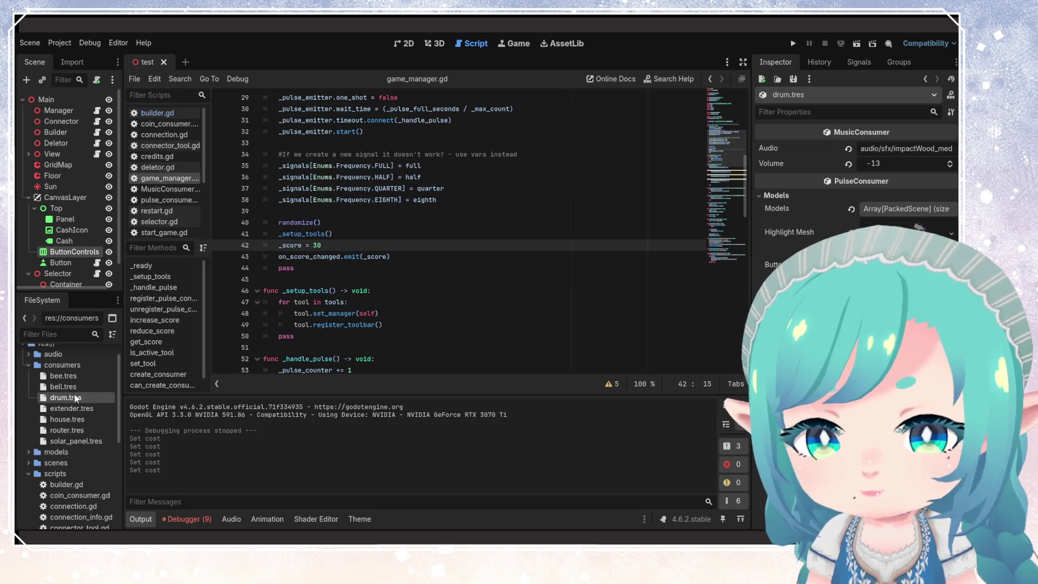
left_click(71, 387)
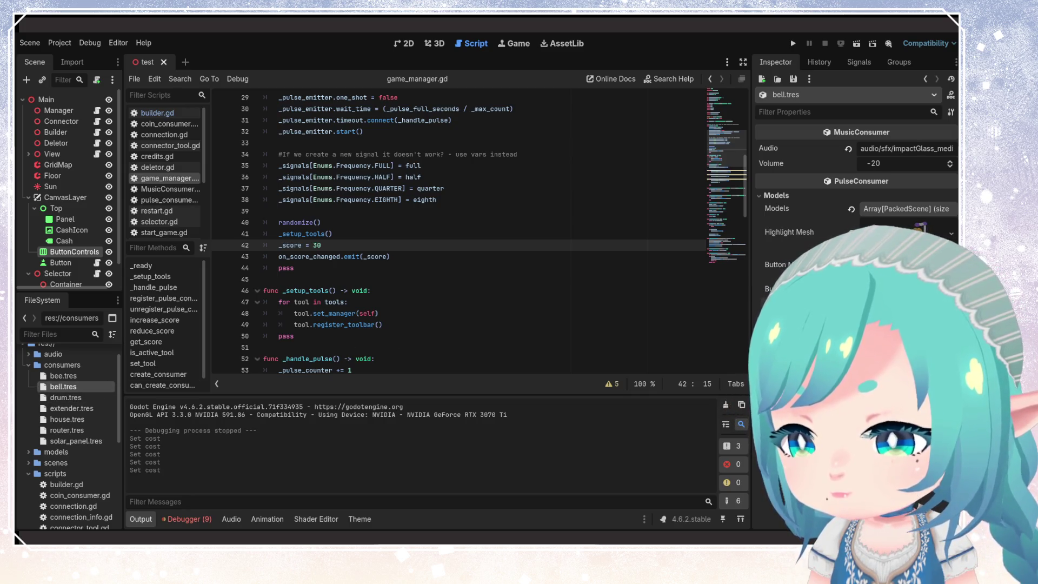
left_click(83, 378)
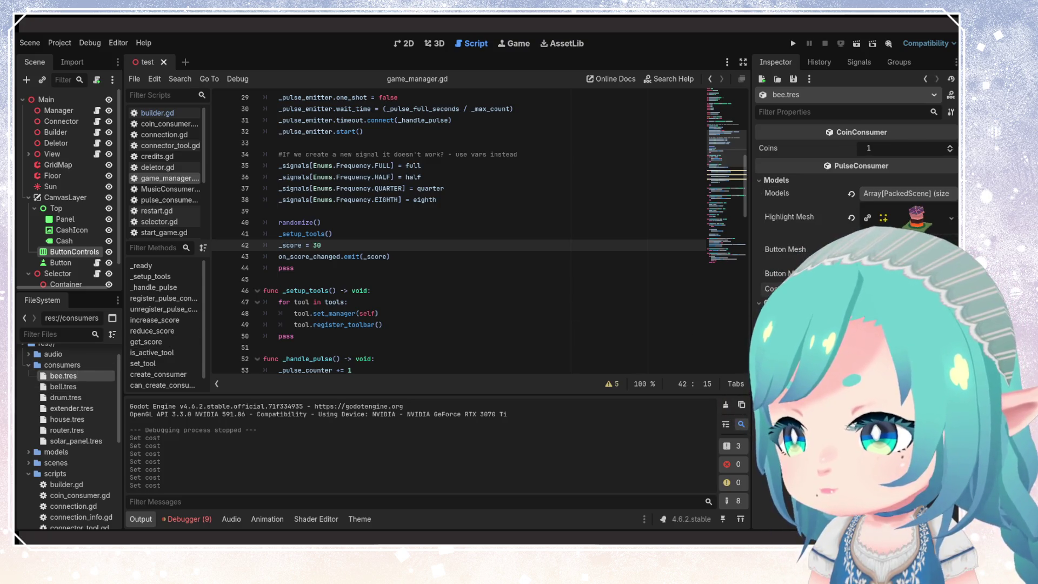
left_click(793, 43)
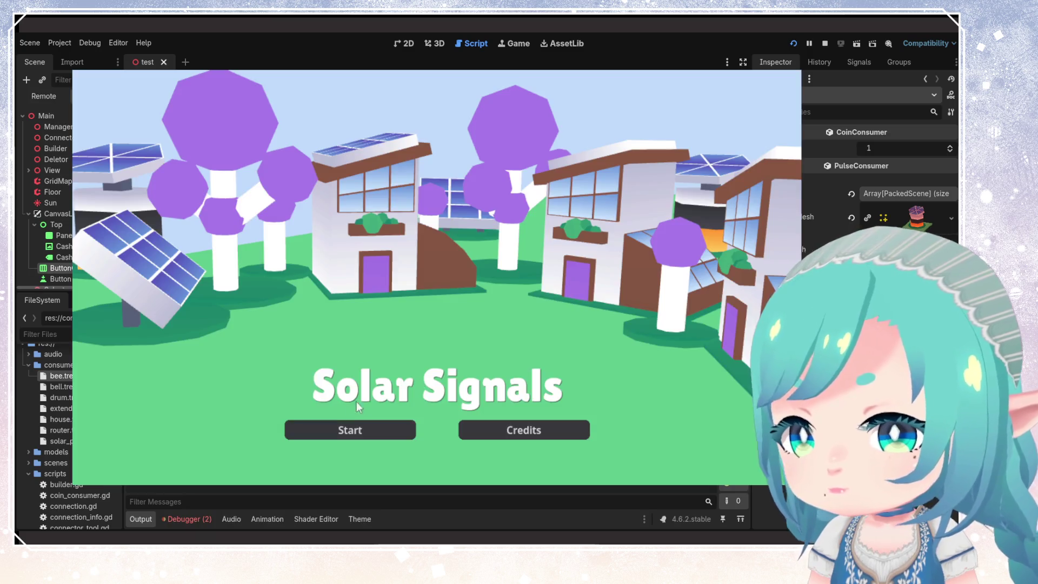
- Start a new game, place a house next to the starting solar panel and cable them
left_click(352, 429)
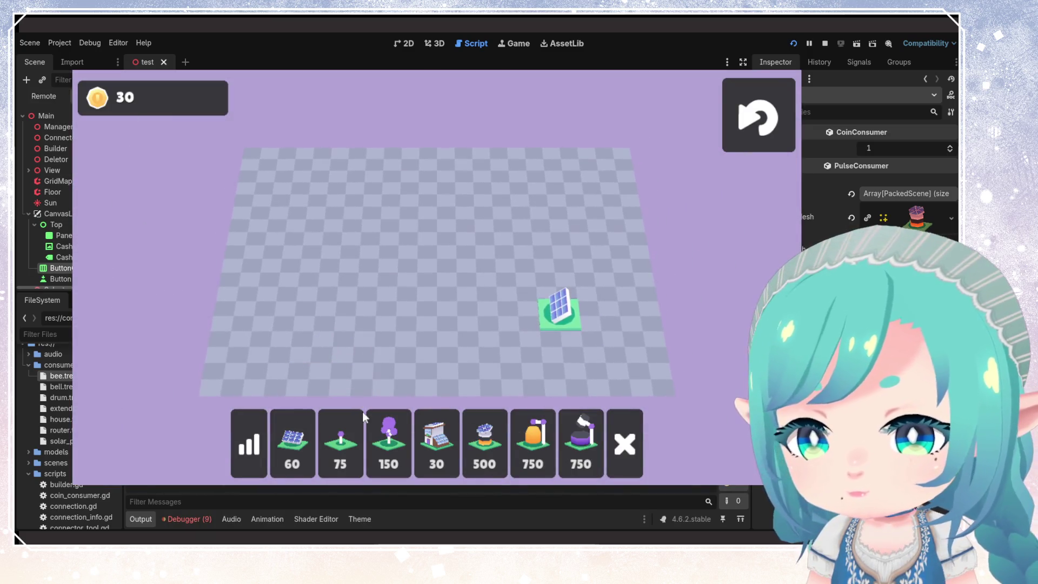
left_click(436, 437)
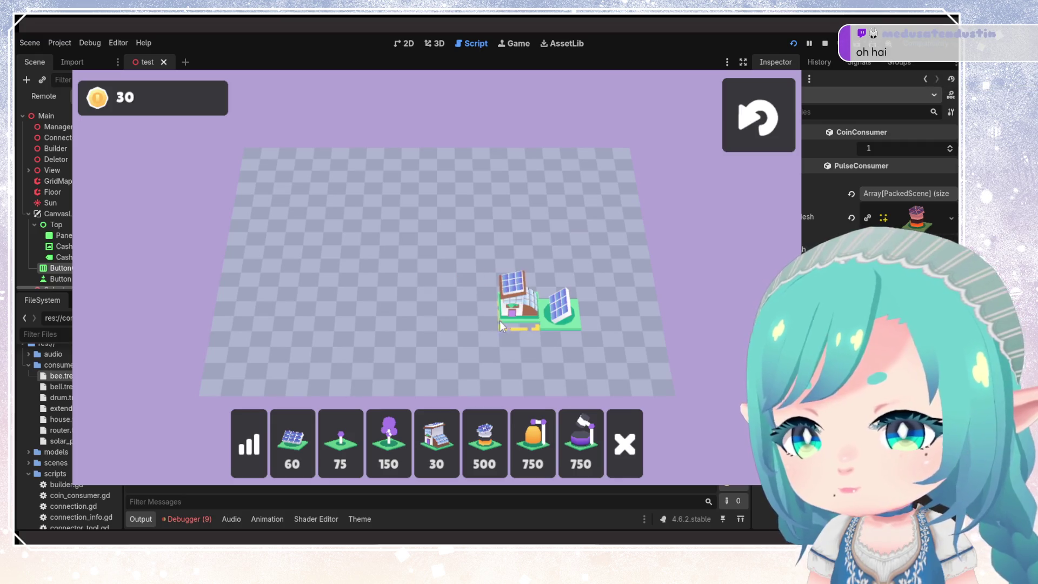
left_click(488, 323)
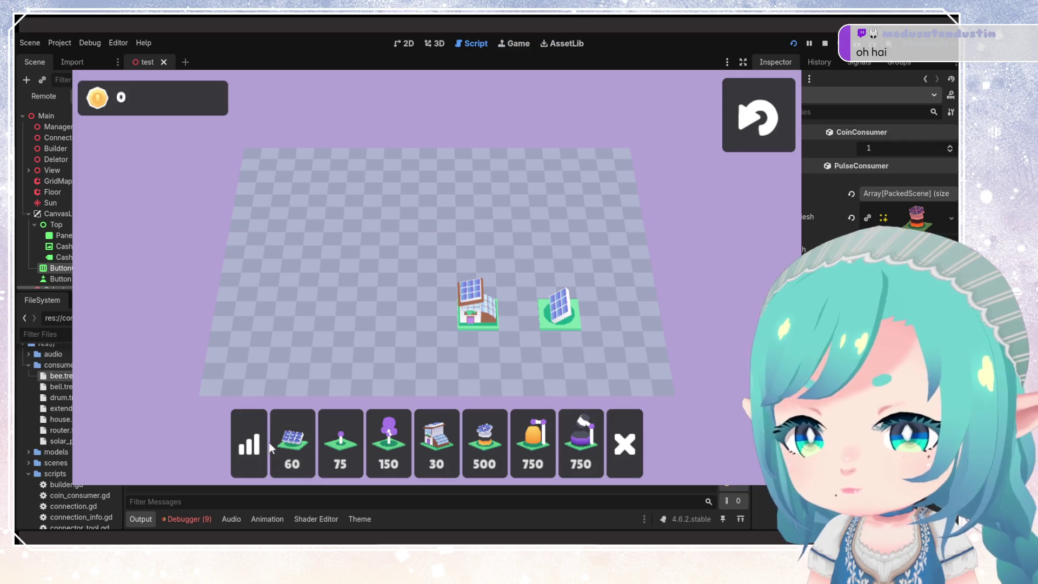
left_click_drag(554, 320, 482, 317)
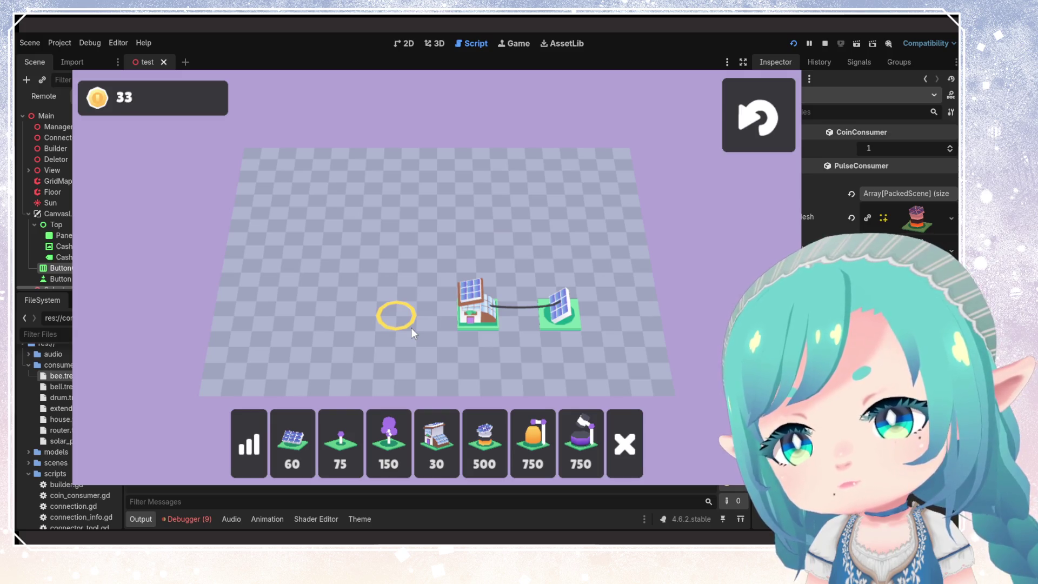
- Build a house on the left side with its own solar panel, wired together
left_click(436, 442)
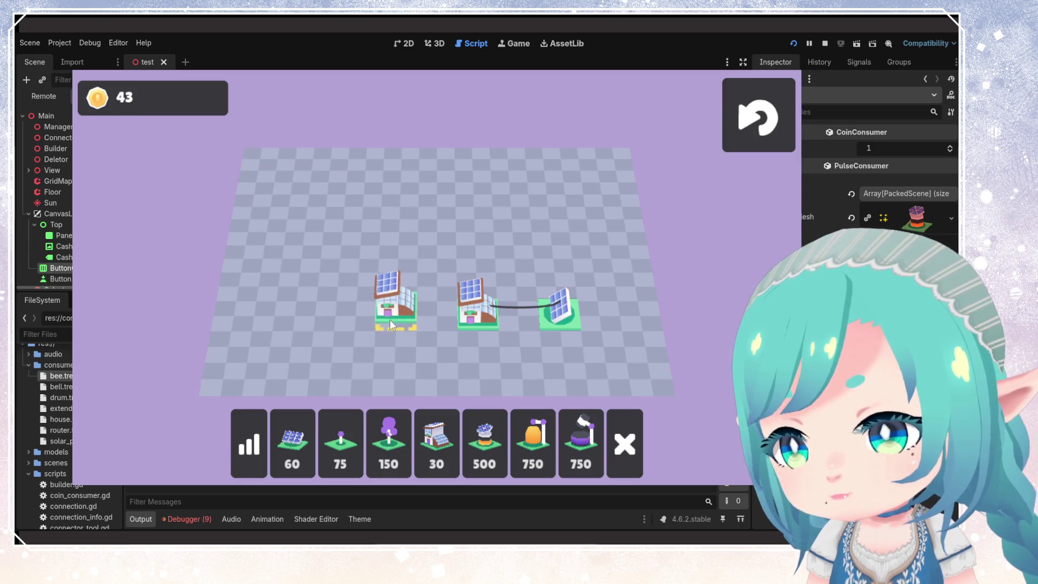
left_click(320, 314)
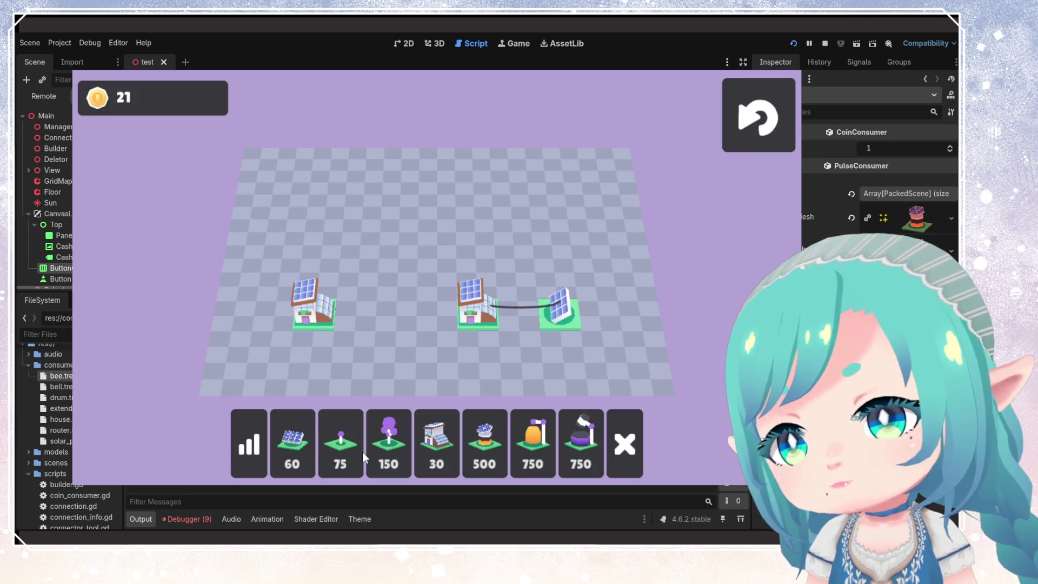
left_click(307, 446)
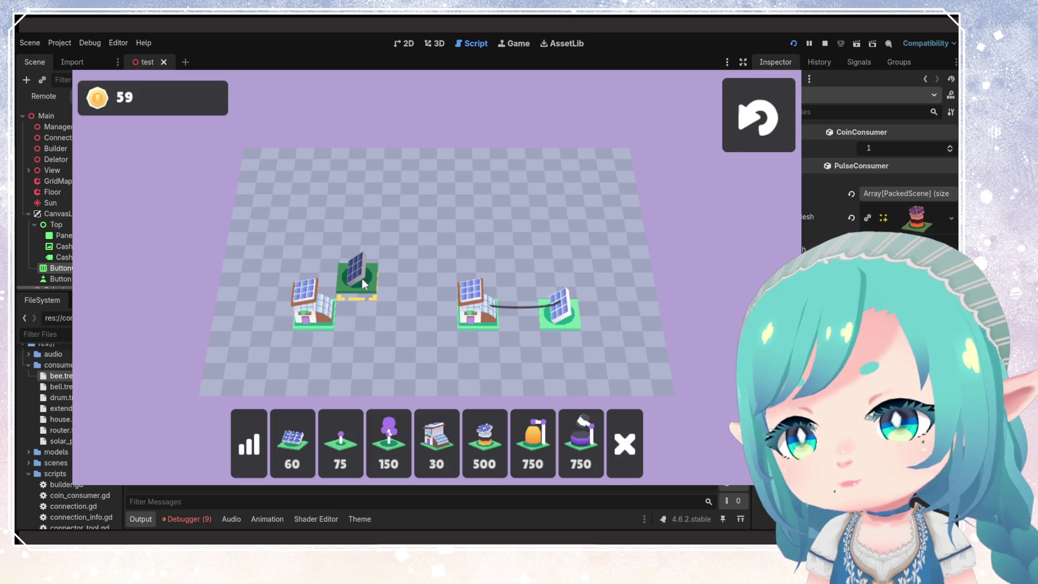
left_click(361, 278)
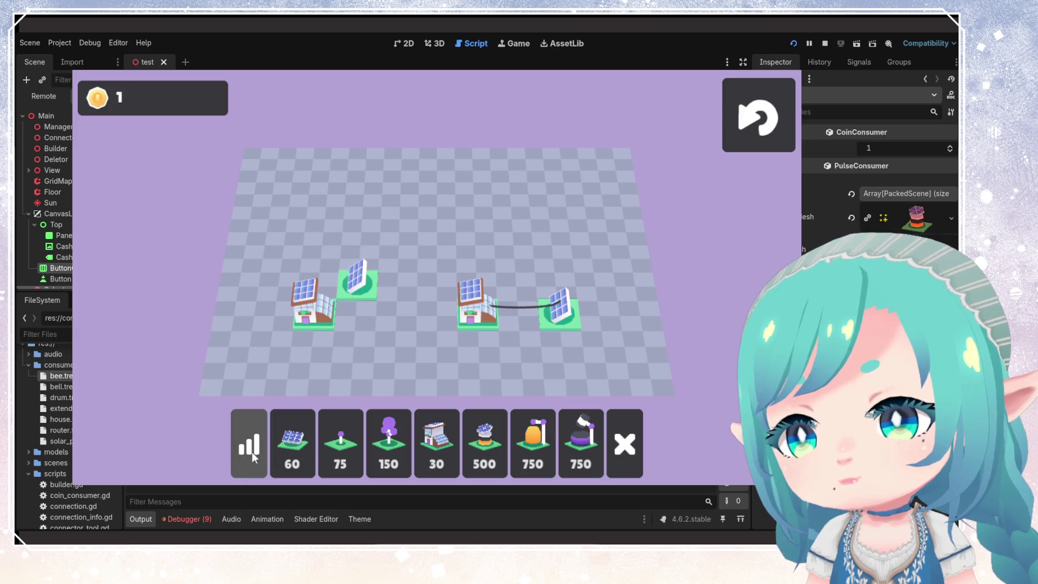
left_click_drag(362, 303, 320, 318)
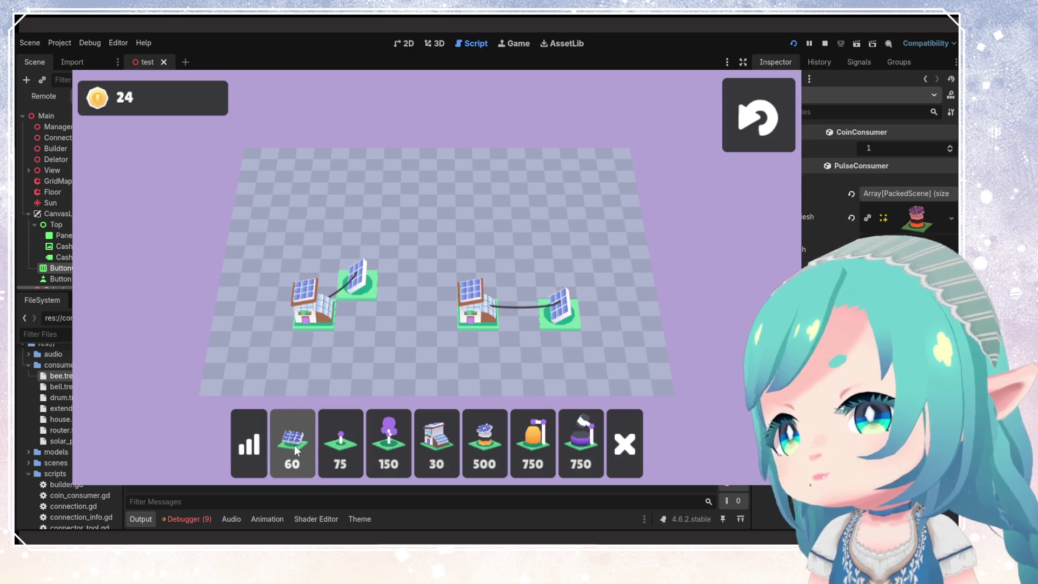
- Place a 30-coin house near the top-right corner with a 60-coin solar panel beside it
left_click(440, 445)
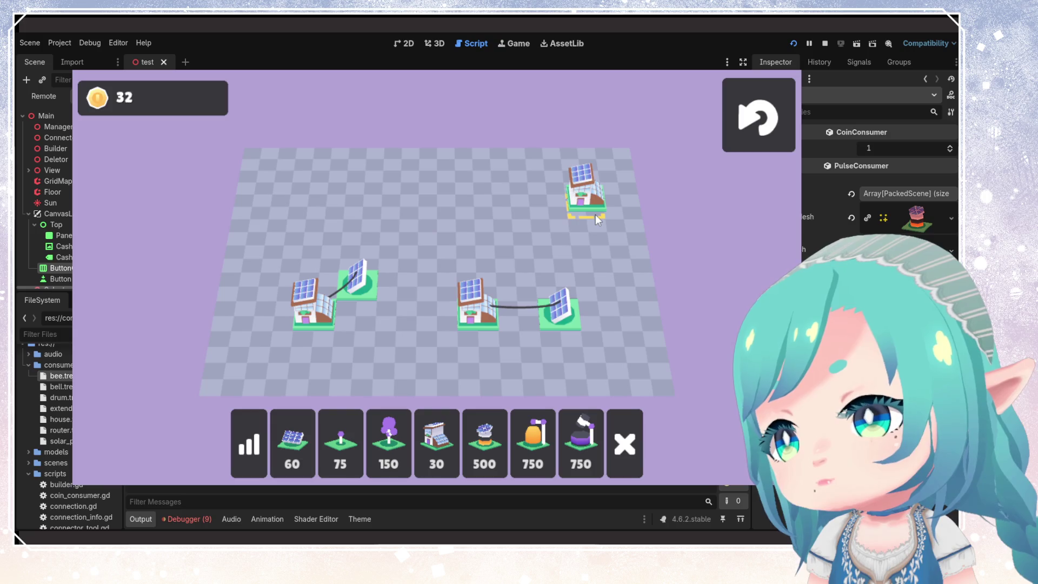
left_click(595, 216)
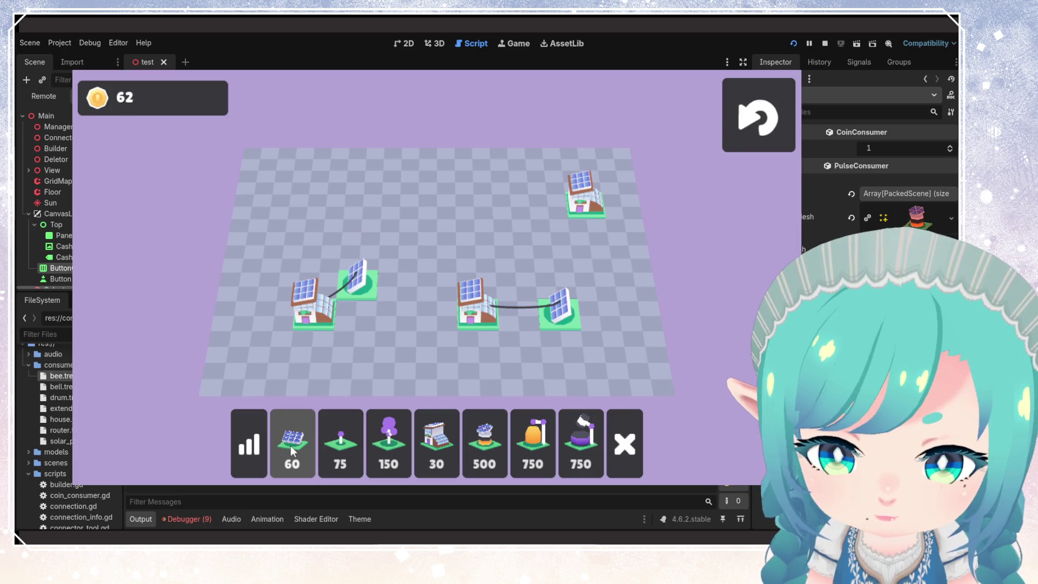
left_click(291, 445)
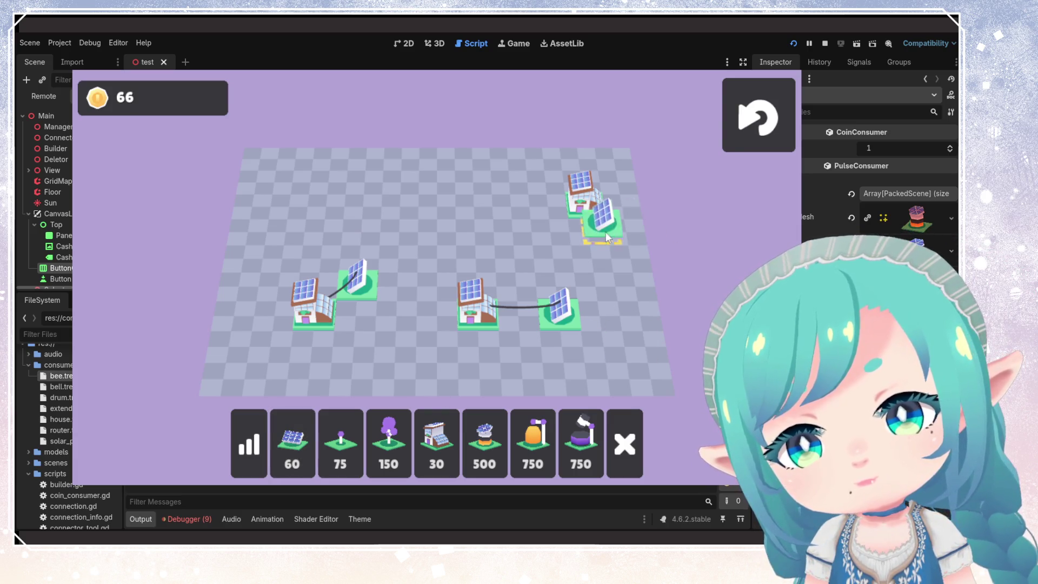
left_click(600, 230)
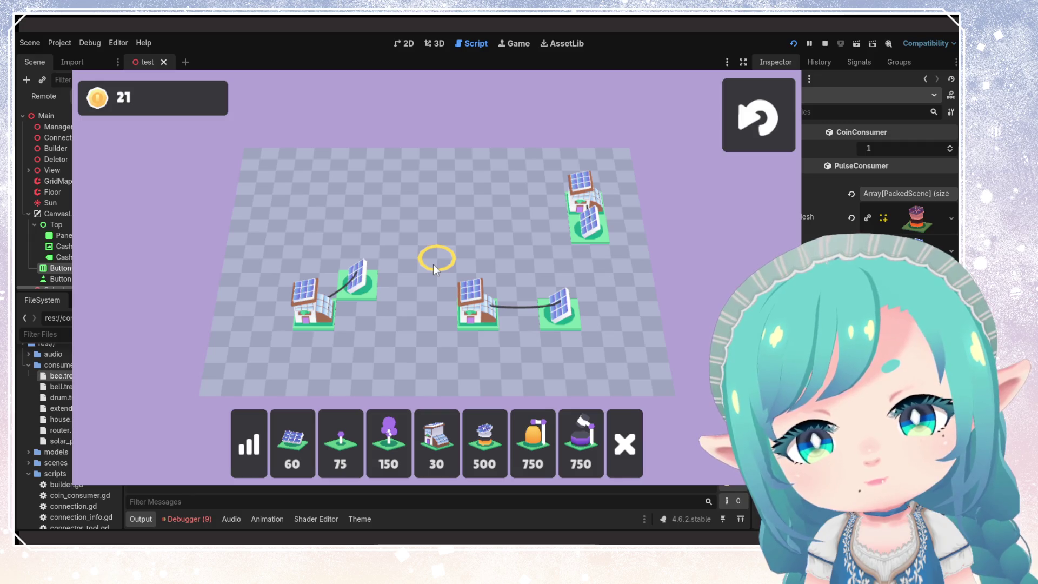
- Plant a 150-coin purple tree in the upper middle and place a house directly above it
left_click(390, 439)
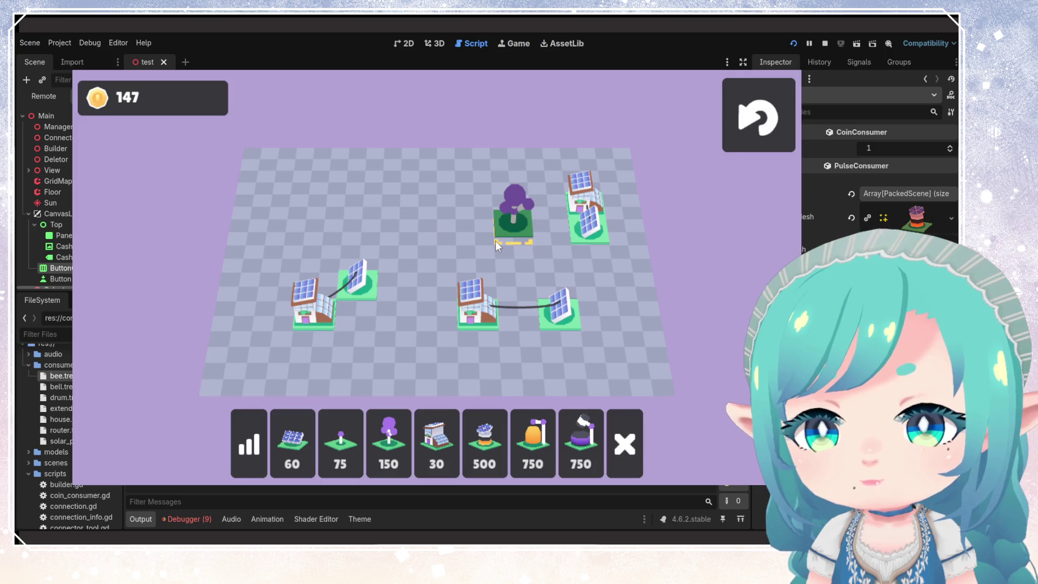
left_click(495, 241)
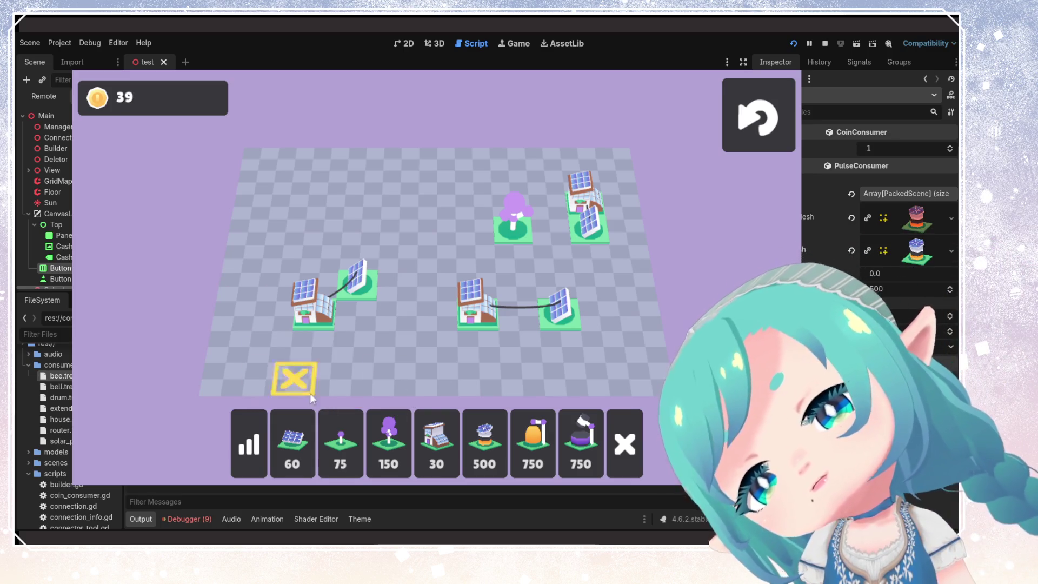
left_click(423, 438)
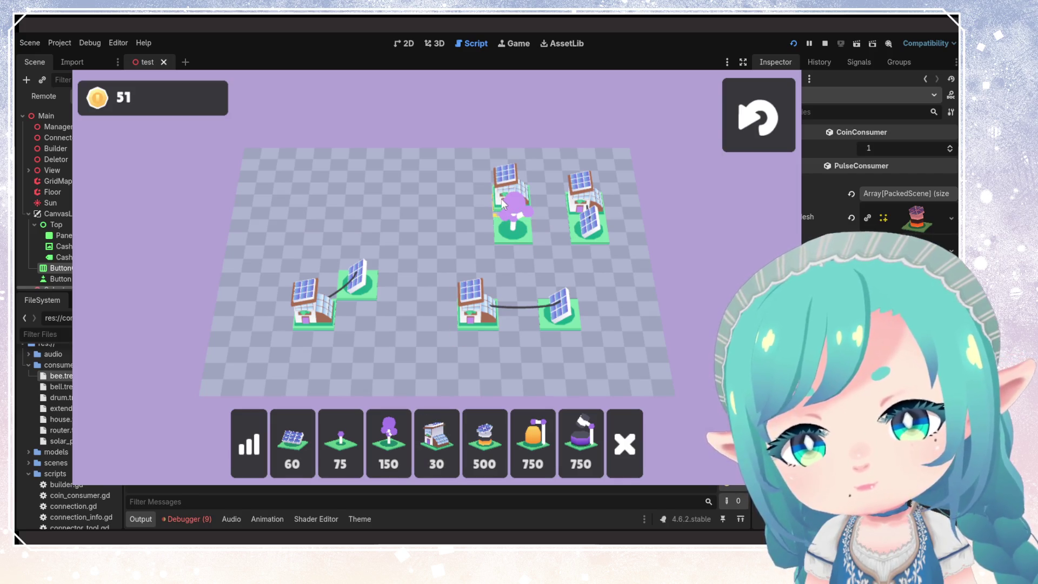
left_click(501, 185)
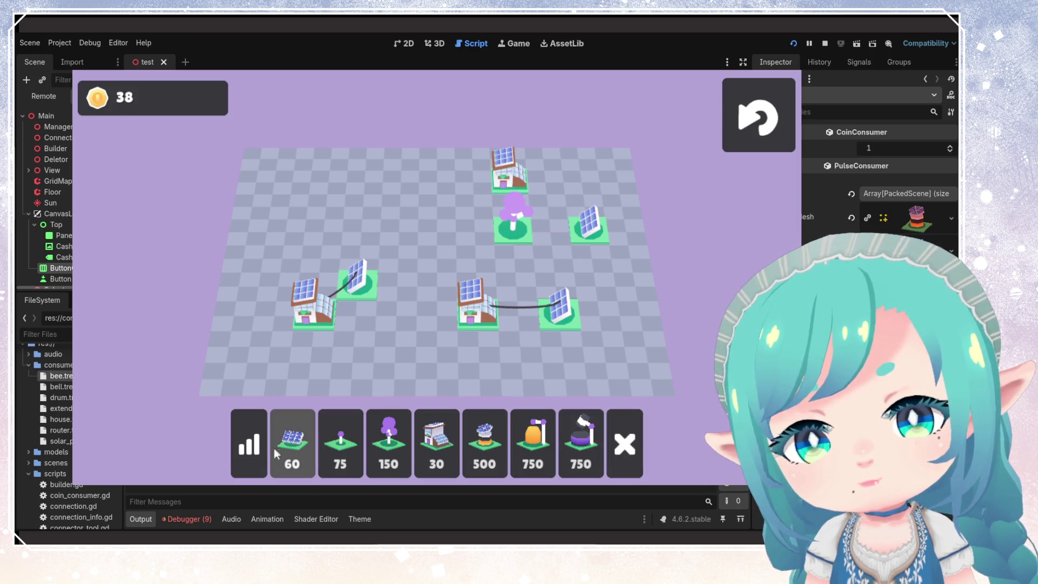
- Cable the solar panel and top house to the purple tree, then add and connect a house left of it
mouse_move(586, 235)
left_mouse_down()
mouse_move(514, 226)
mouse_move(506, 177)
left_mouse_up()
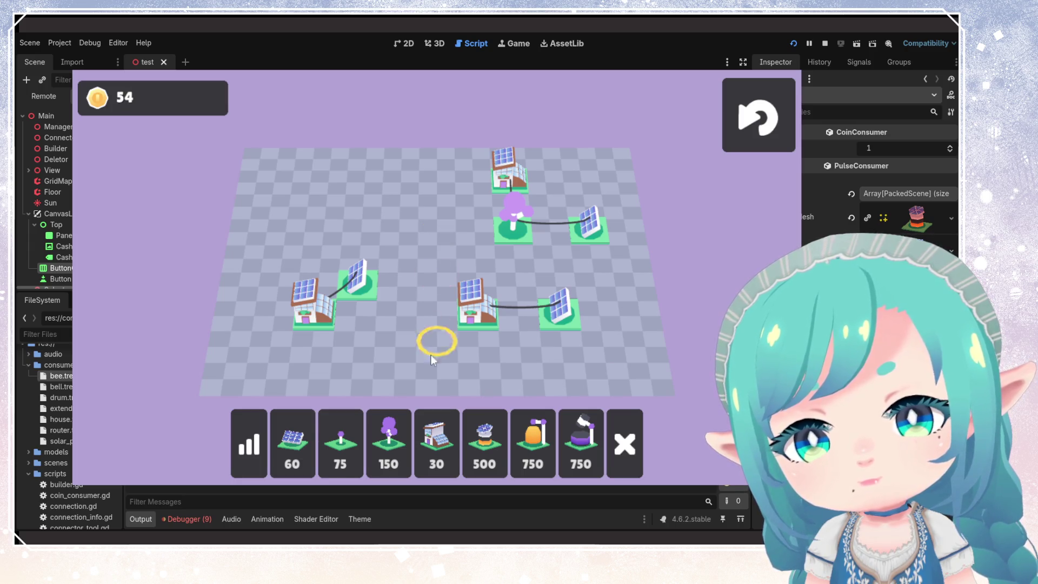
left_click(437, 442)
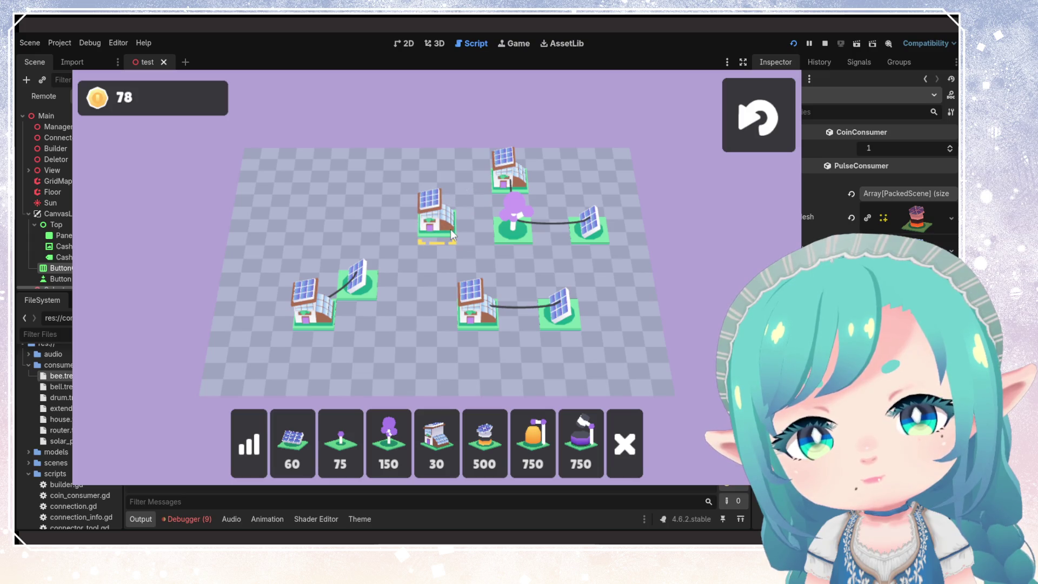
left_click(450, 229)
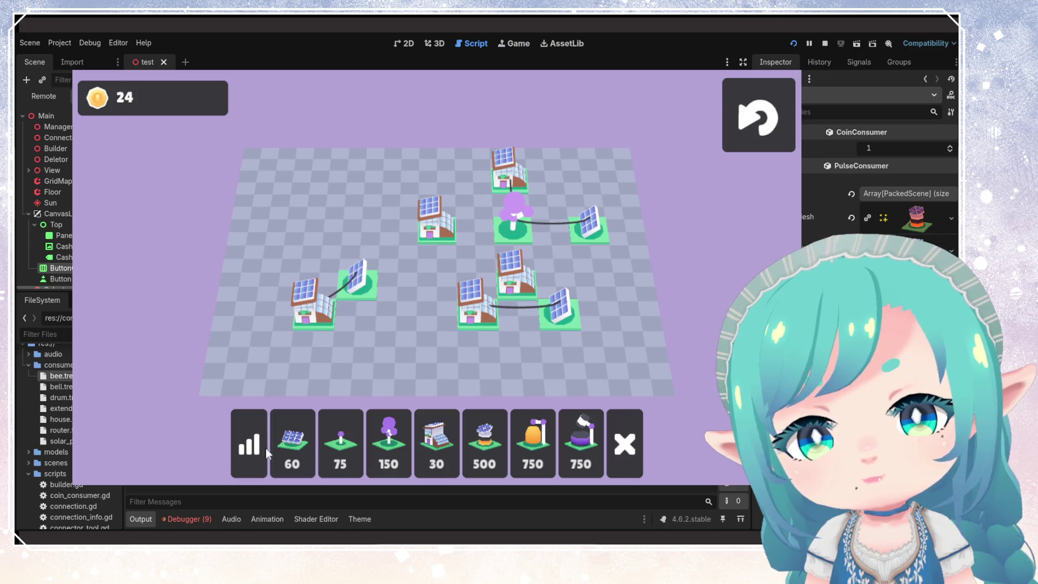
mouse_move(514, 227)
left_mouse_down()
mouse_move(463, 229)
mouse_move(513, 262)
left_mouse_up()
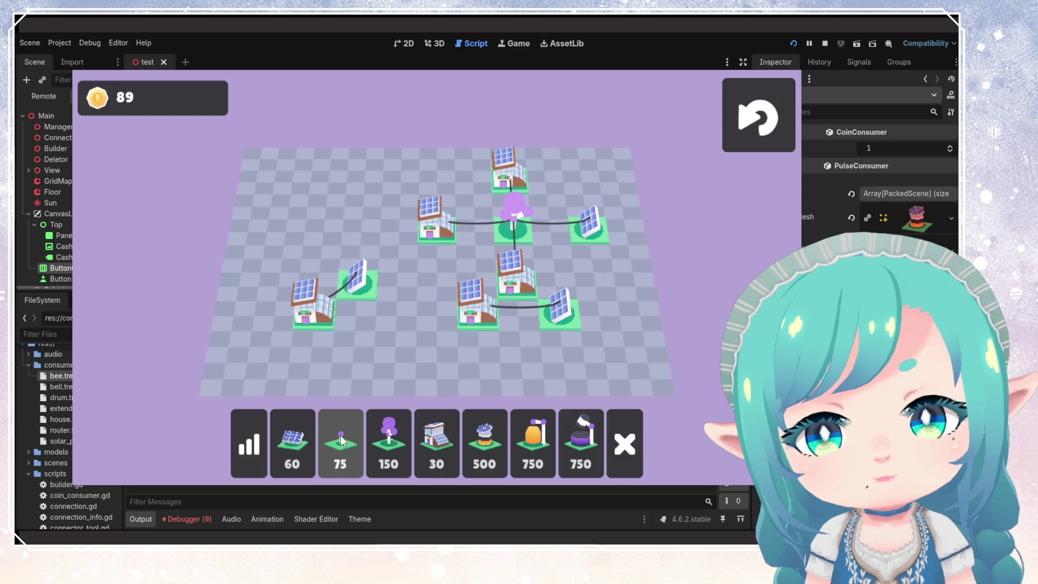
- Delete the lower-middle house, plant a 150-coin purple tree there, and cable it to the solar panel
left_click(624, 443)
left_click(486, 318)
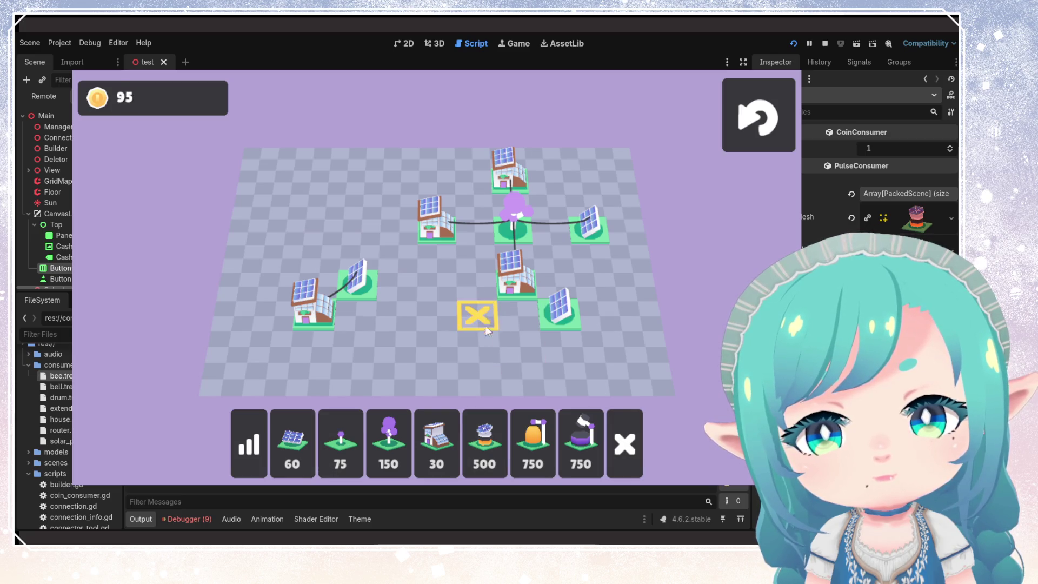
left_click(388, 441)
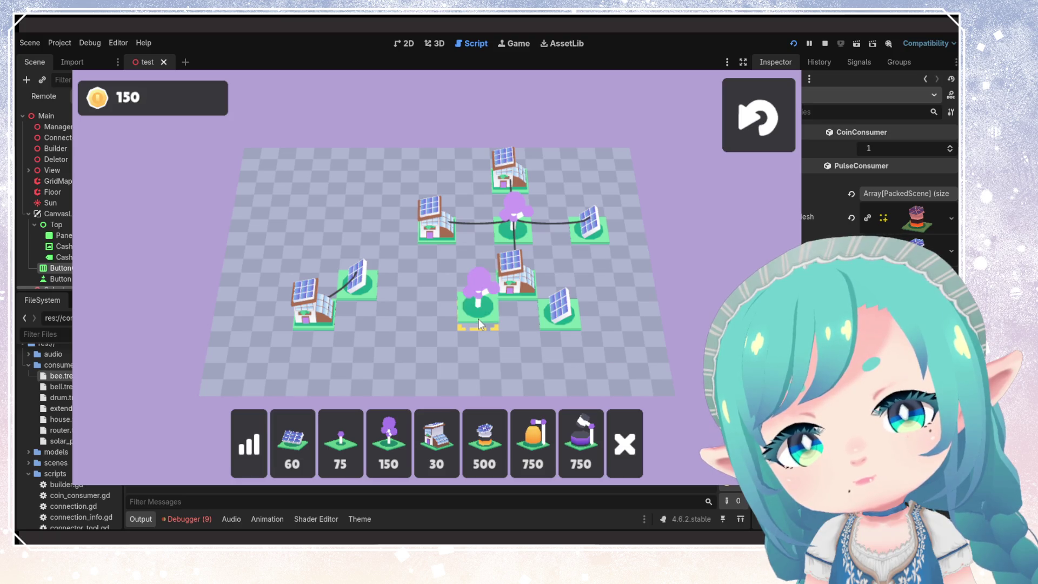
left_click(478, 319)
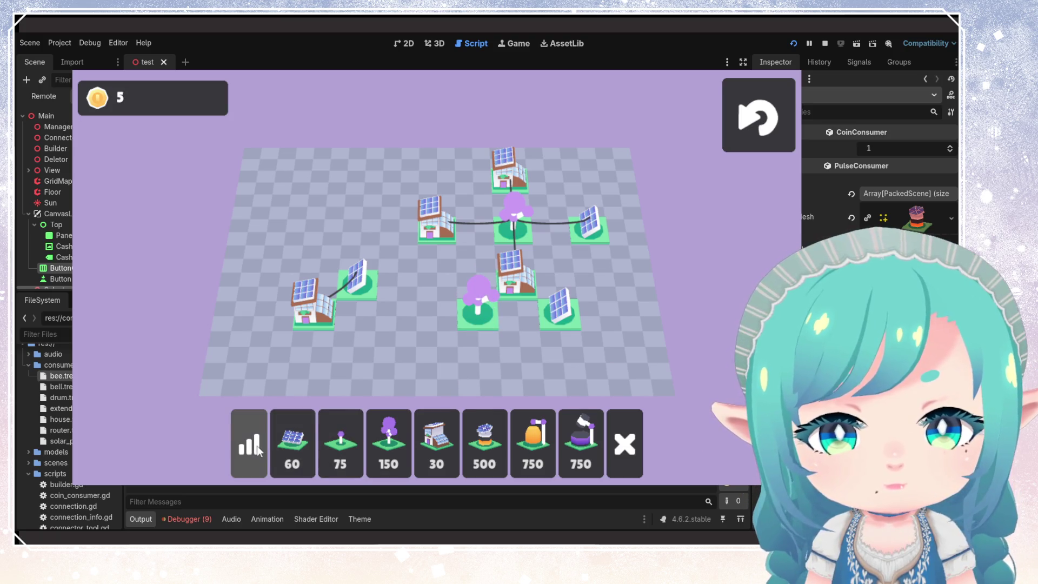
left_click(482, 319)
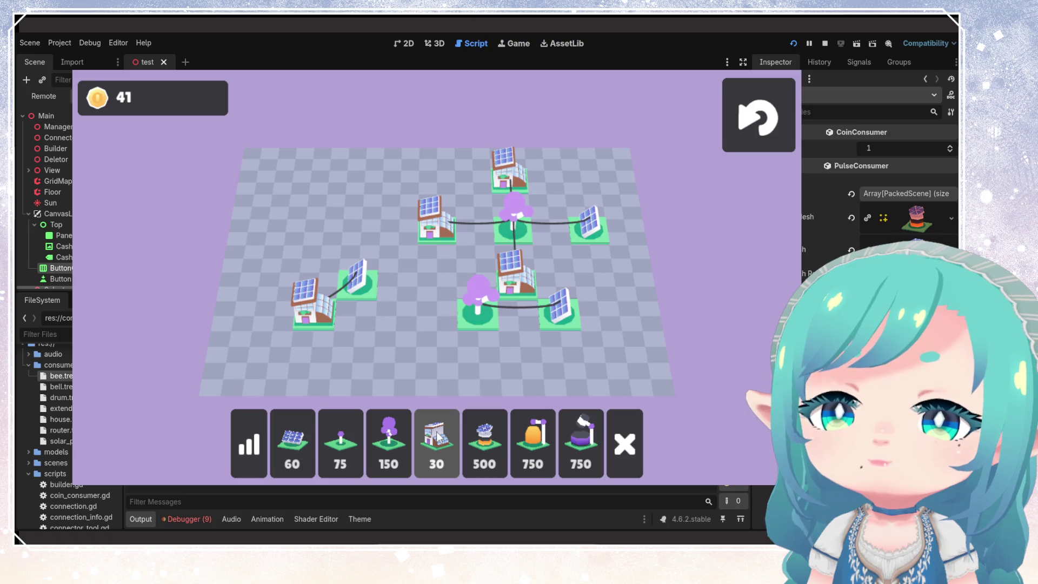
- Build houses left of centre, above, left of and below the lower purple tree, redoing the misplaced bottom one
left_click(438, 437)
left_click(424, 289)
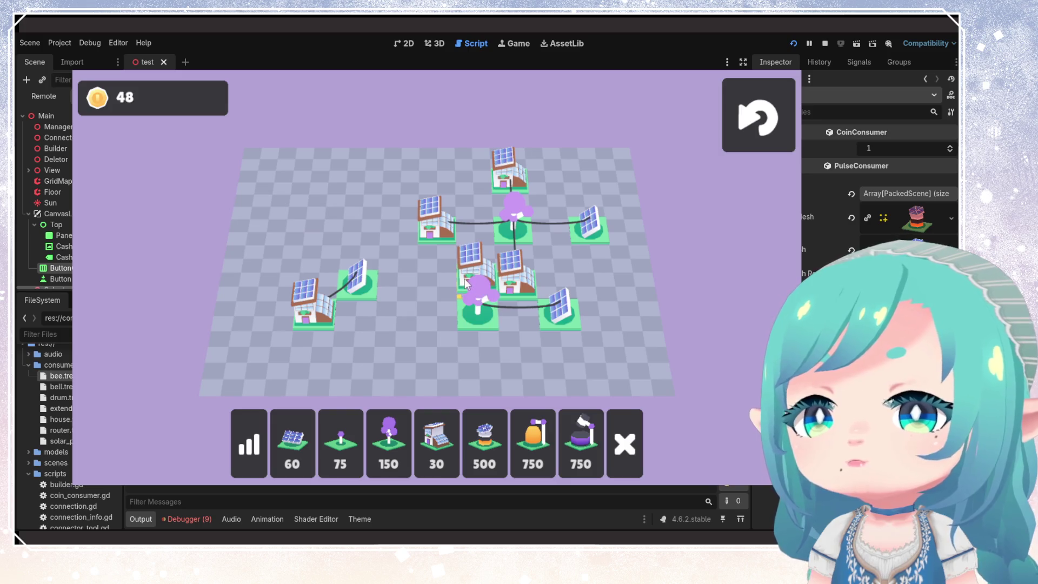
left_click(475, 246)
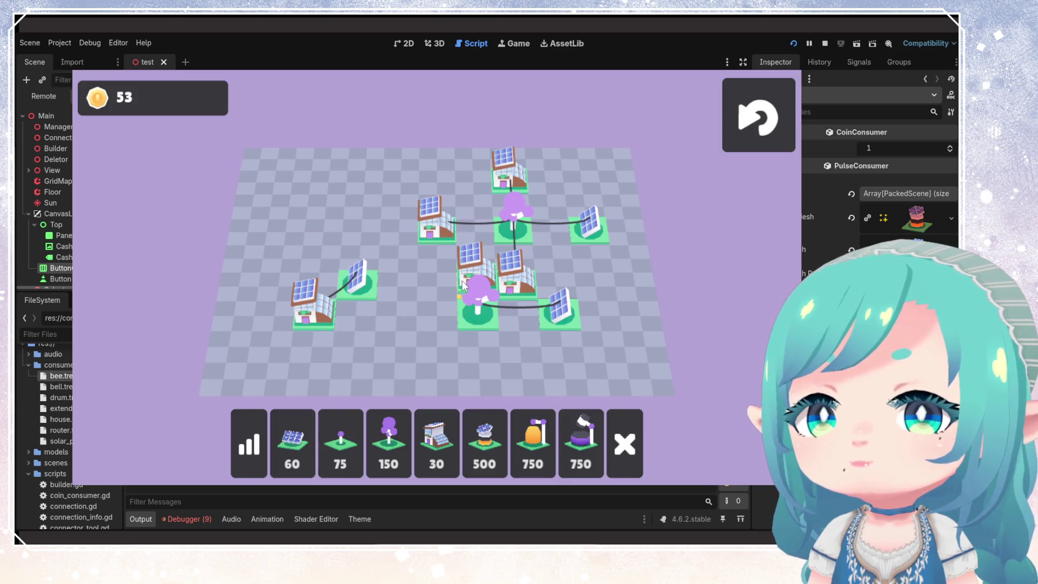
left_click(427, 314)
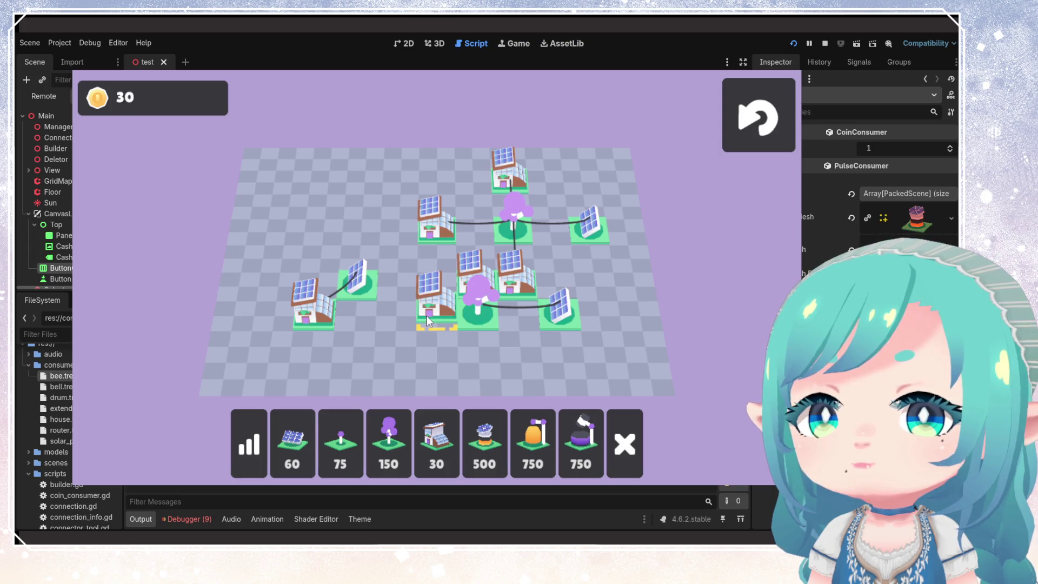
left_click(461, 349)
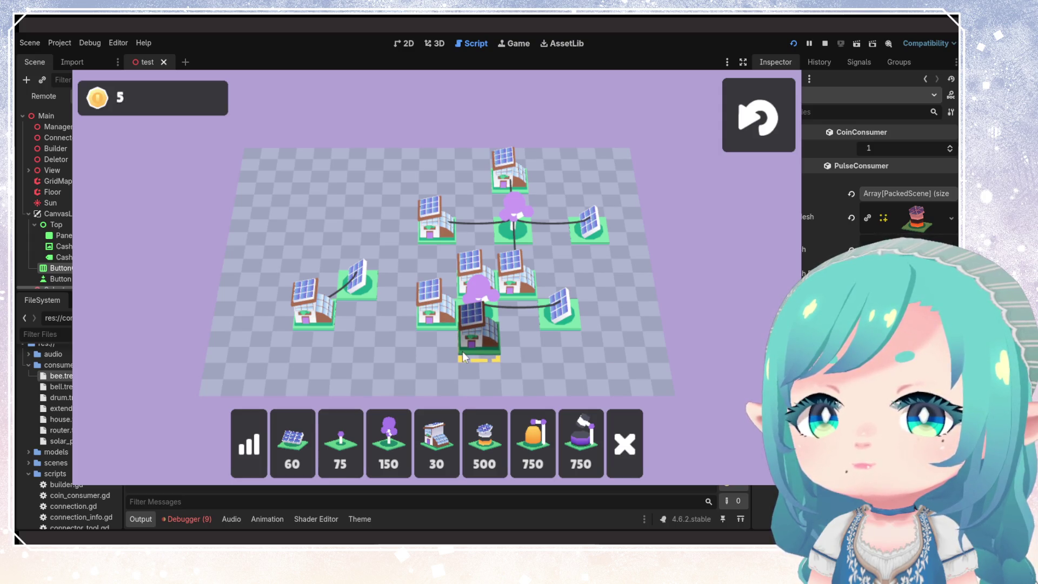
right_click(463, 351)
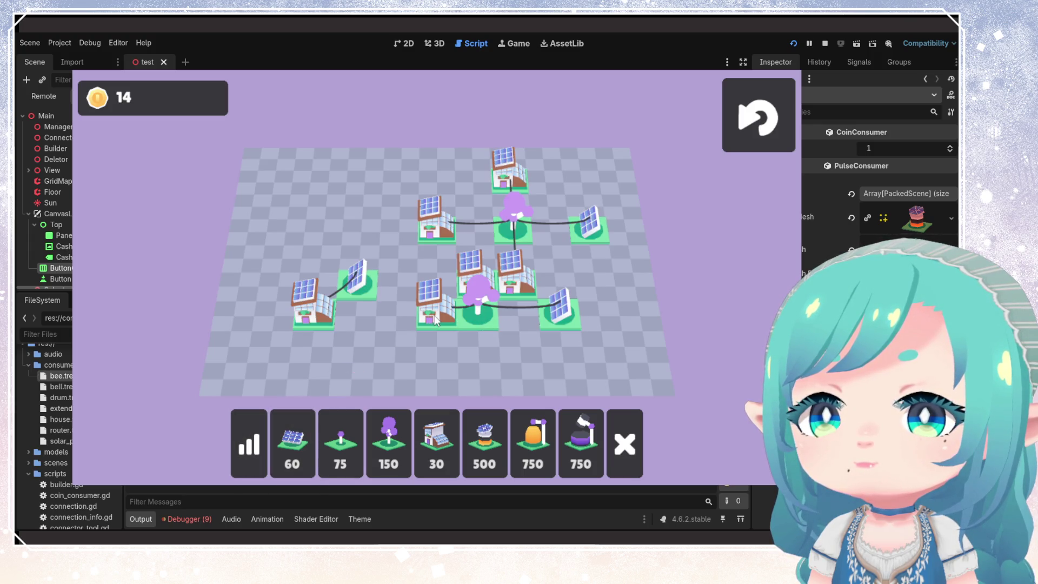
left_click(437, 455)
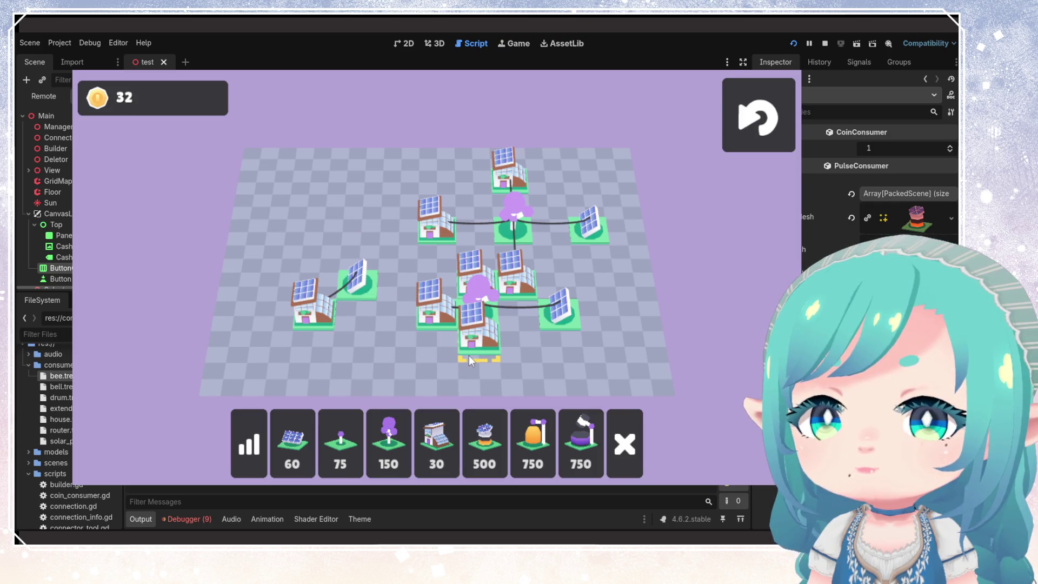
left_click(468, 355)
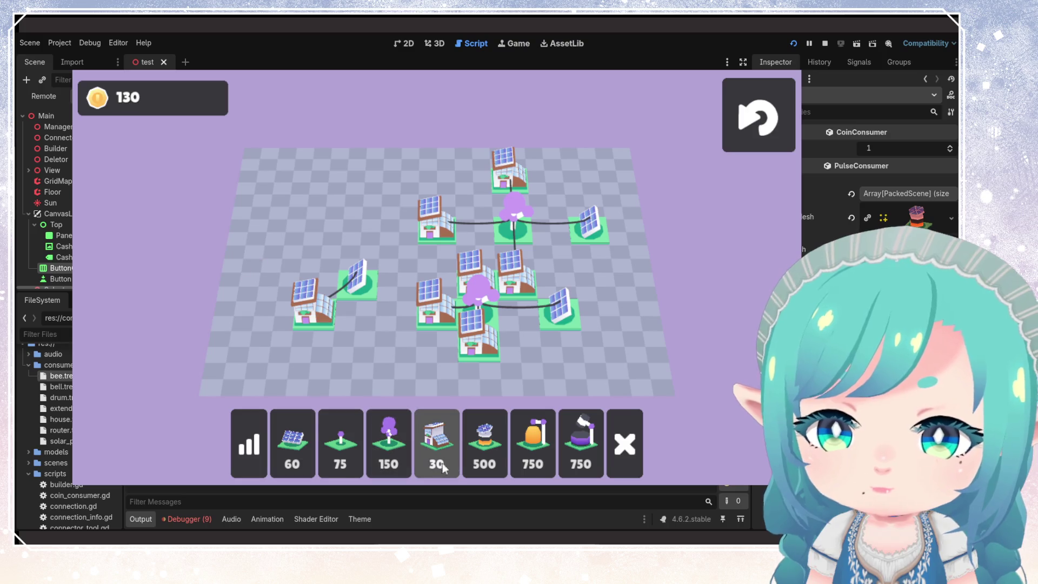
- Place two solar panels at the upper left, each with a house just above it
left_click(292, 453)
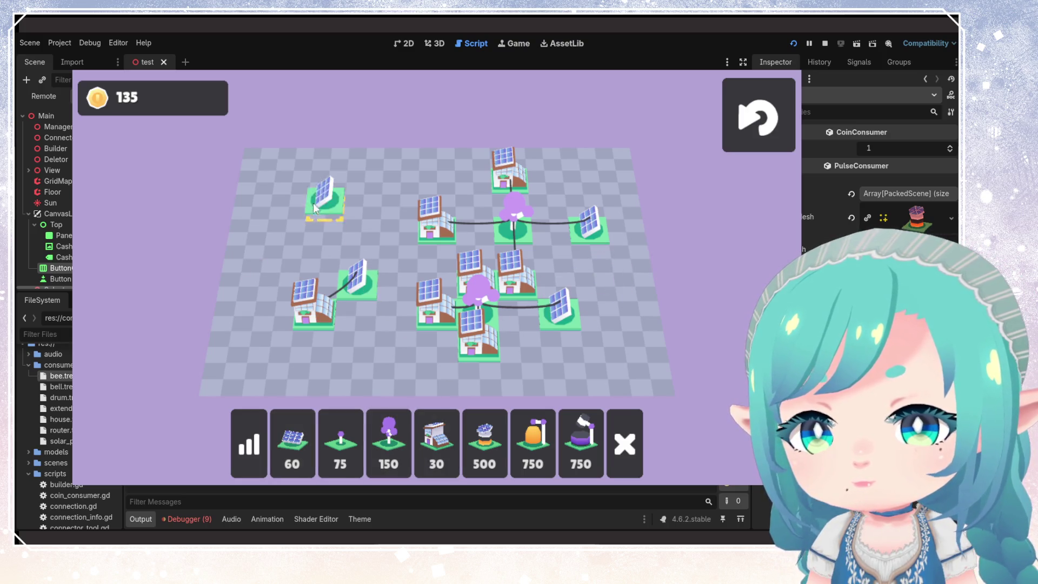
left_click(284, 228)
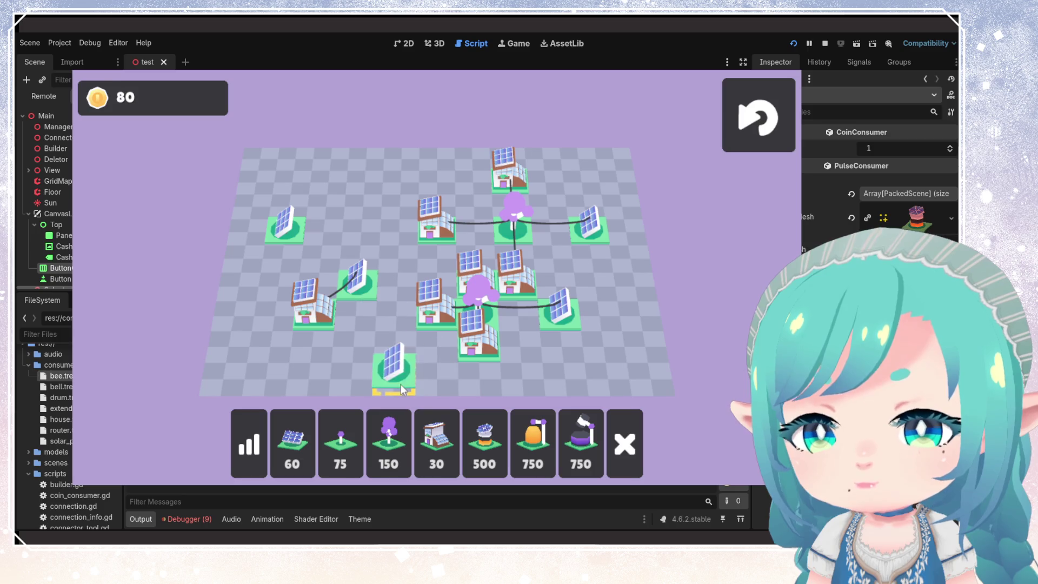
left_click(436, 444)
left_click(289, 203)
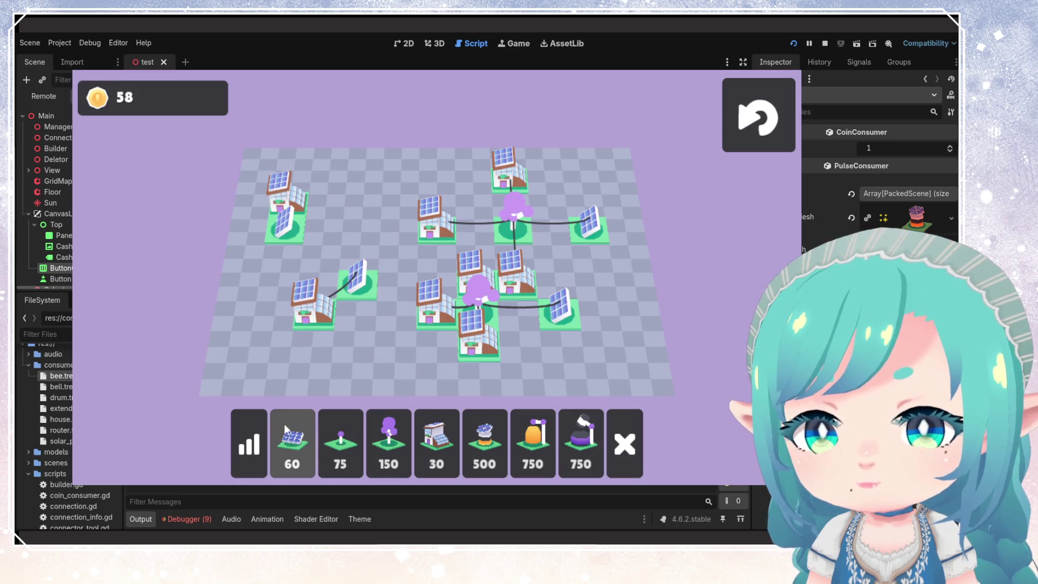
left_click(248, 443)
left_click(292, 443)
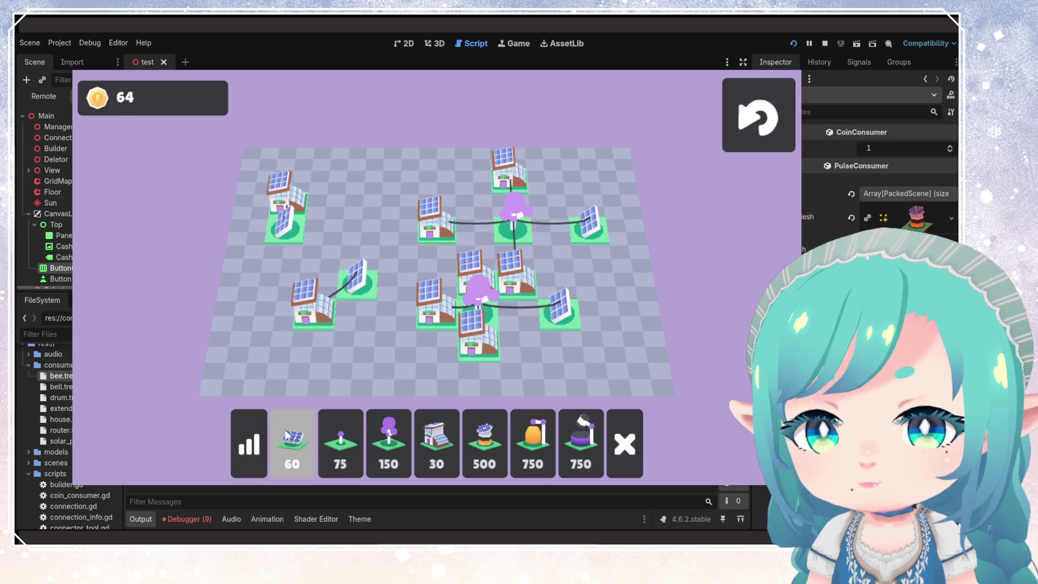
left_click(323, 224)
left_click(436, 444)
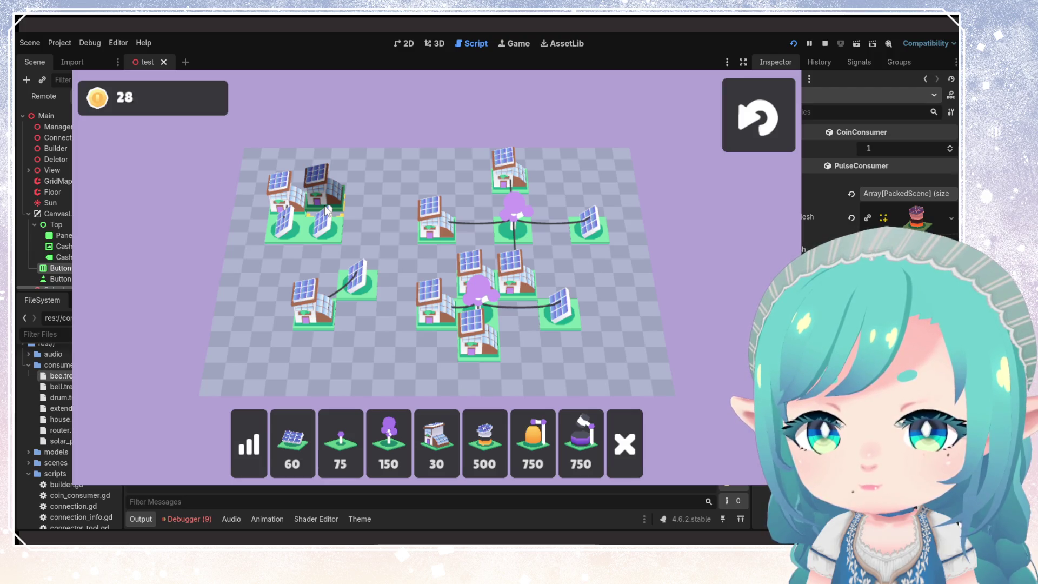
left_click(326, 210)
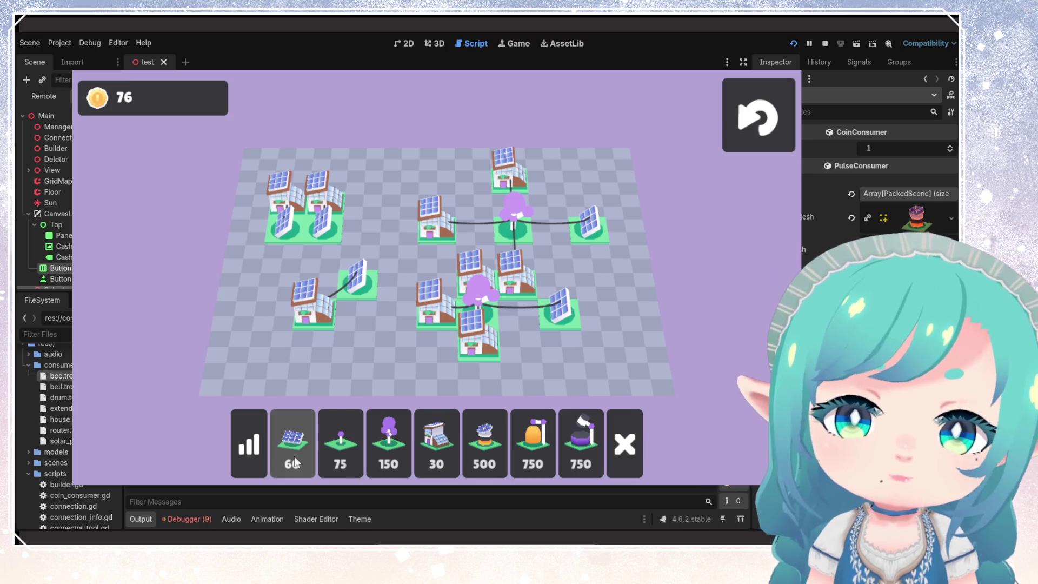
- Add a third panel-and-house pair to the upper-left row, plus solar panels at top right and top centre
left_click(294, 456)
left_click(361, 228)
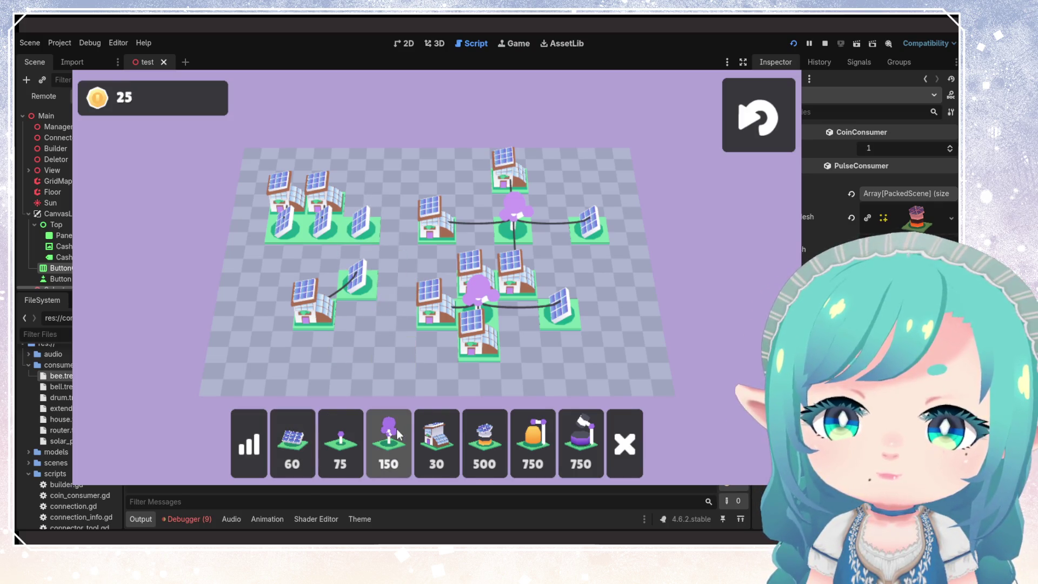
left_click(427, 450)
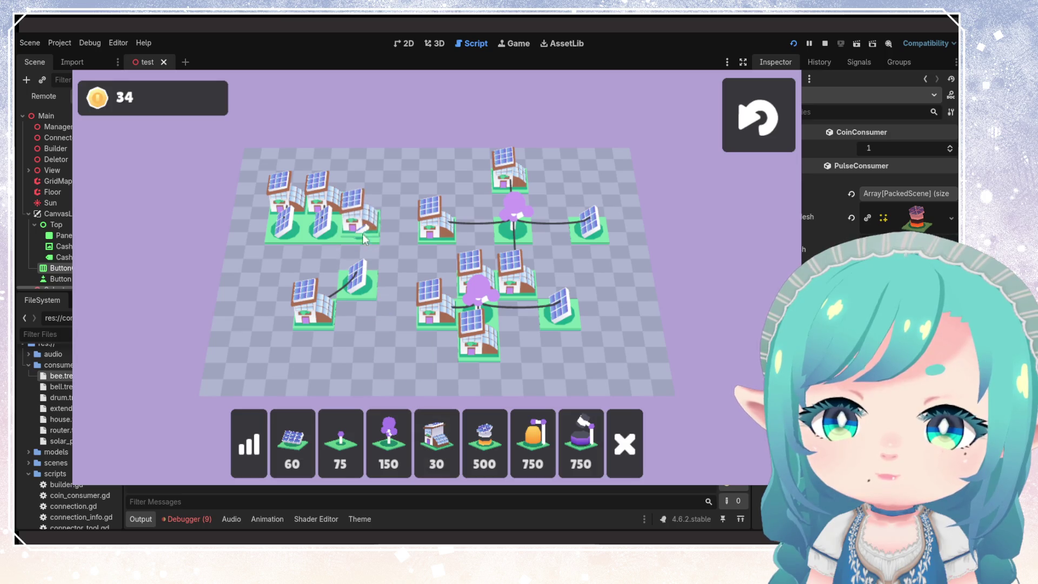
left_click(361, 227)
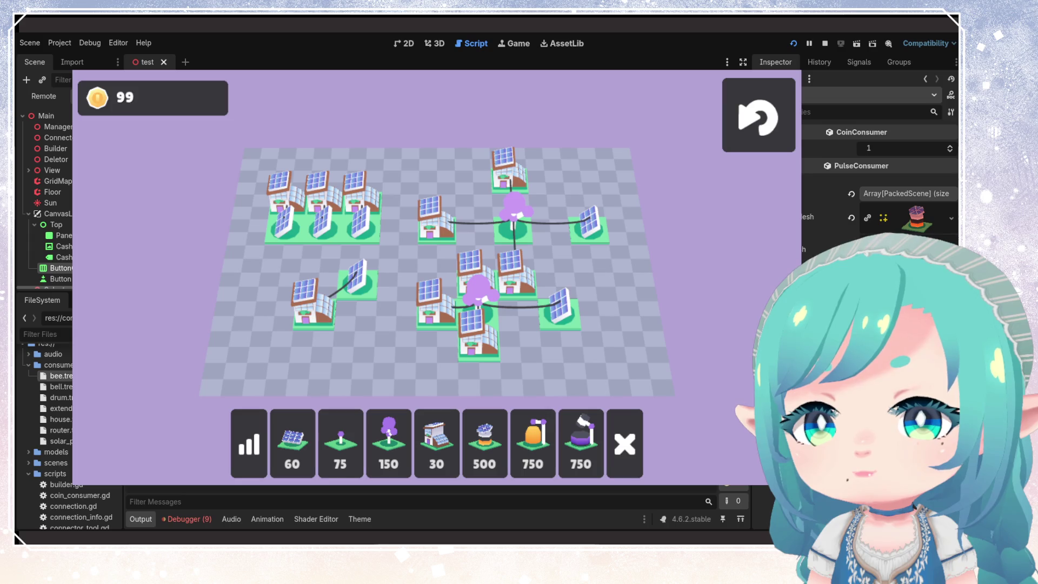
left_click(292, 443)
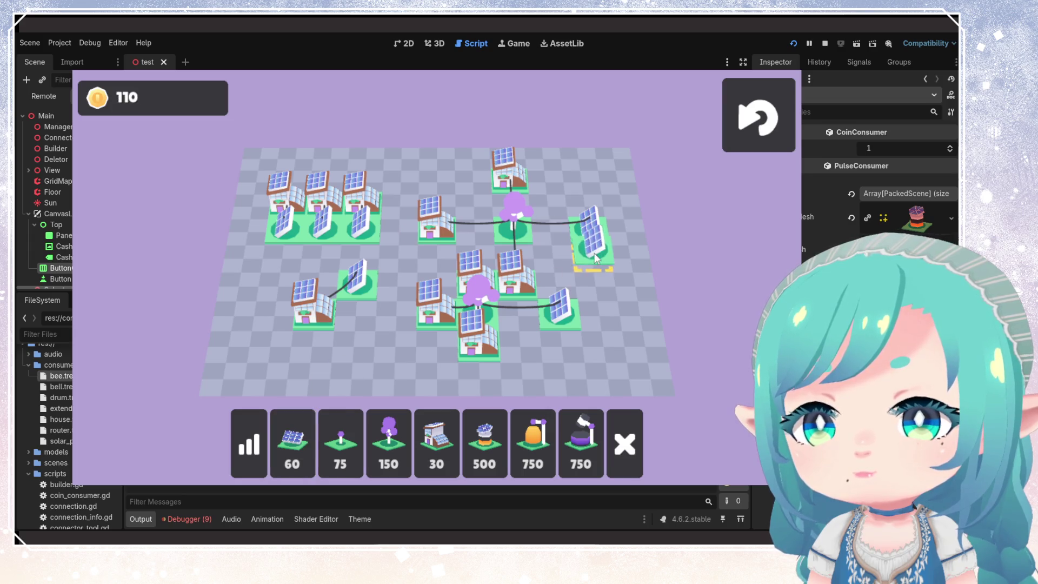
left_click(582, 197)
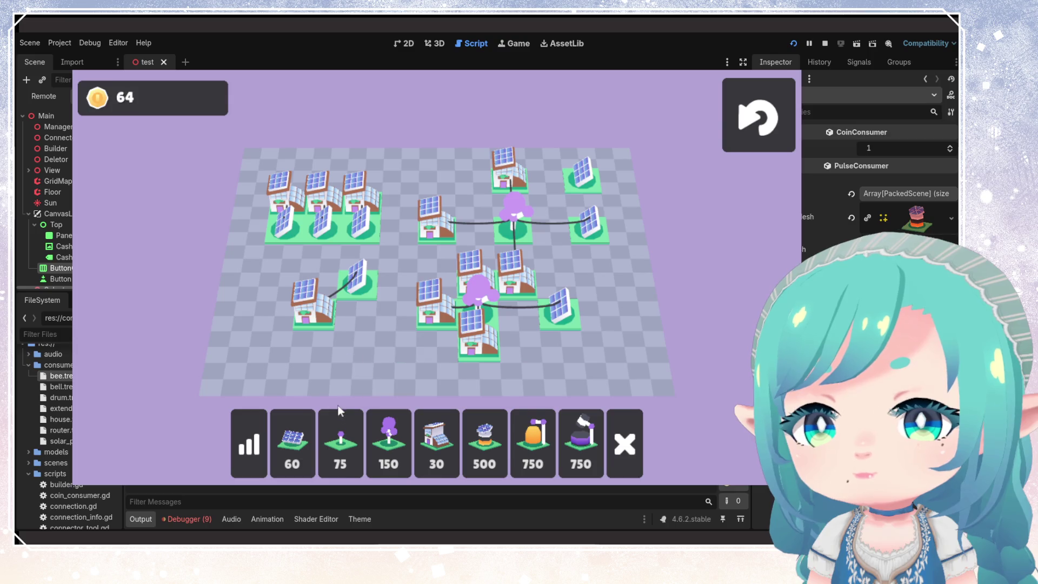
left_click(443, 187)
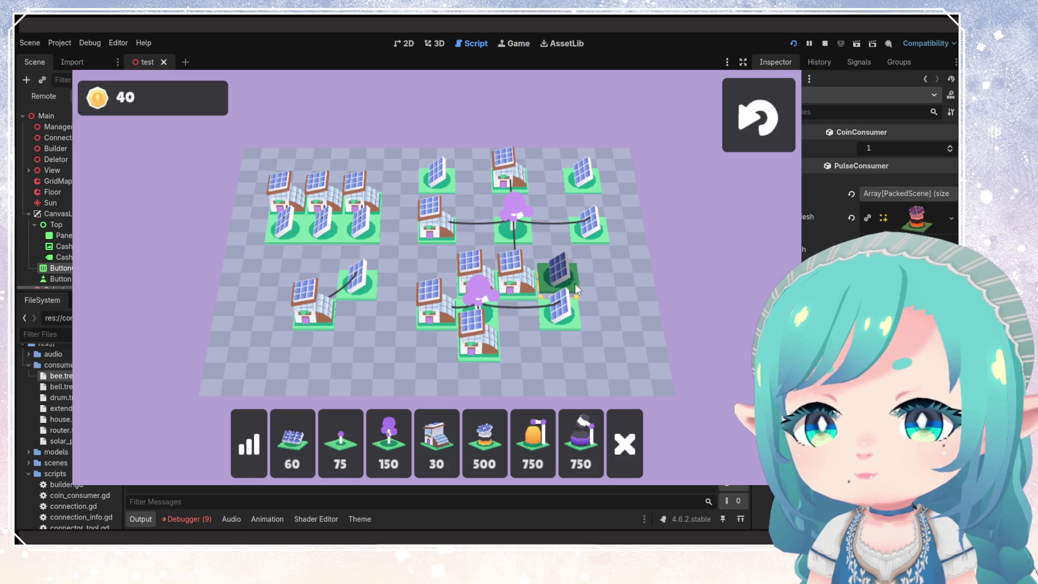
- Remove the top-centre purple tree and cable the top-centre and centre houses to nearby panels
left_click(625, 445)
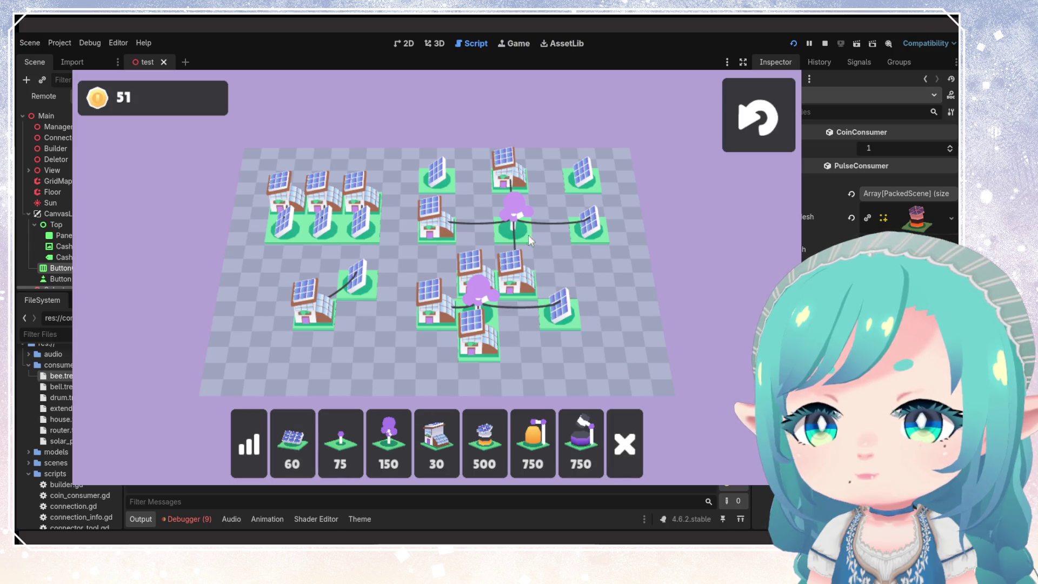
left_click(514, 211)
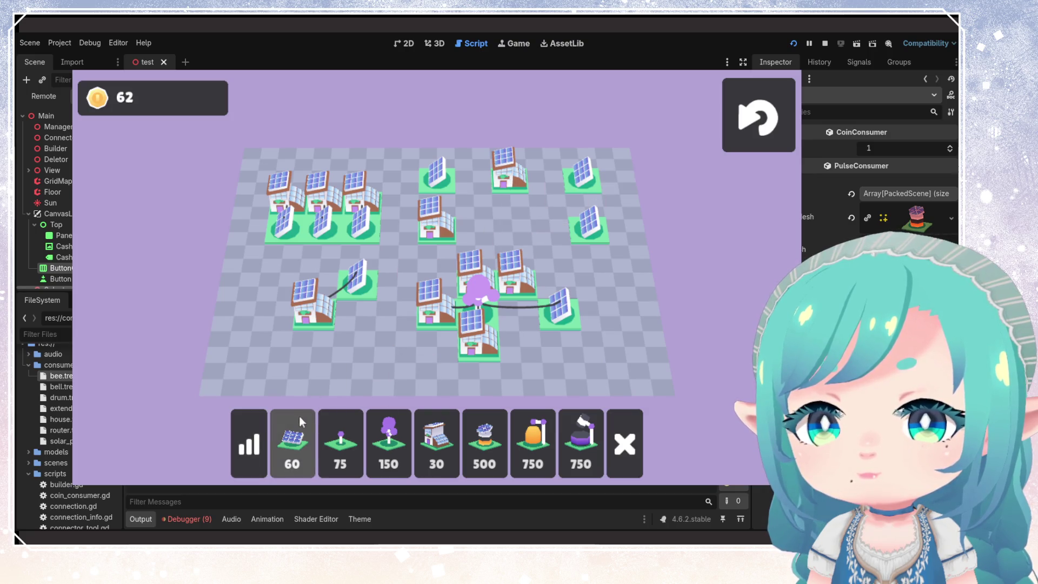
left_click(583, 175)
left_click(513, 181)
left_click(589, 227)
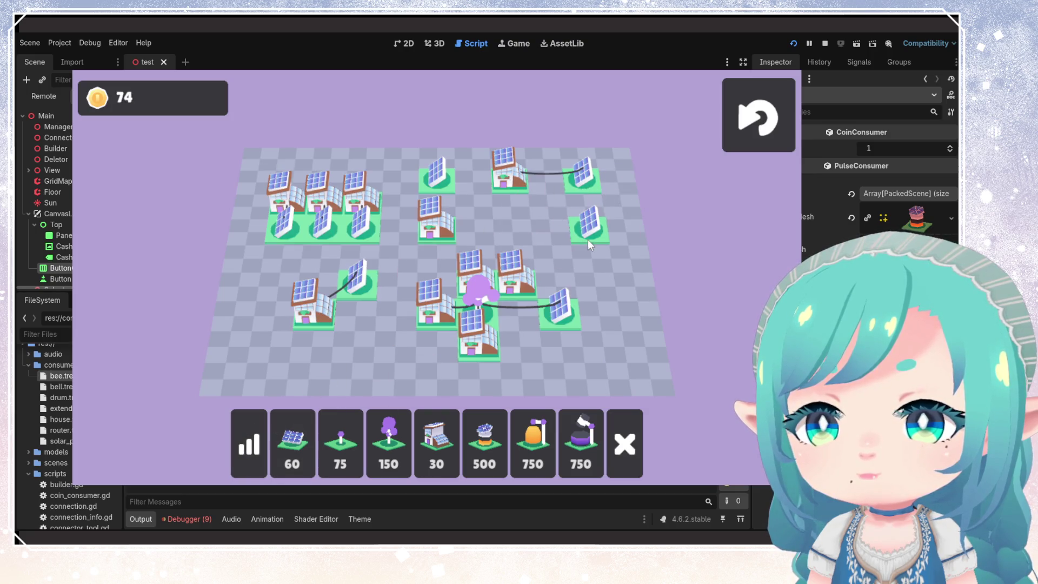
left_click(518, 282)
left_click(436, 175)
left_click(436, 216)
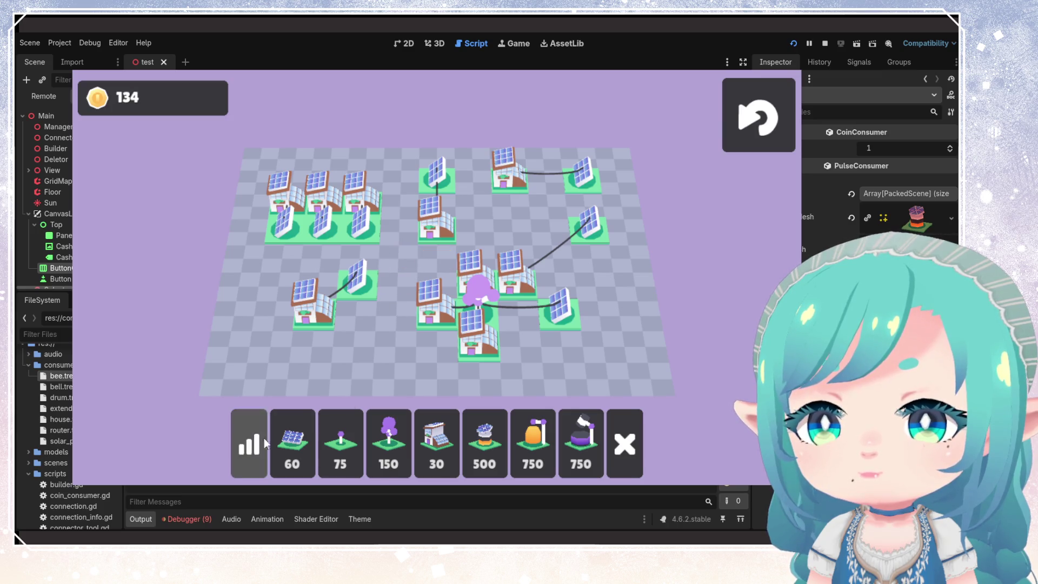
- Place two solar panels beside the centre houses and cable the lower-middle houses to them
left_click(293, 443)
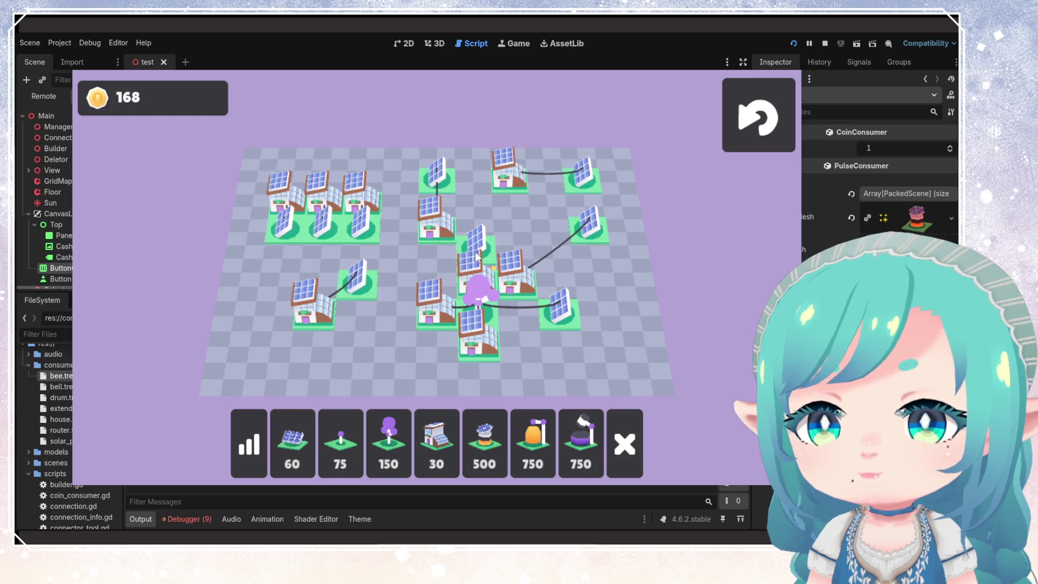
left_click(477, 258)
left_click(402, 329)
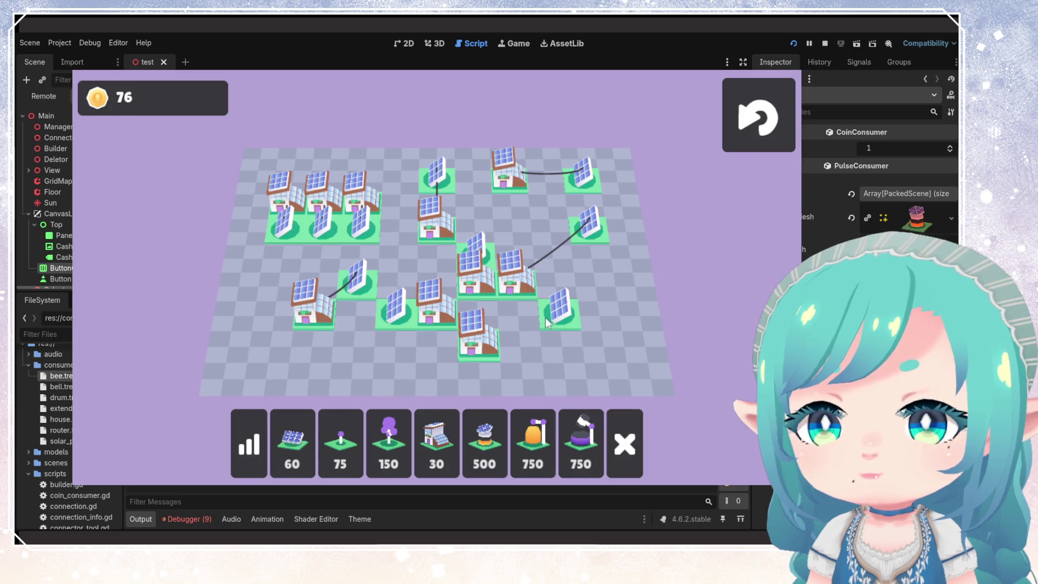
left_click_drag(560, 316, 479, 333)
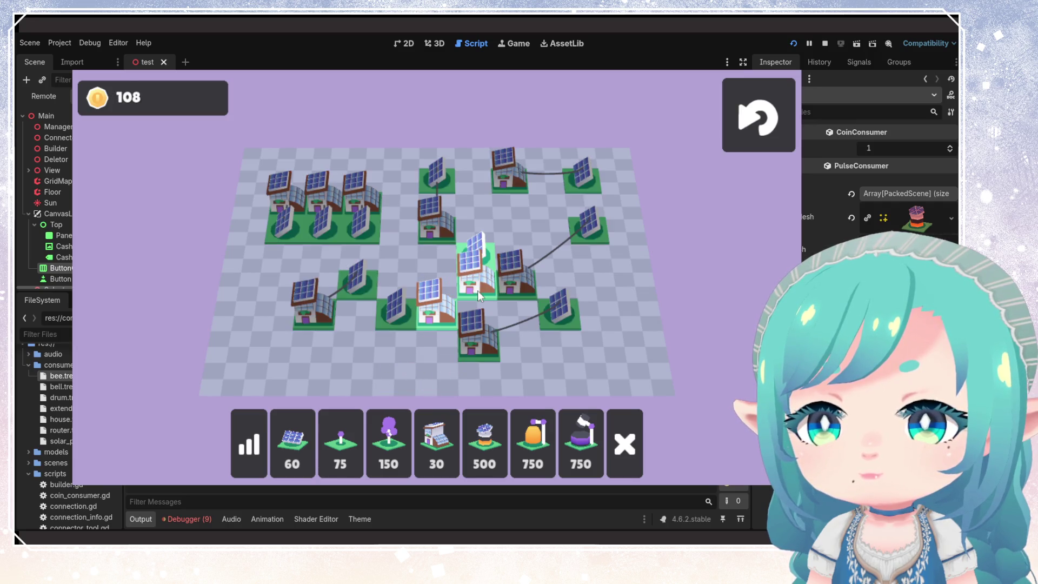
left_click_drag(428, 321, 398, 308)
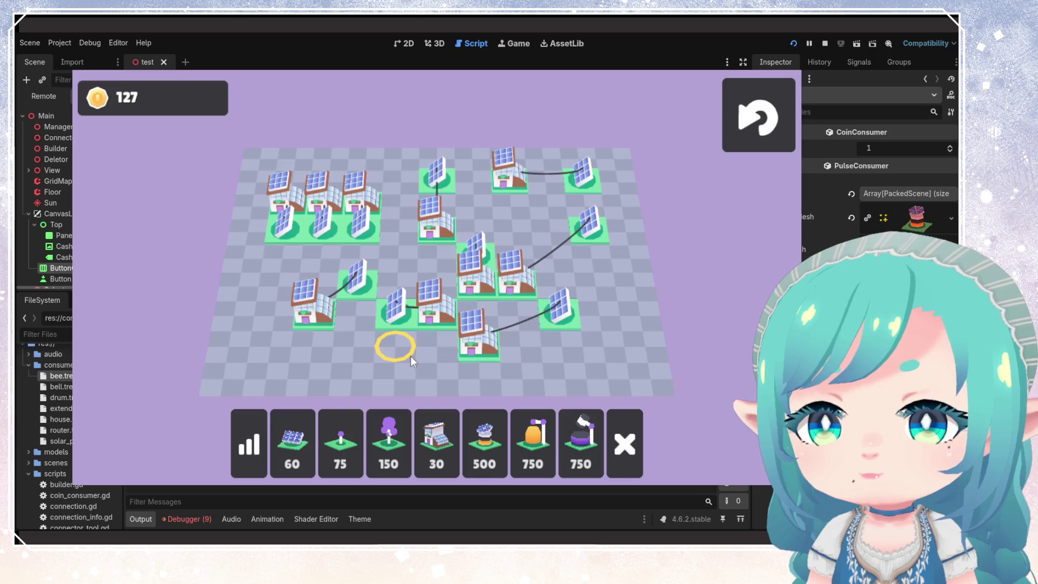
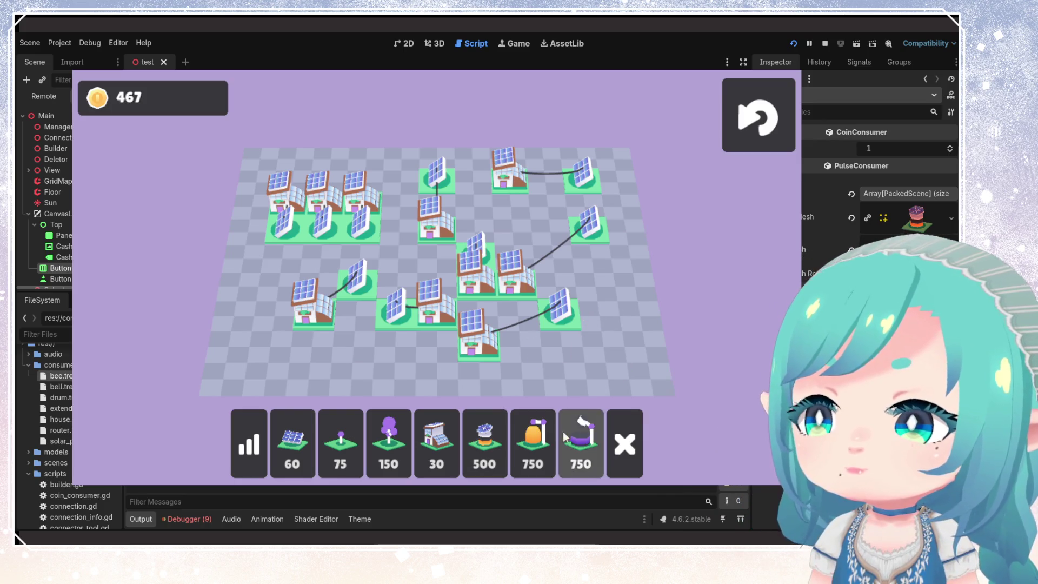
- Delete the house and its wire, then place the 500-coin building on the emptied tile
left_click(636, 452)
left_click(479, 334)
left_click(485, 443)
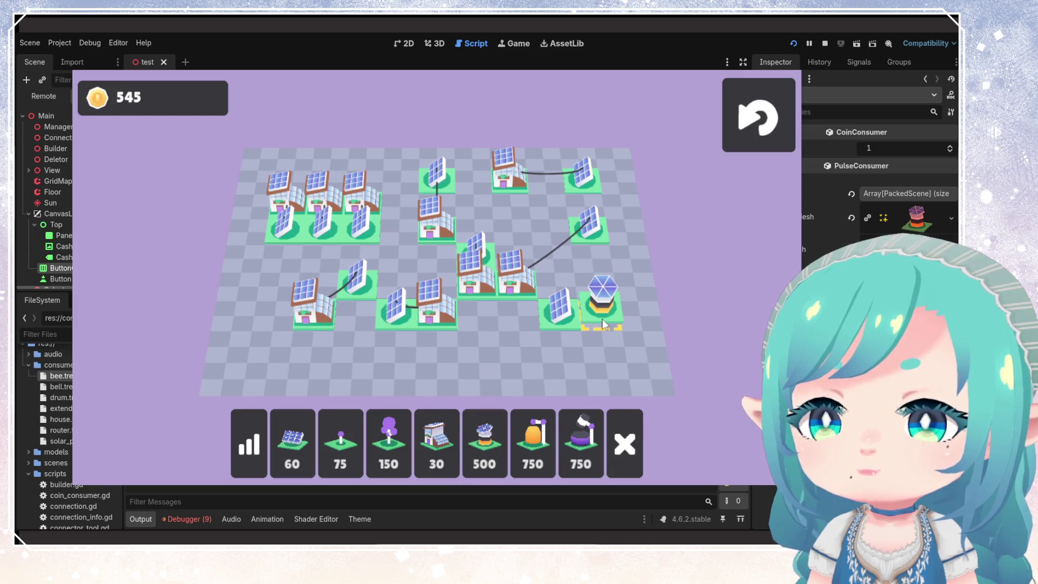
left_click(603, 323)
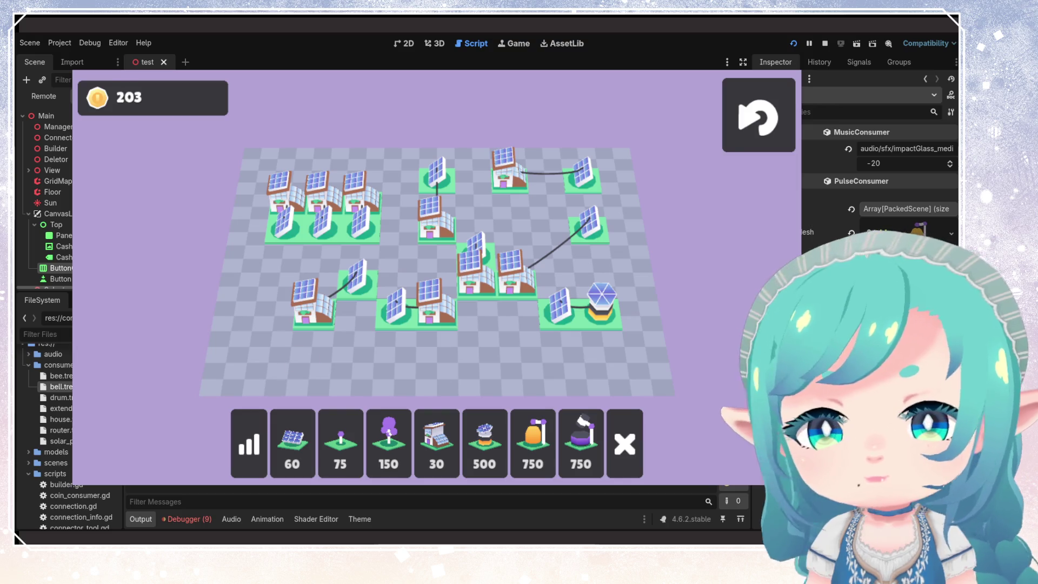
- Set the bee.tres CoinConsumer Coins reward to 3 in the Inspector
left_click(58, 376)
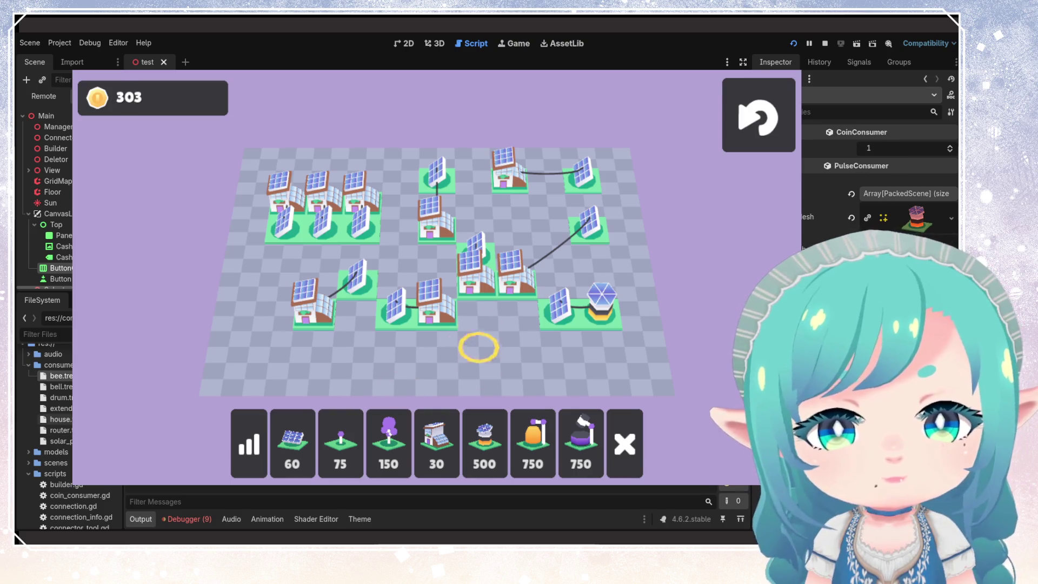
left_click(884, 149)
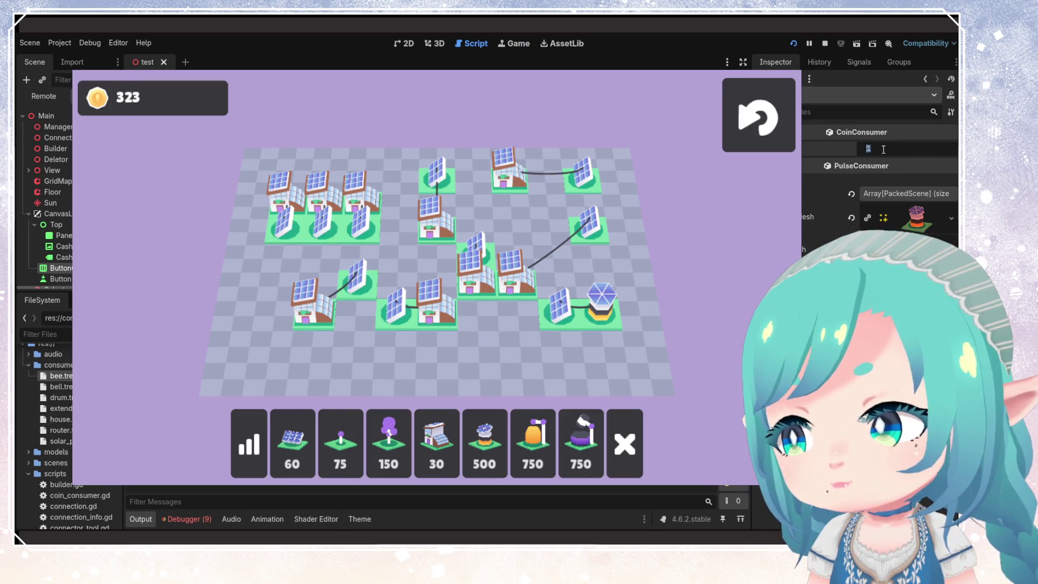
type("3")
key("Return")
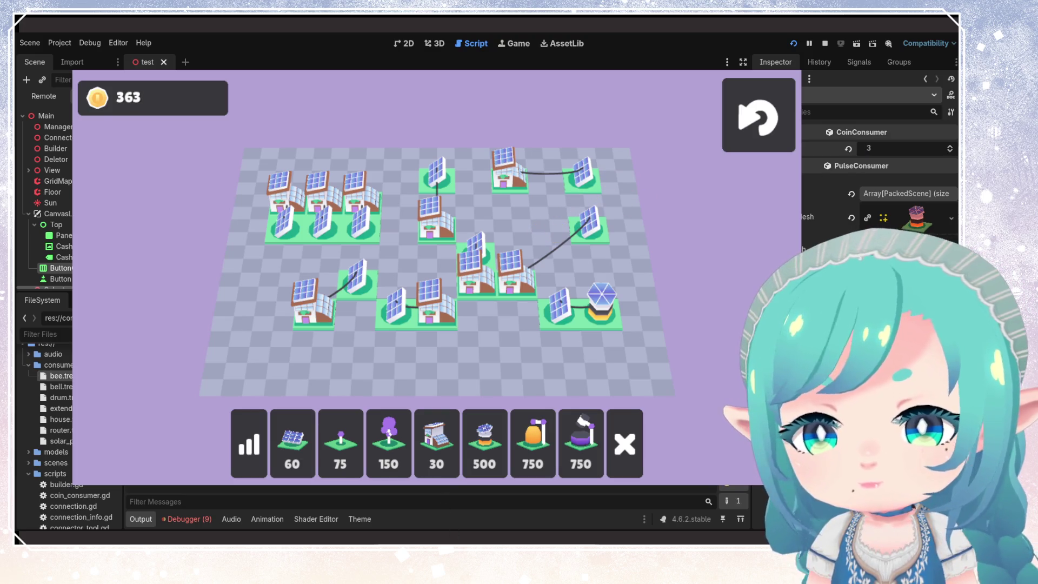
- Close Blockbench saving test.bbmodel via Save All, then restart the Godot game board
key("alt+Tab")
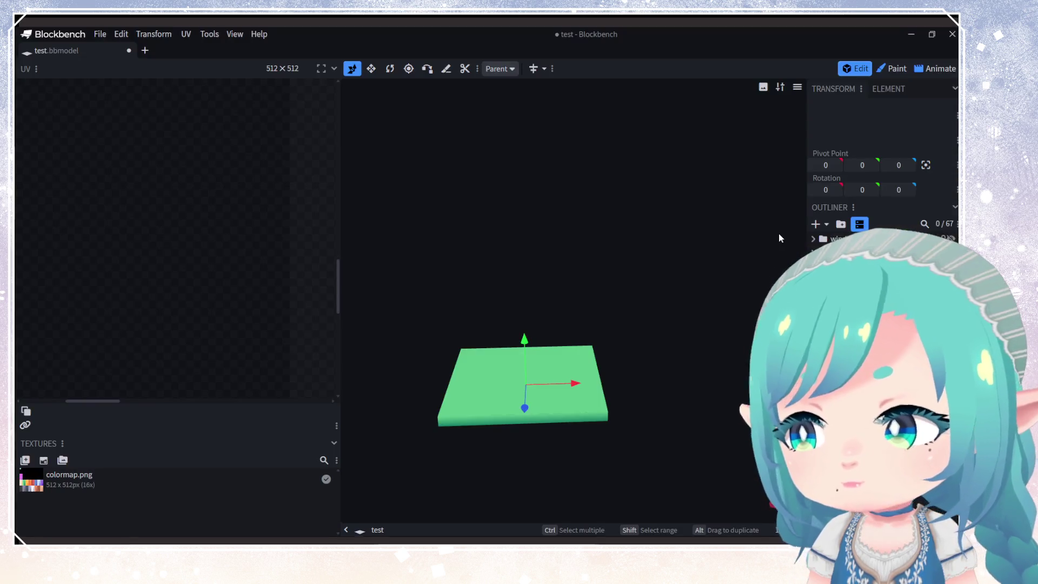
left_click(953, 34)
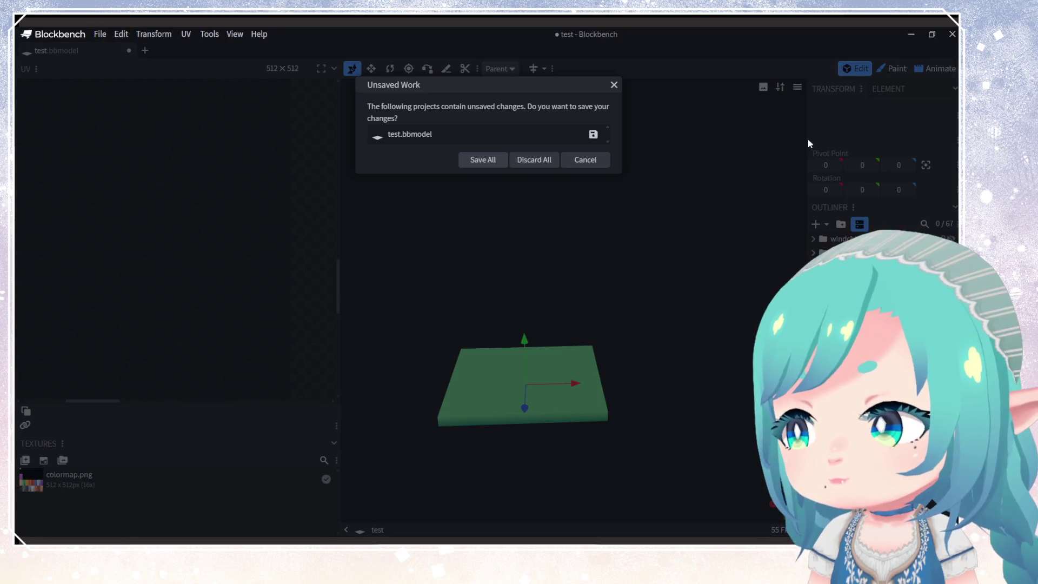
left_click(496, 162)
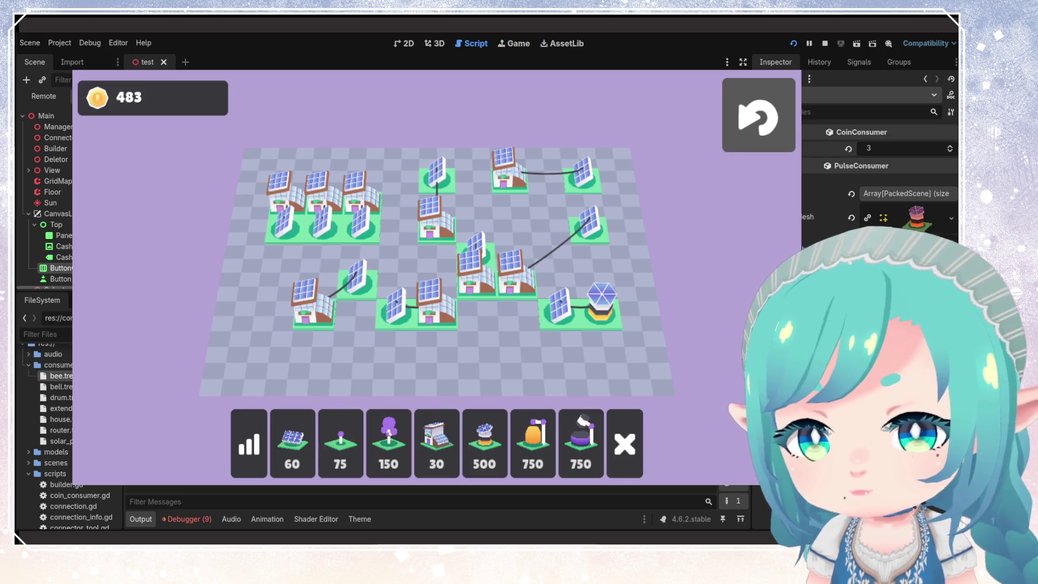
left_click(758, 115)
key("F8")
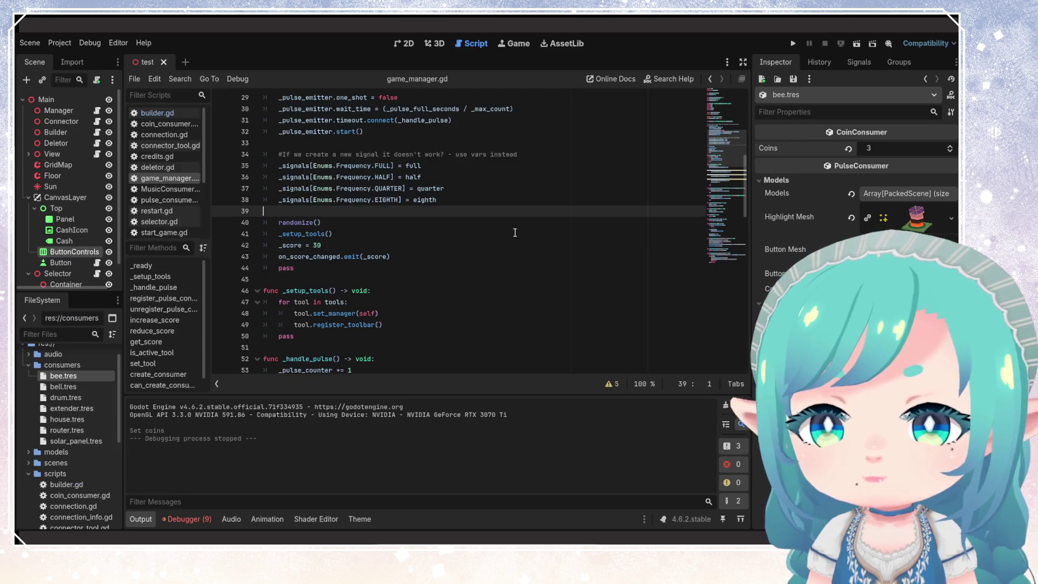
left_click(510, 188)
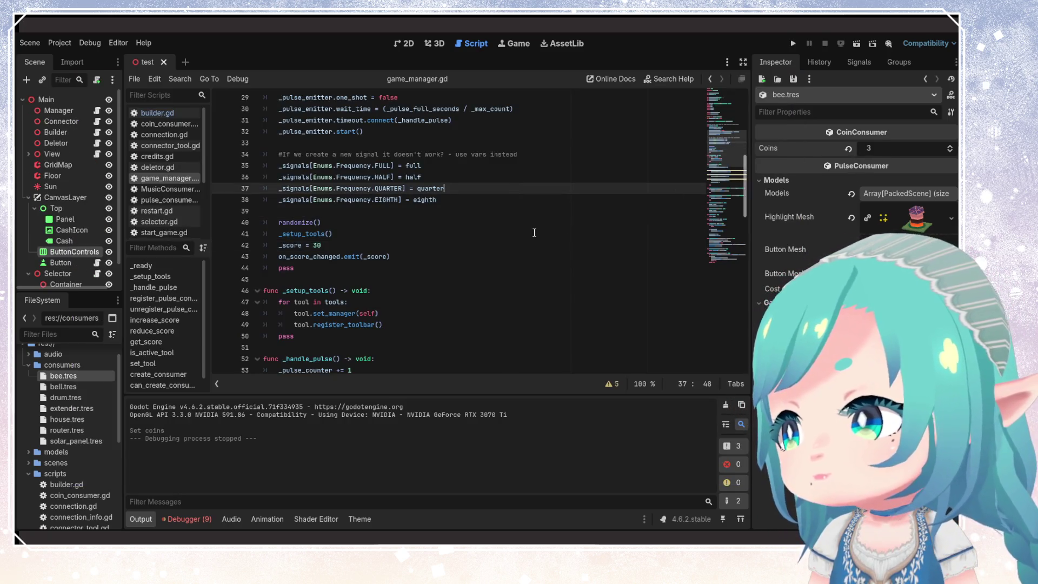
left_click(506, 234)
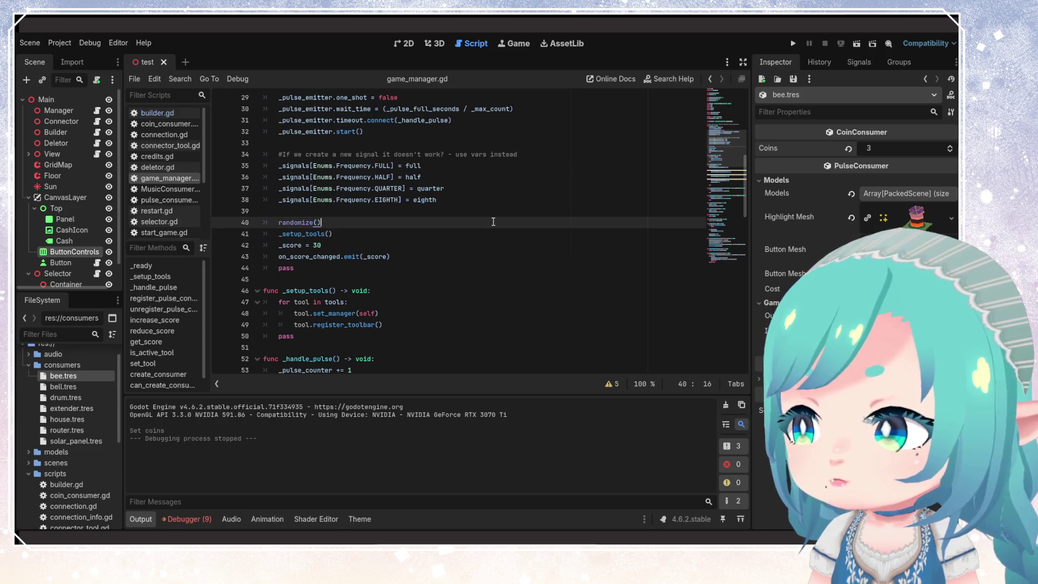
left_click(495, 199)
left_click(375, 132)
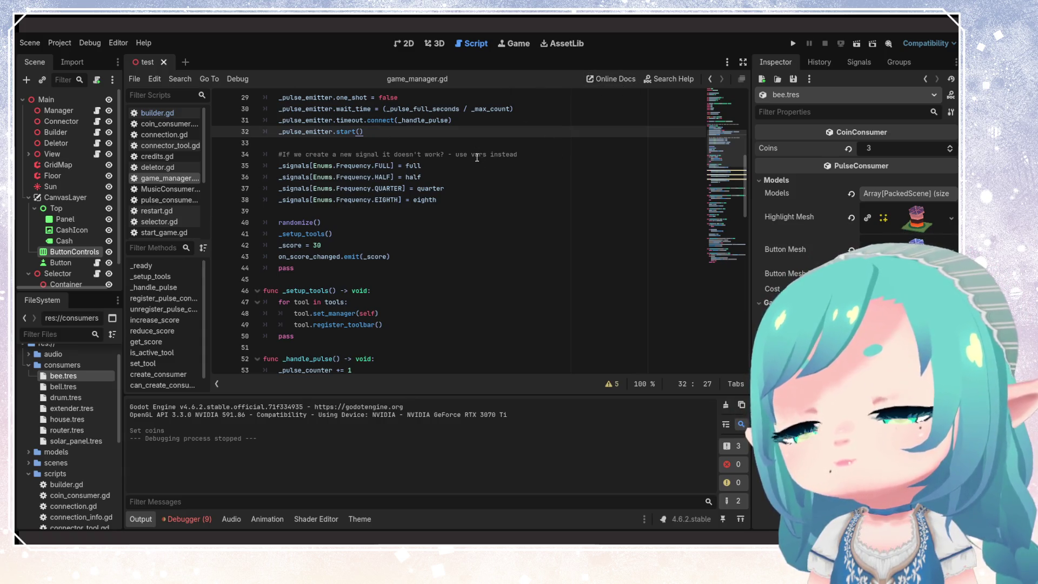
left_click(64, 240)
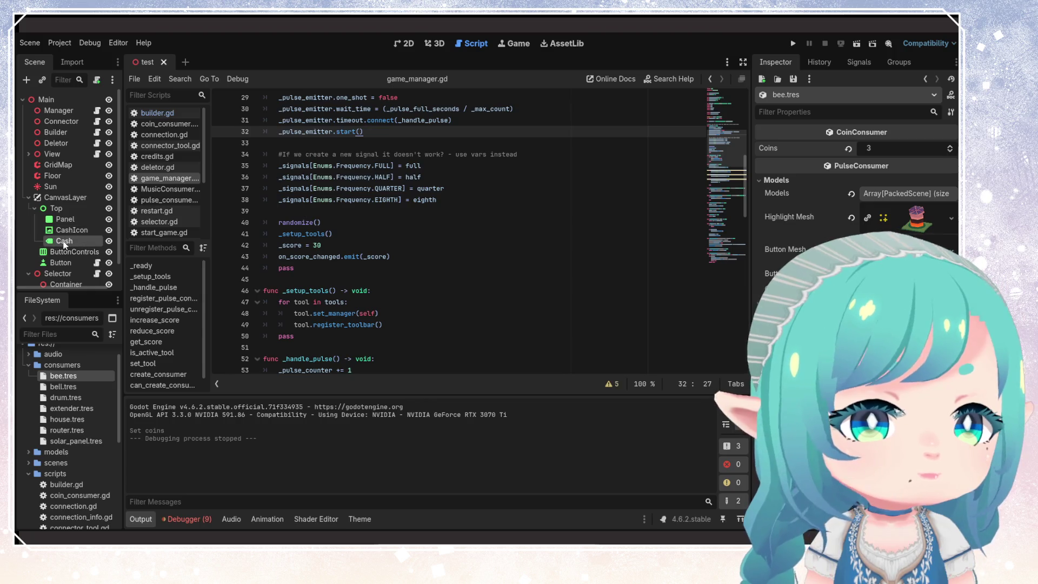
left_click(488, 198)
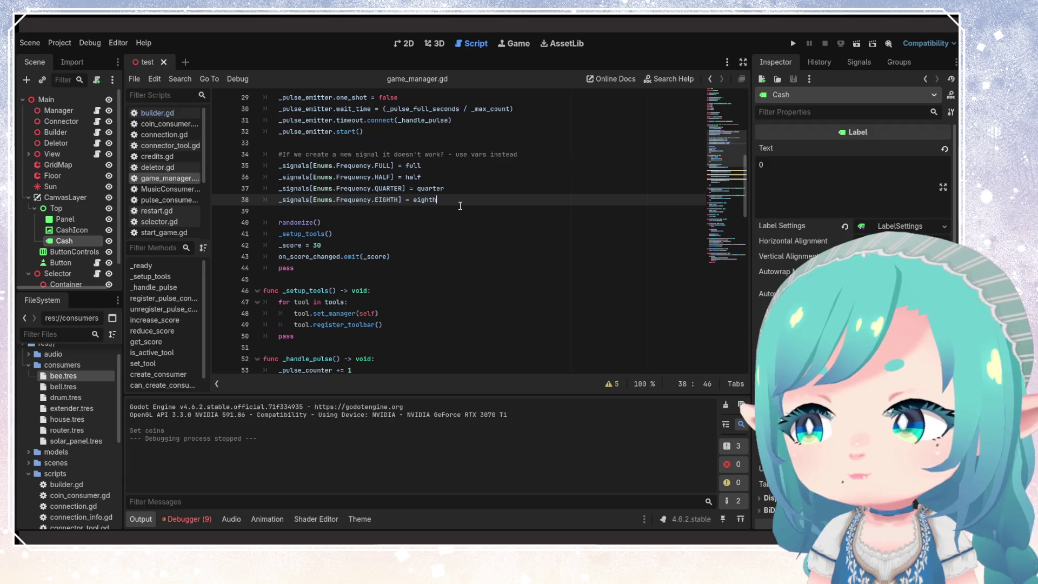
left_click(378, 233)
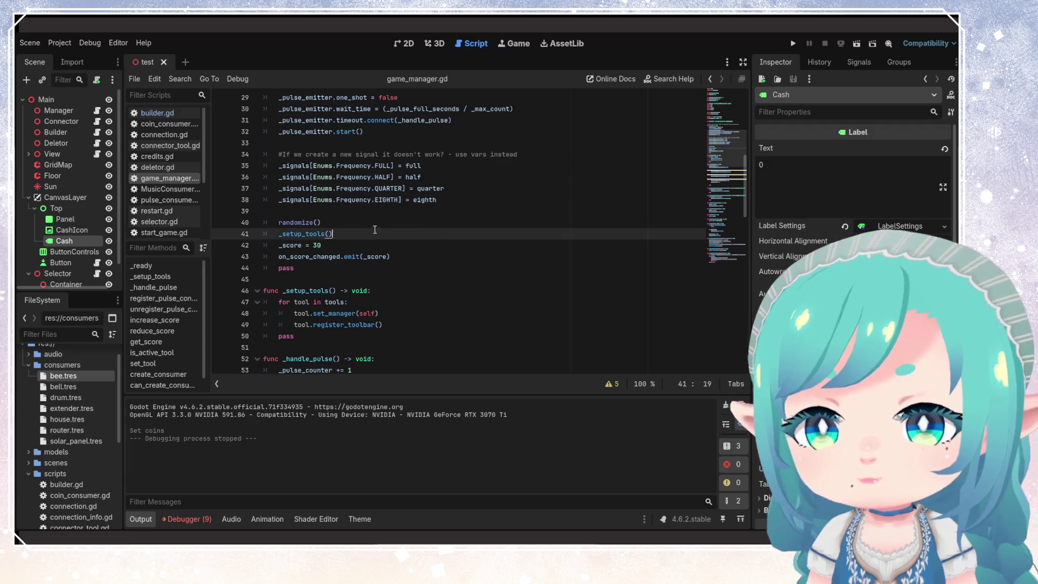
scroll(379, 230, "down", 5)
scroll(379, 230, "up", 5)
scroll(379, 226, "down", 5)
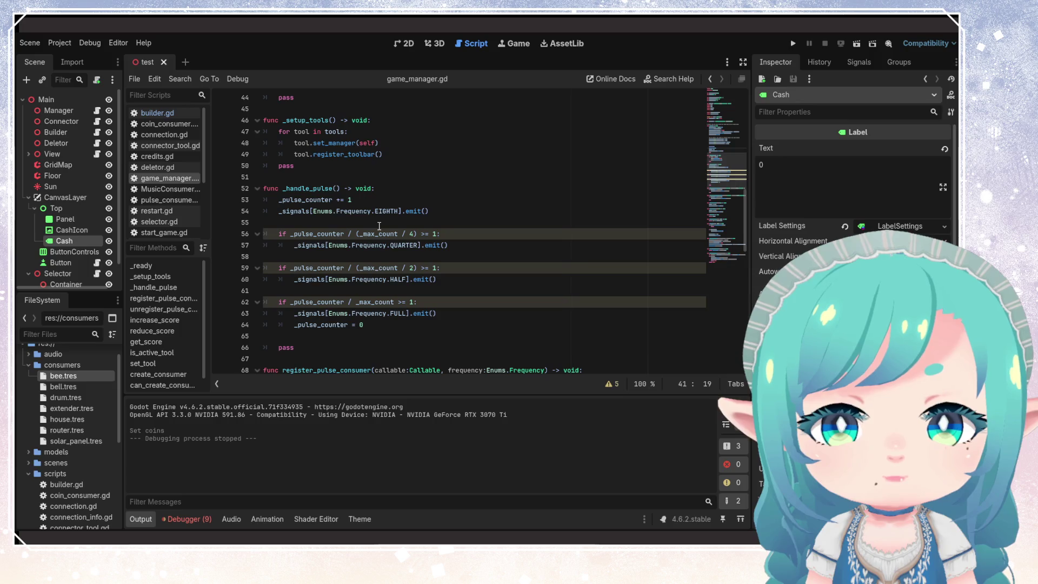
scroll(380, 226, "down", 4)
scroll(387, 249, "up", 8)
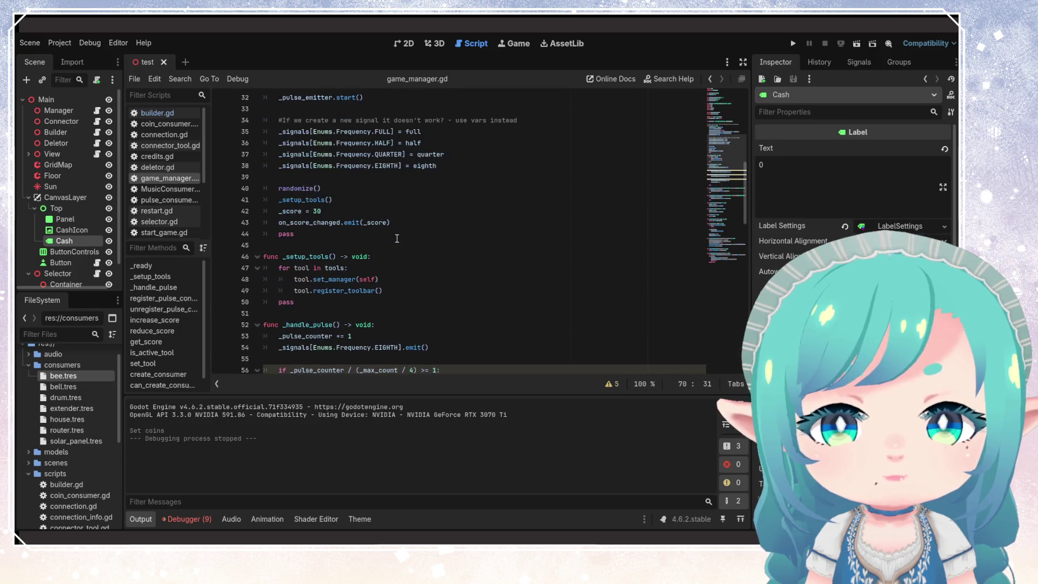
key("Down")
key("Down")
key("Down")
key("Up")
key("End")
scroll(412, 232, "up", 3)
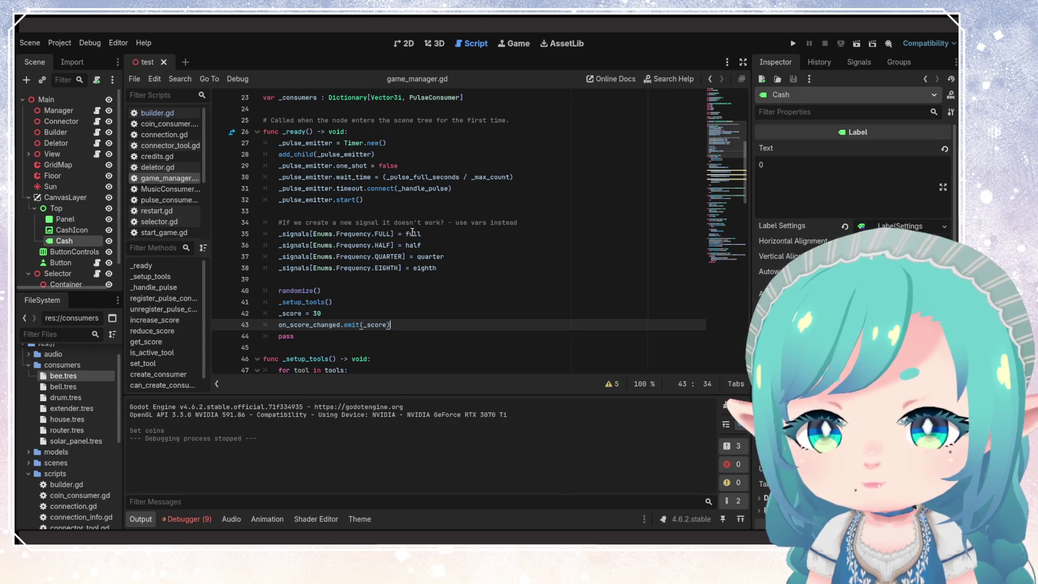
scroll(413, 233, "down", 5)
scroll(413, 232, "up", 5)
scroll(390, 239, "up", 5)
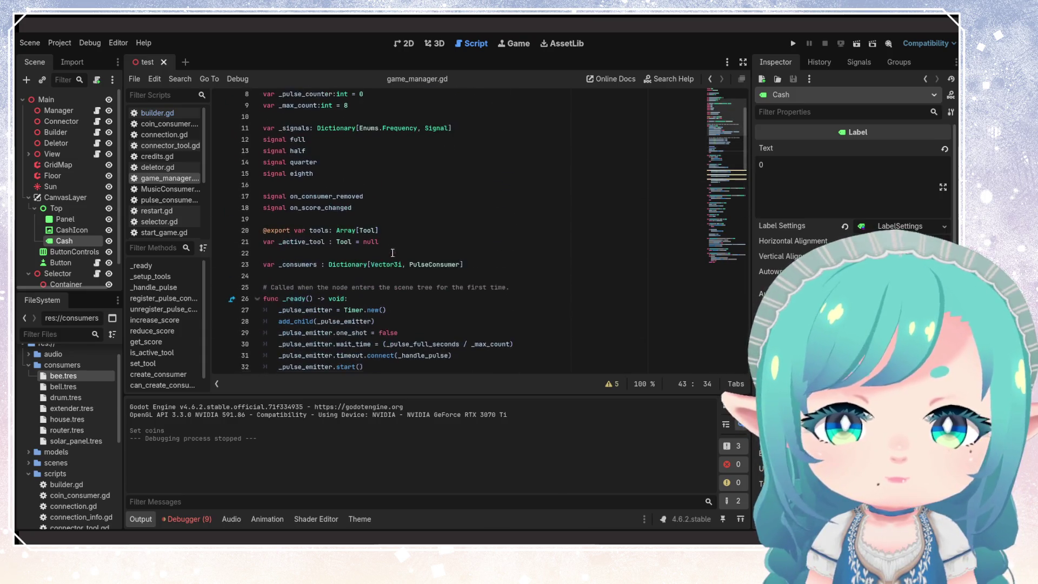
scroll(390, 238, "up", 2)
left_click(373, 246)
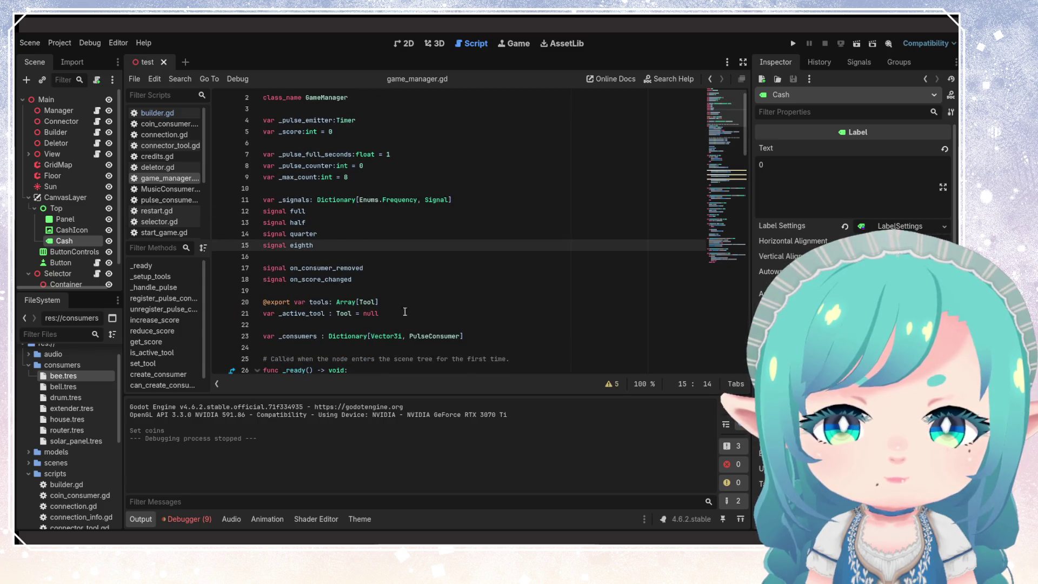
left_click(393, 292)
scroll(393, 292, "down", 1)
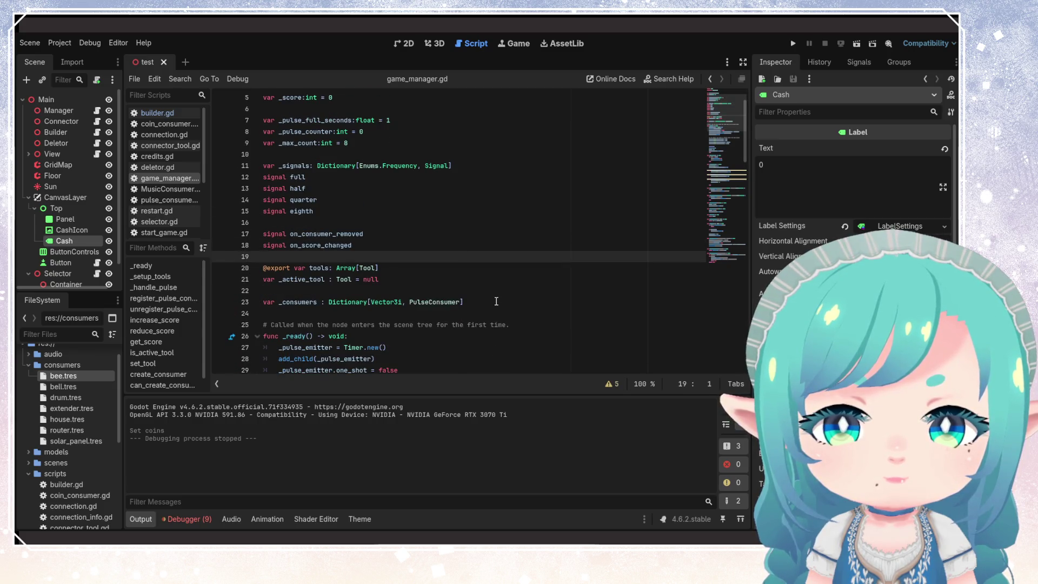
left_click(497, 301)
scroll(509, 307, "up", 2)
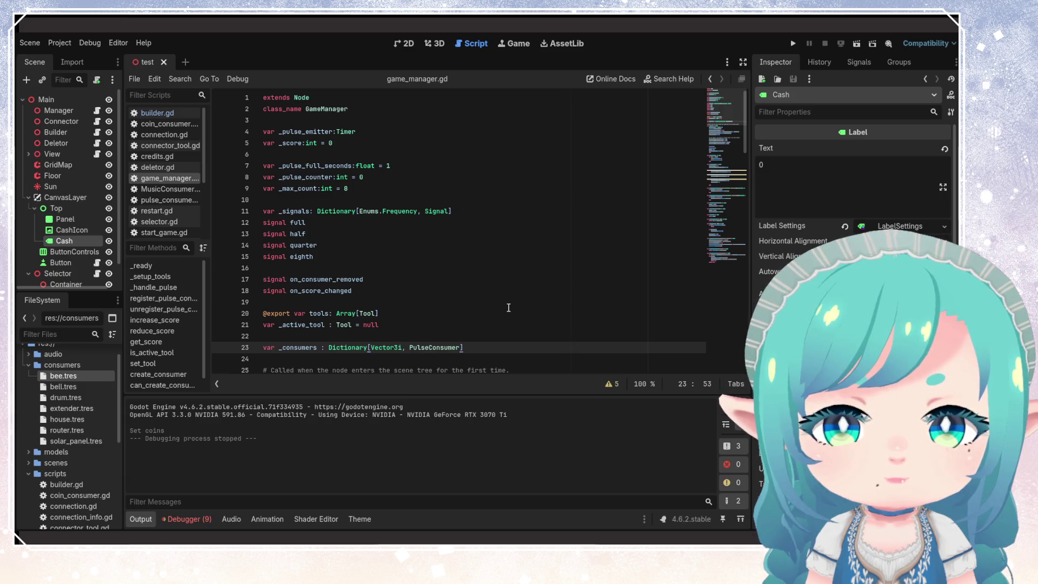
- Declare 'var _last_score = 0' below _score and save game_manager.gd
left_click(363, 145)
key("Return")
type("v")
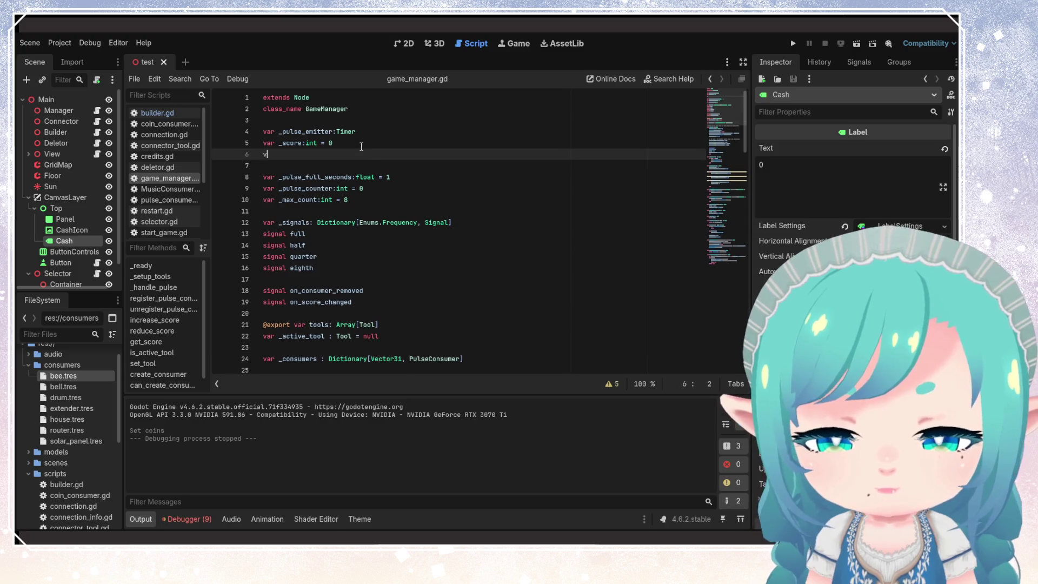
type("ar _last_score: i")
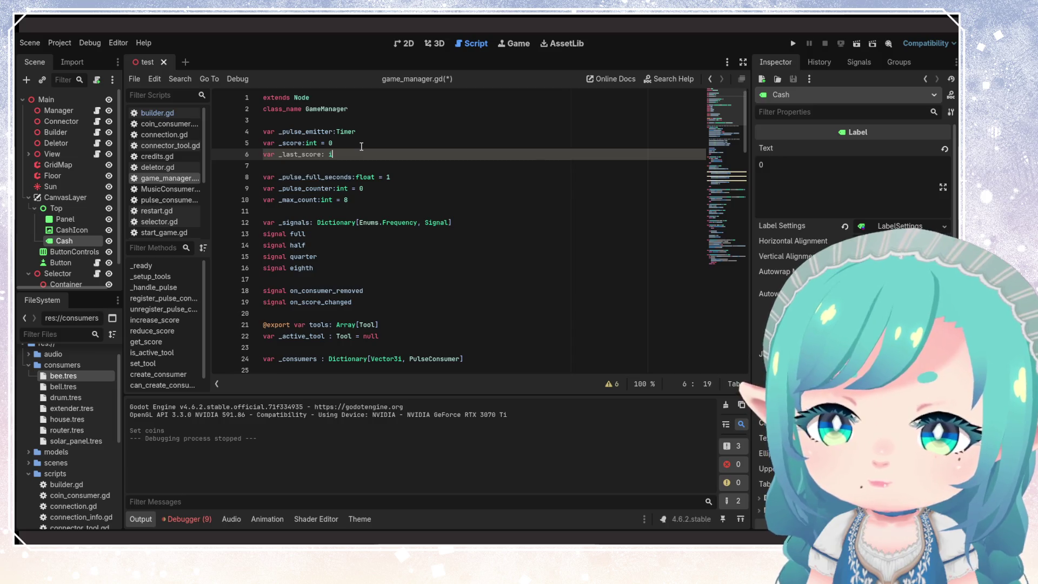
type("nt = 0")
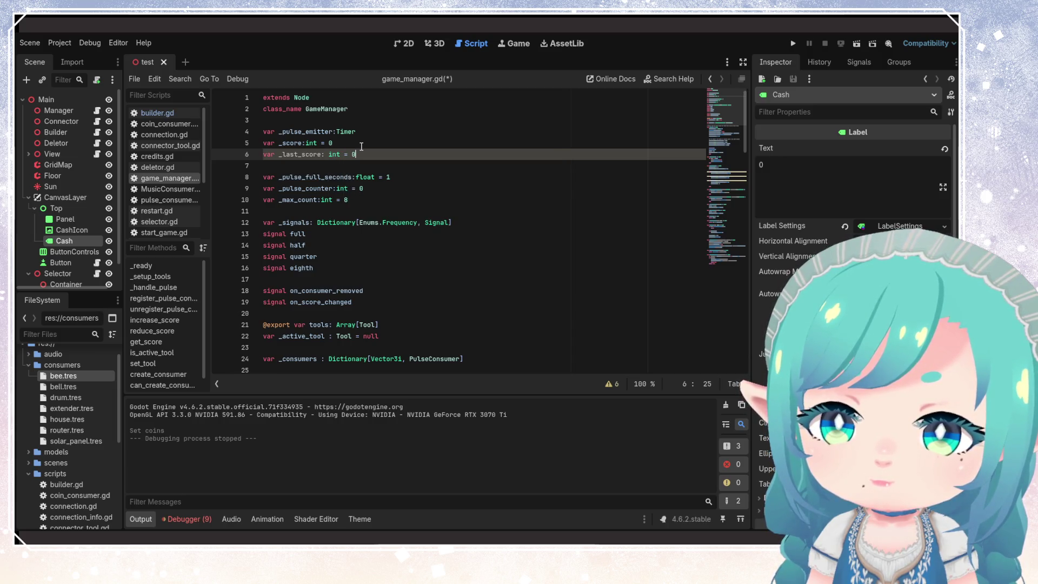
key("ctrl+s")
- Add '_last_score = _score' after the '_pulse_counter = 0' reset in _handle_pulse
double_click(314, 158)
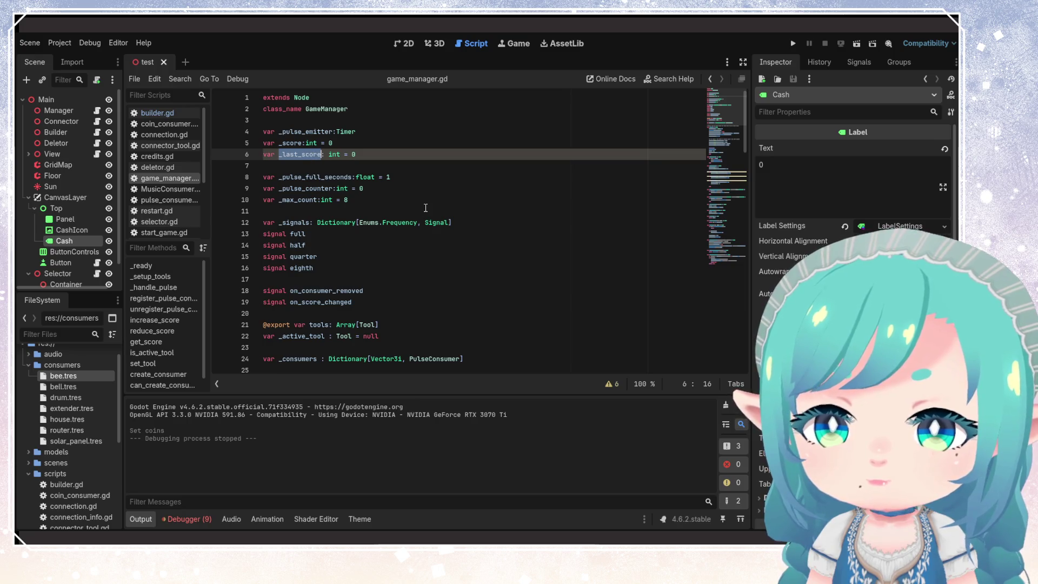
scroll(411, 216, "down", 10)
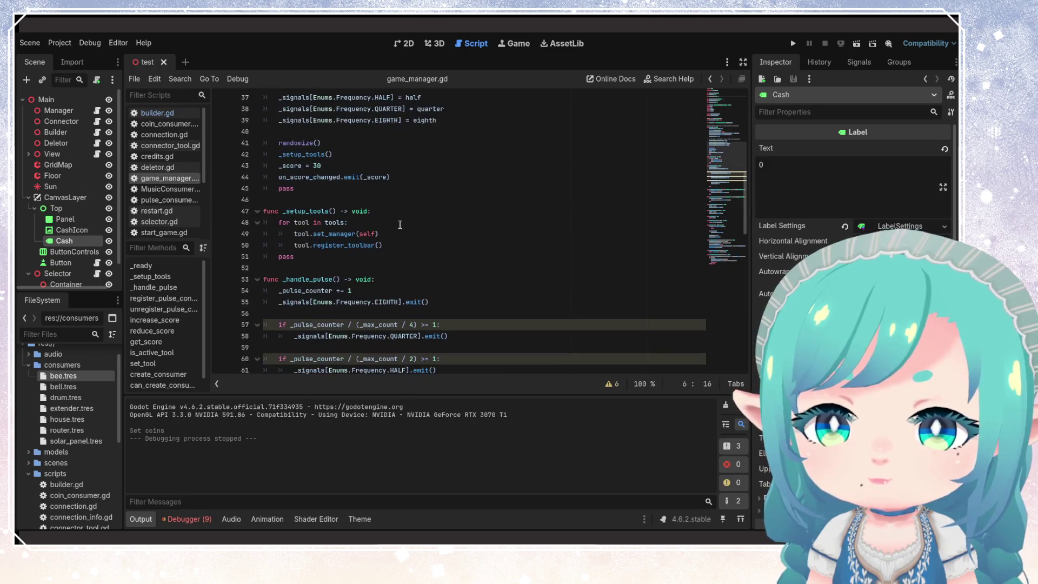
scroll(401, 225, "up", 4)
scroll(399, 223, "down", 12)
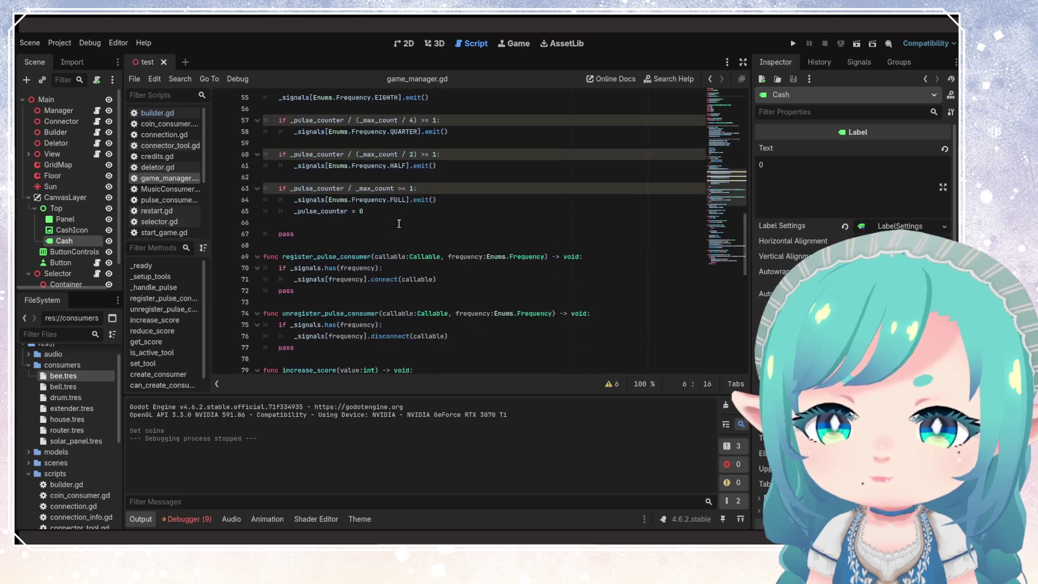
scroll(399, 223, "down", 5)
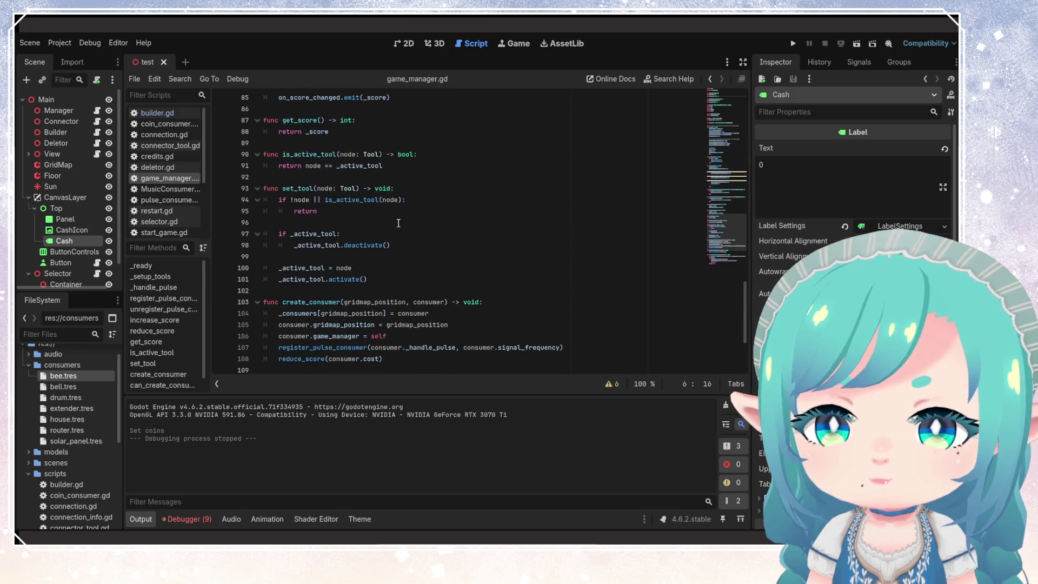
scroll(399, 223, "up", 12)
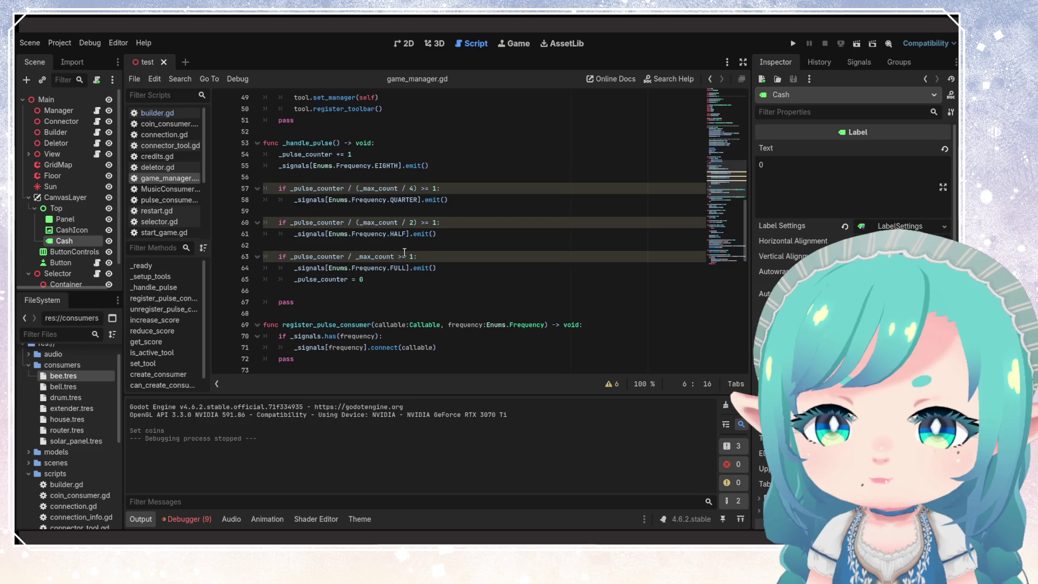
left_click(472, 279)
key("Return")
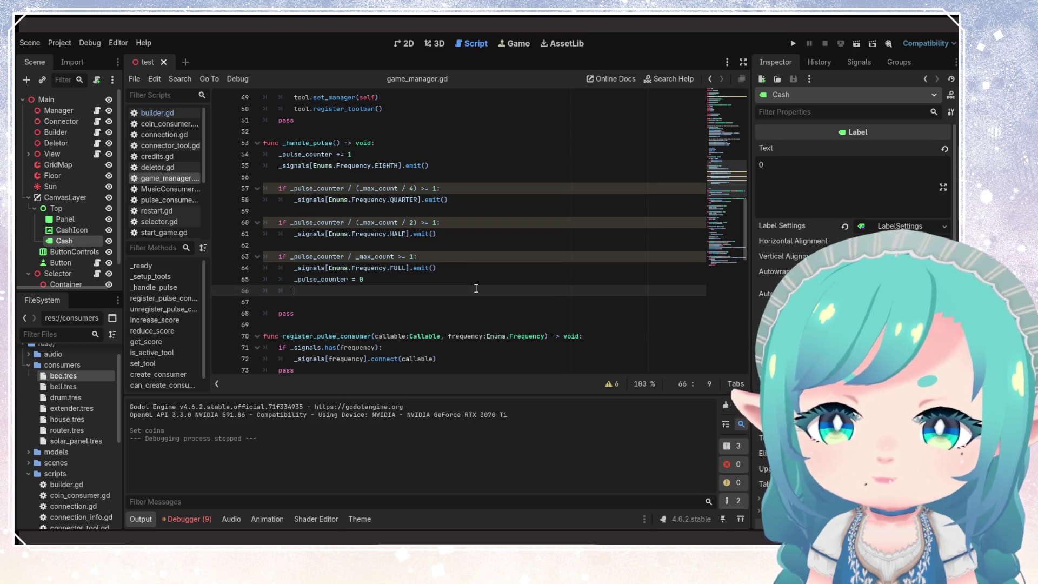
type("_last_score = _score")
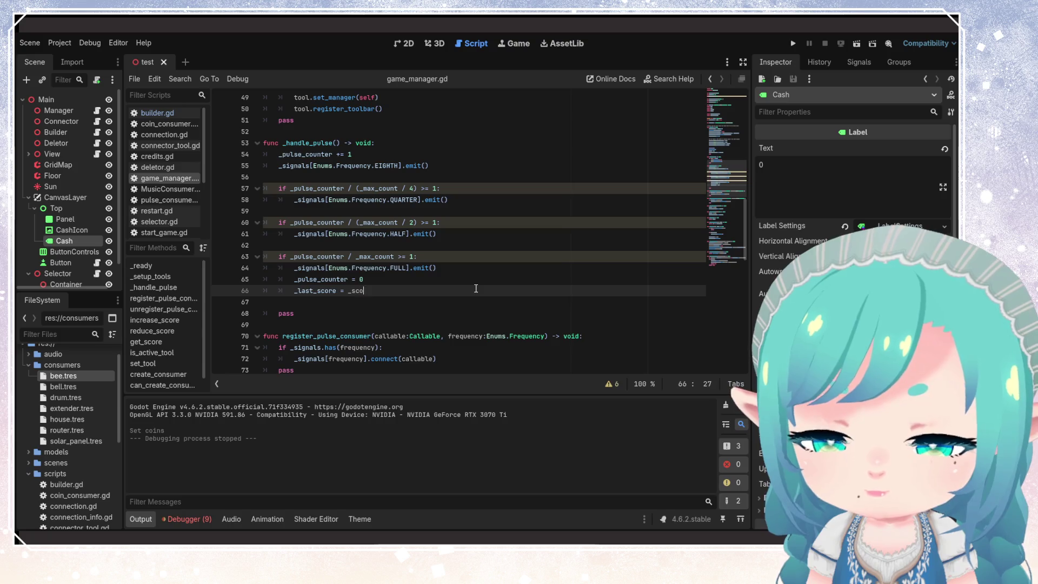
- Insert a blank line above the _last_score assignment and switch to the 2D view
left_click(487, 232)
left_click(499, 291)
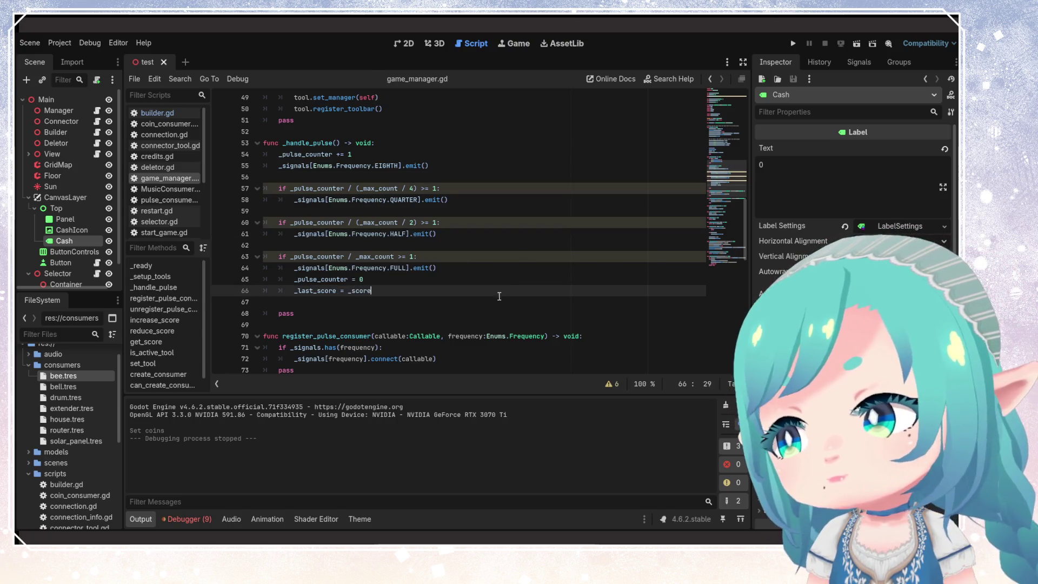
key("ctrl+d")
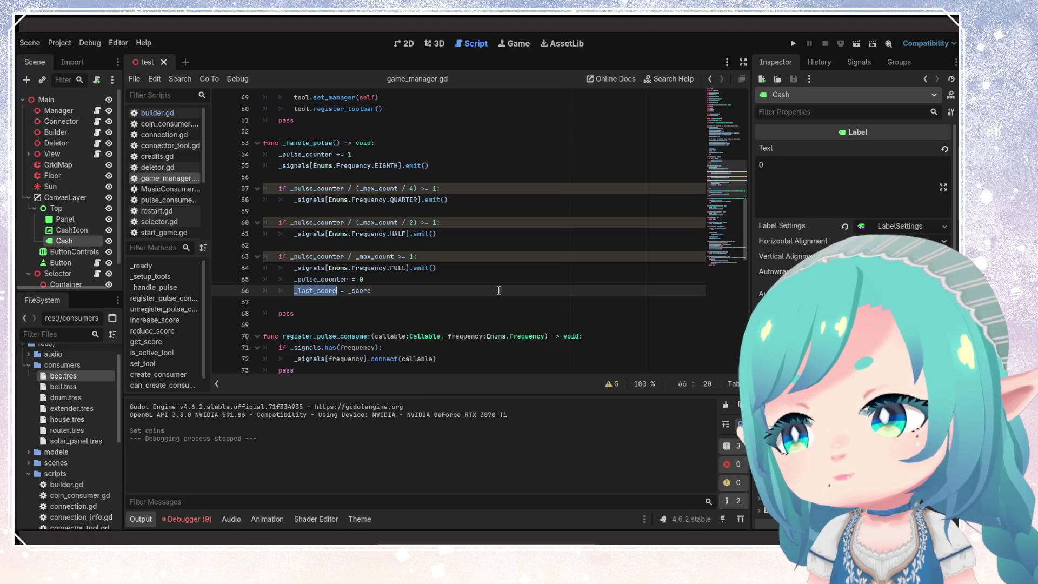
left_click(431, 283)
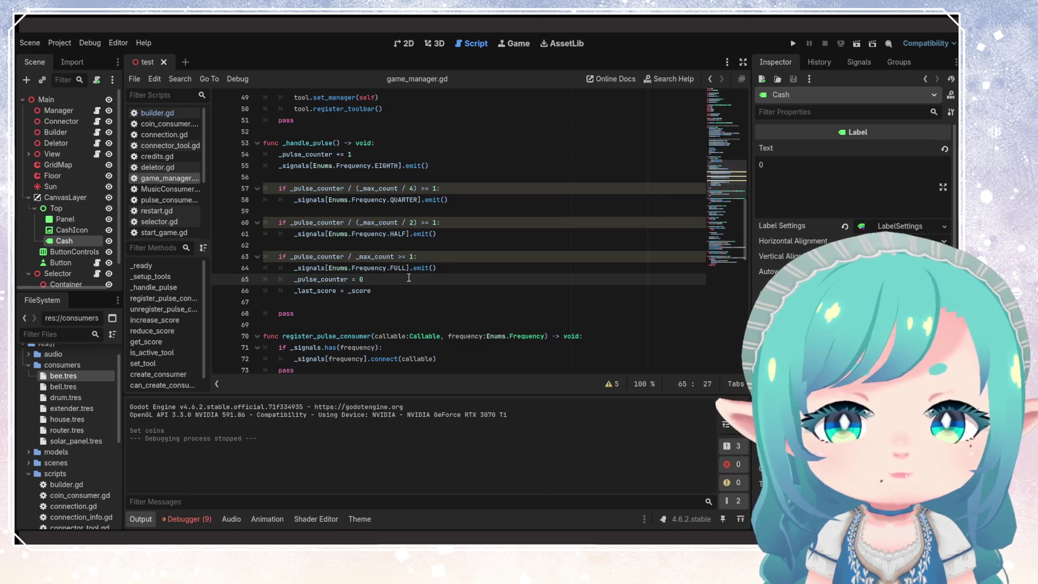
key("Return")
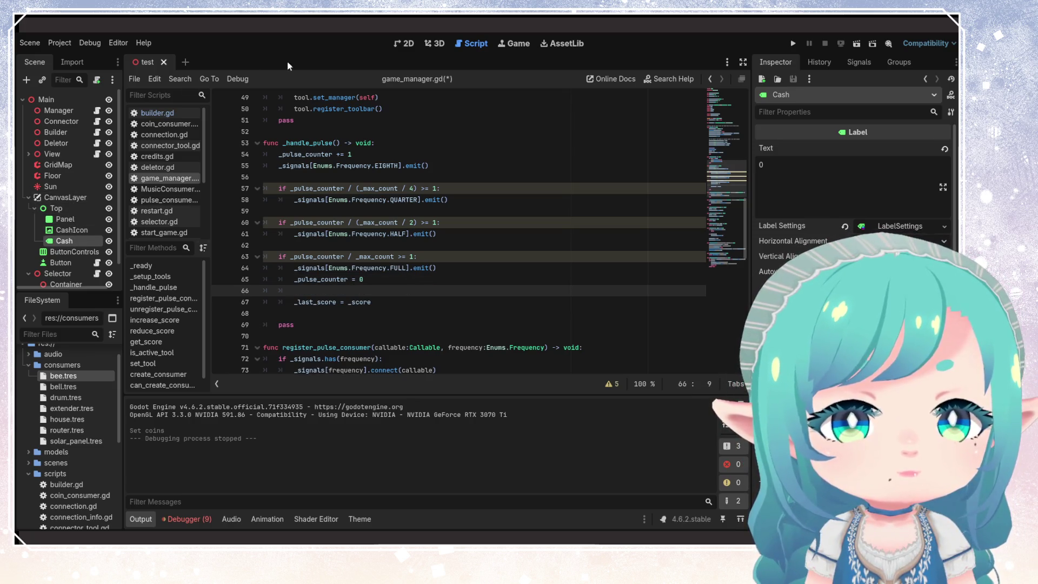
left_click(404, 43)
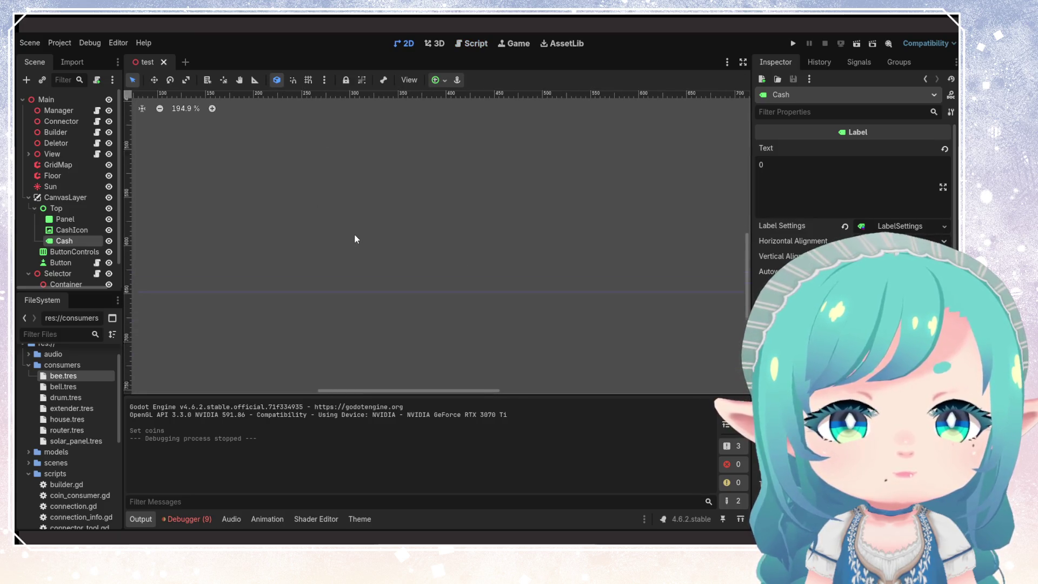
scroll(350, 236, "left", 5)
scroll(350, 236, "down", 2)
key("ctrl+0")
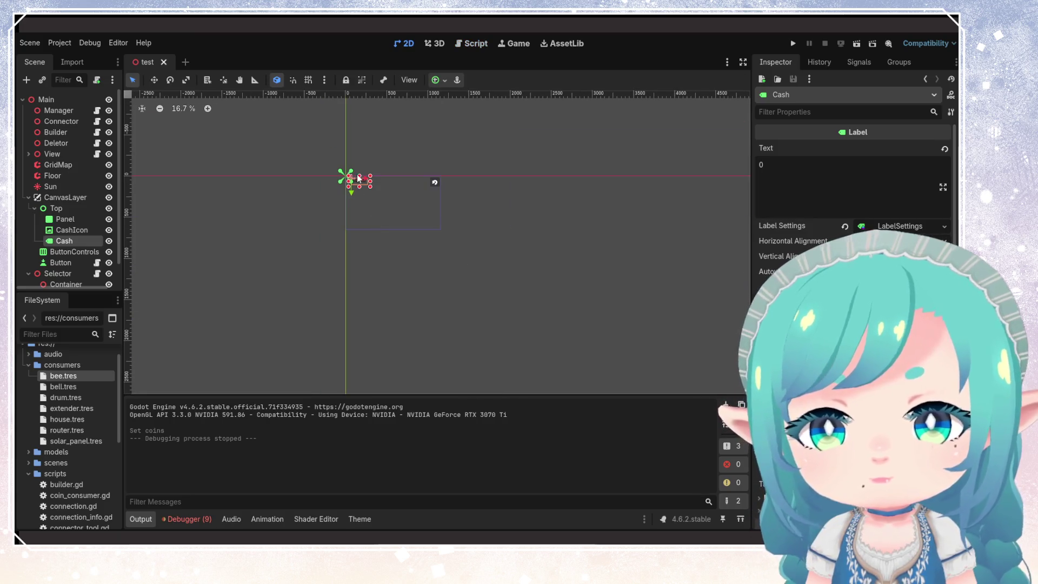
scroll(410, 200, "up", 5)
scroll(410, 200, "down", 2)
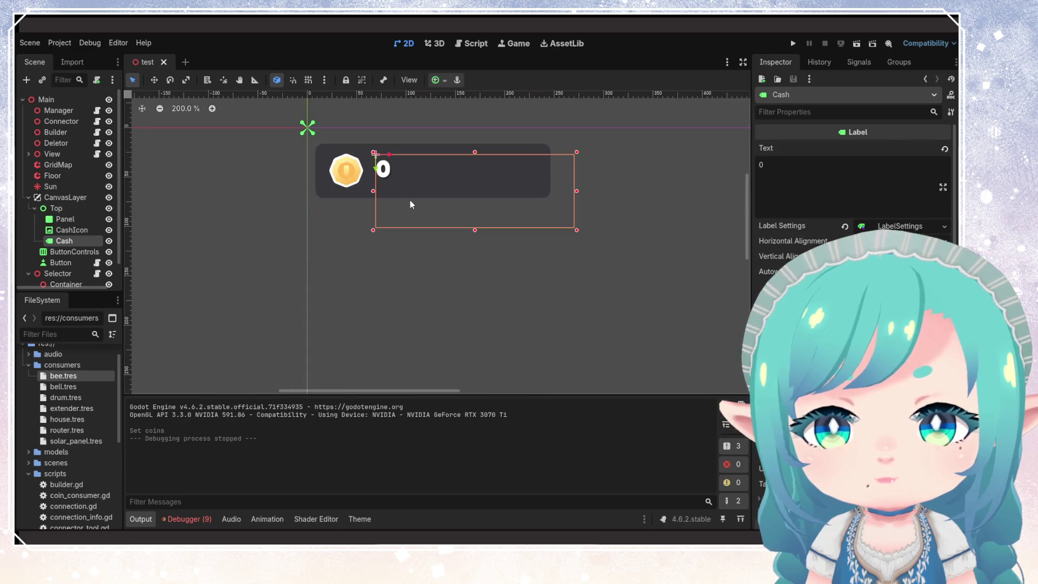
right_click(71, 208)
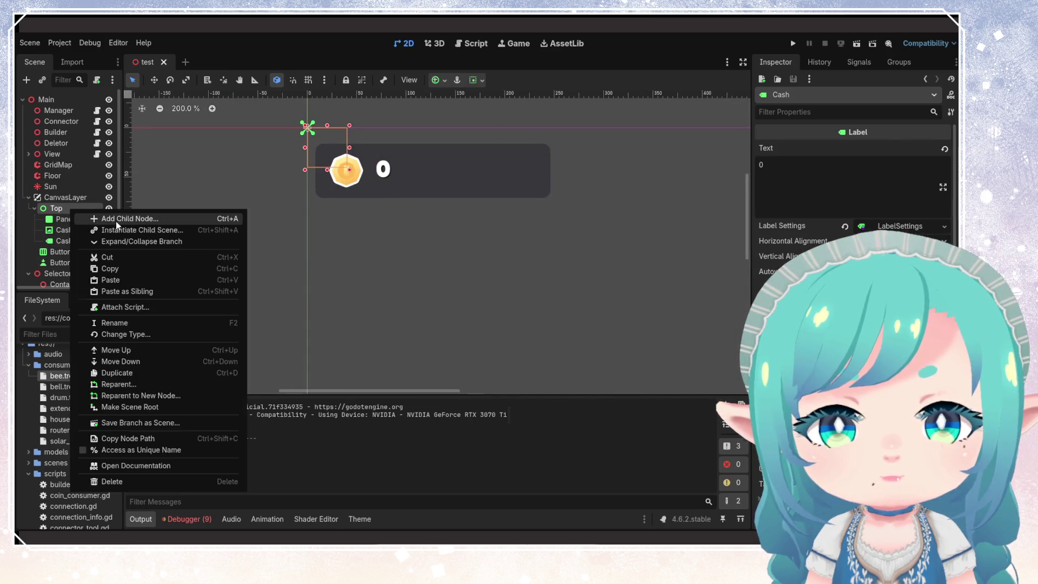
left_click(116, 222)
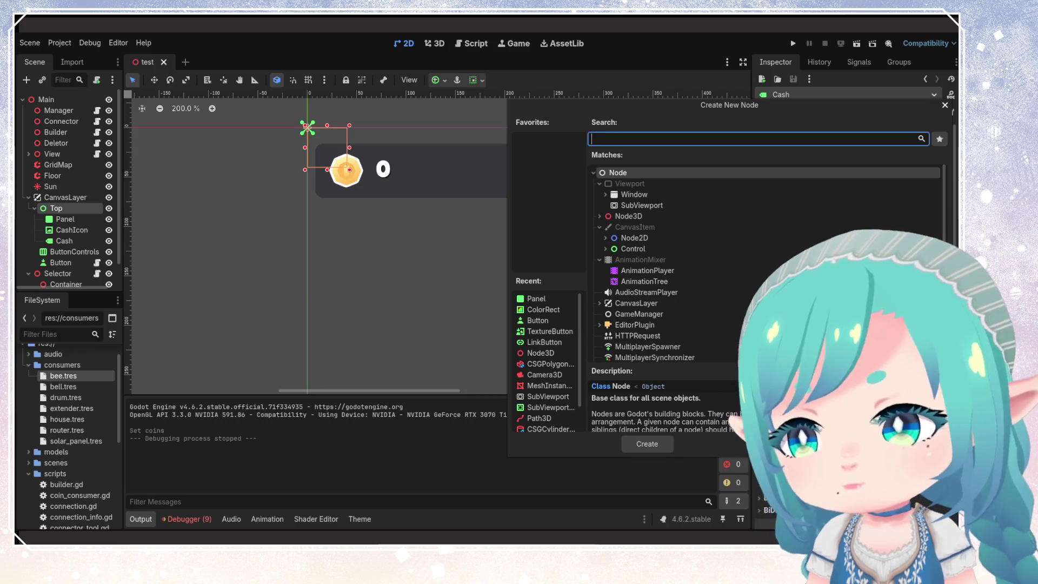
key("Escape")
right_click(75, 238)
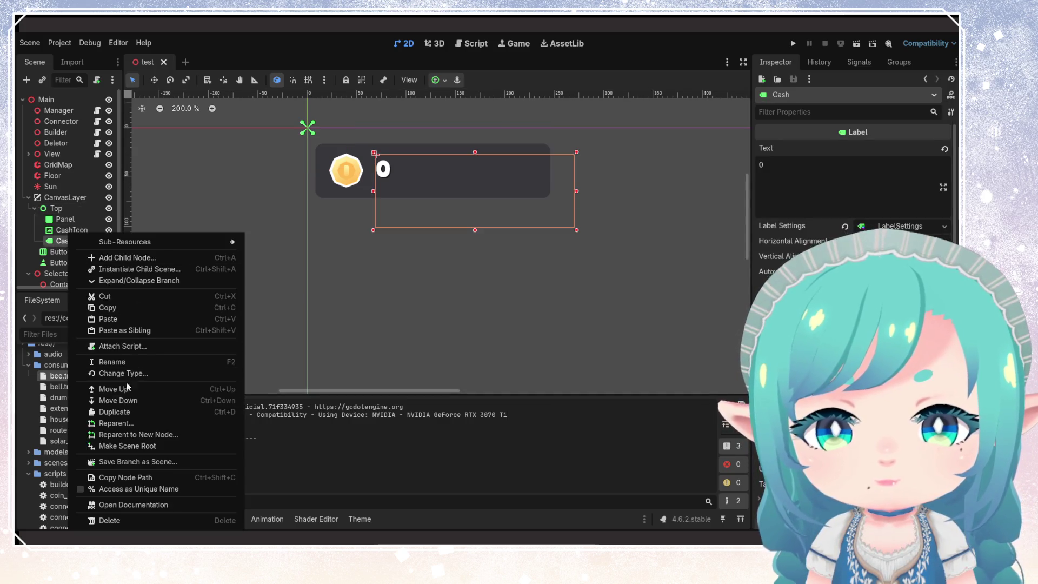
left_click(117, 412)
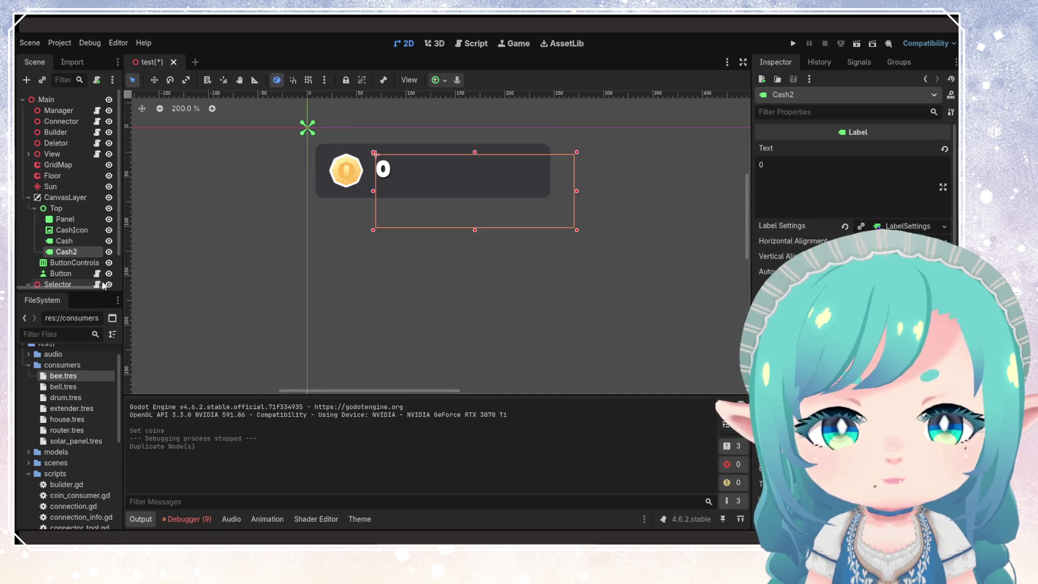
double_click(73, 252)
type("CPS")
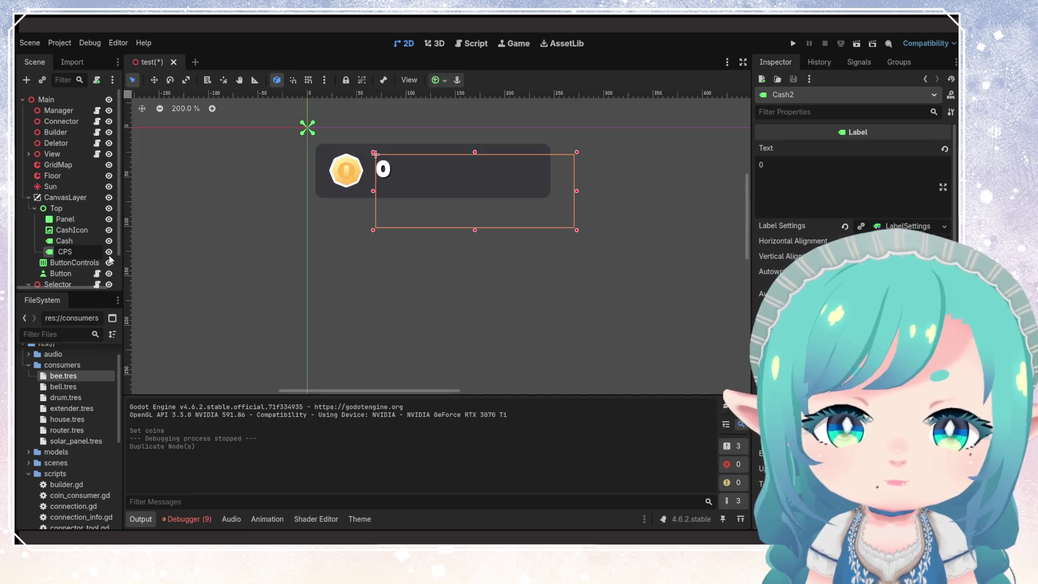
key("Return")
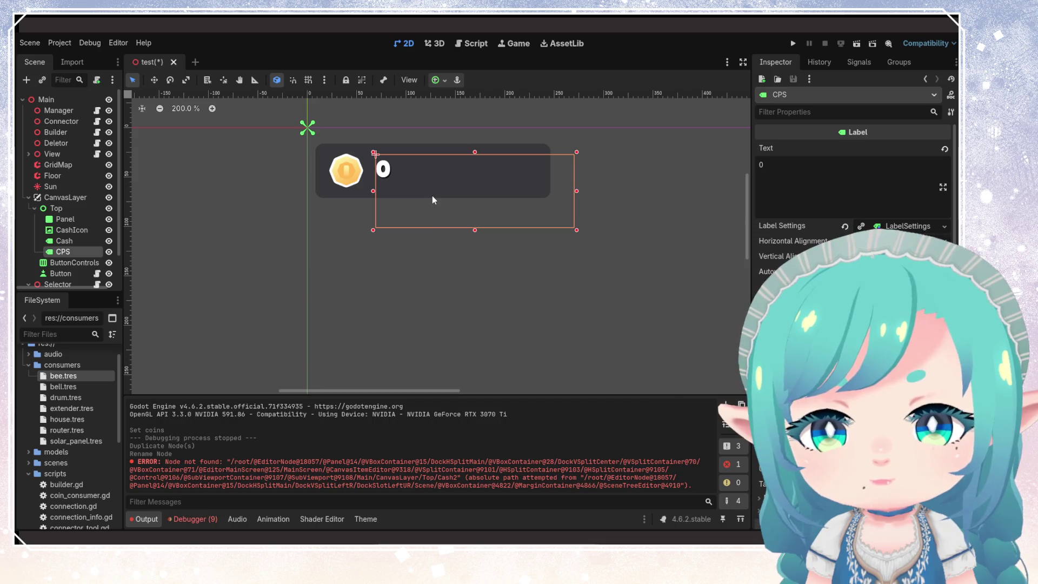
mouse_move(437, 197)
left_mouse_down()
mouse_move(414, 233)
mouse_move(441, 223)
left_mouse_up()
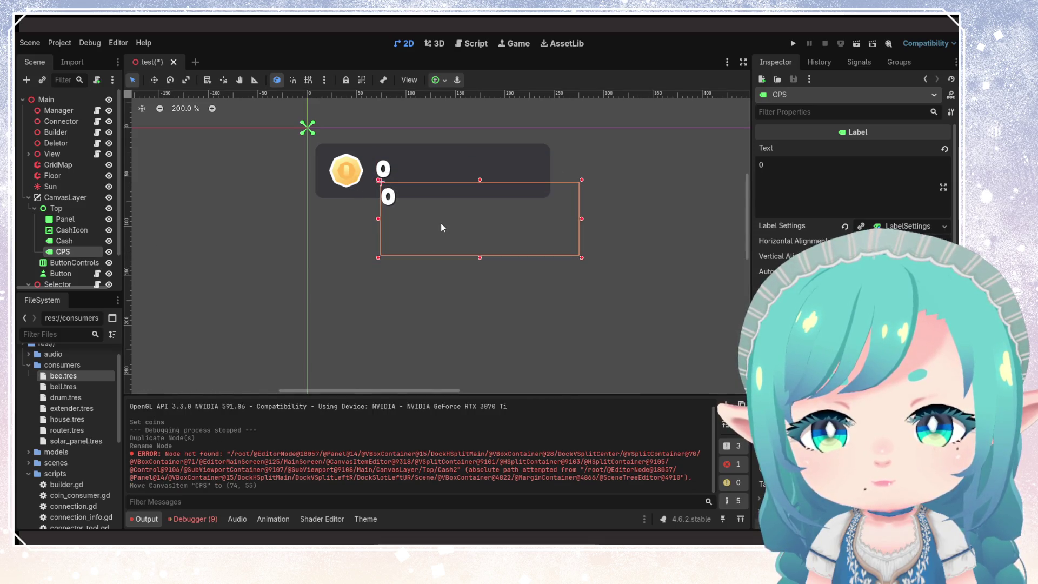
key("ctrl+z")
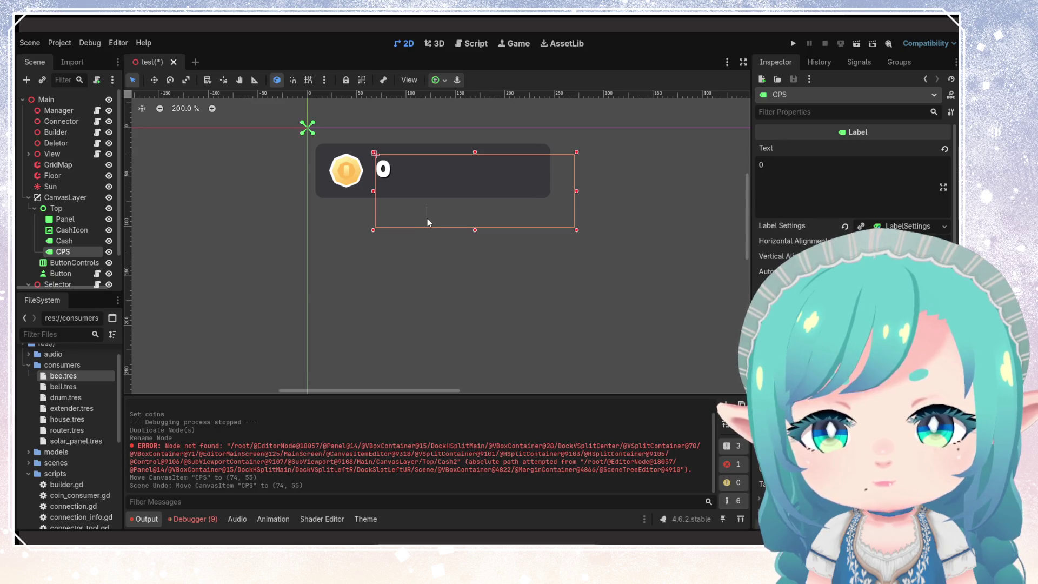
left_click_drag(388, 165, 388, 224)
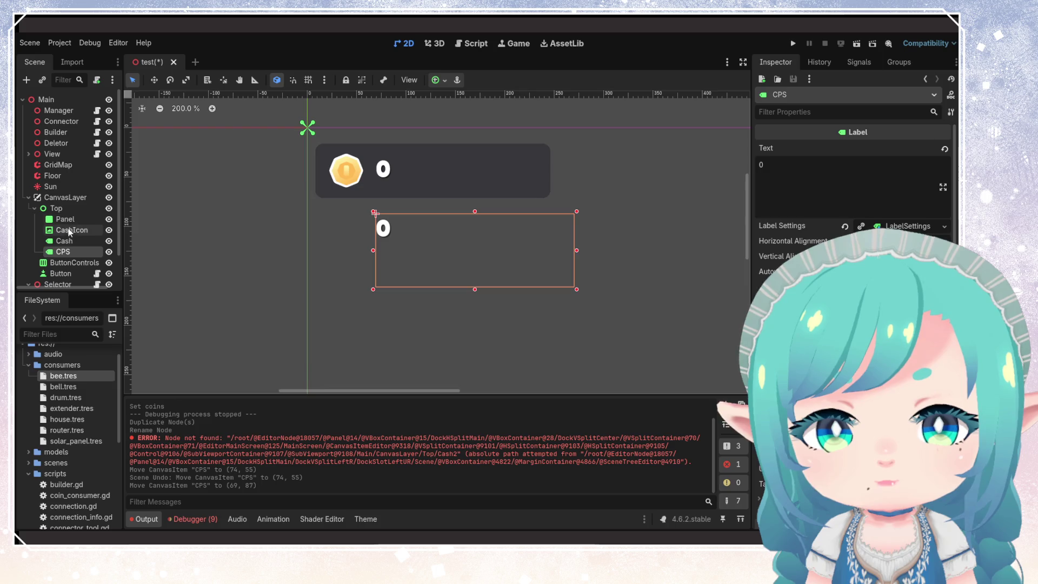
left_click(72, 230)
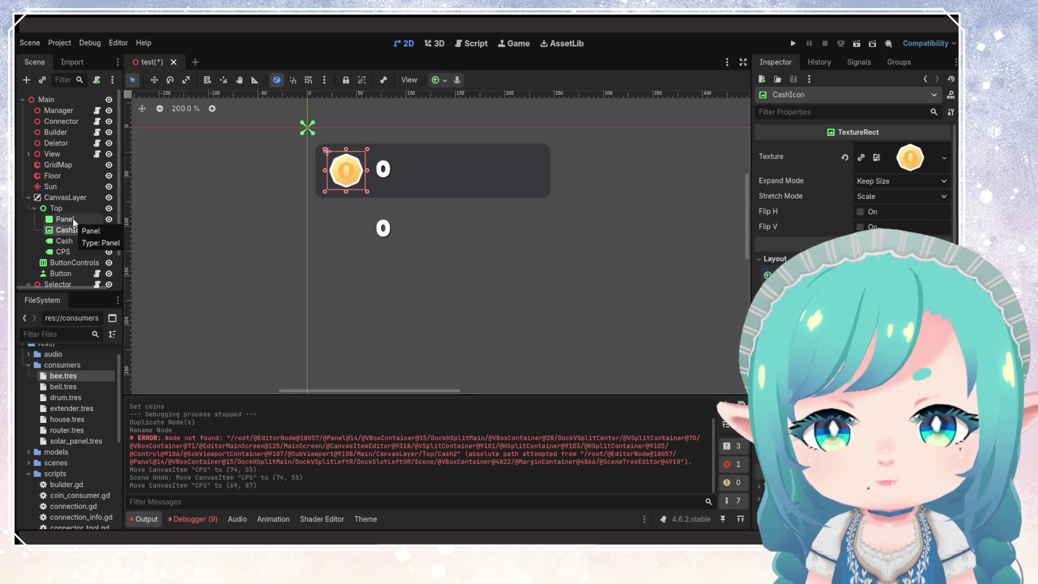
key("ctrl+z")
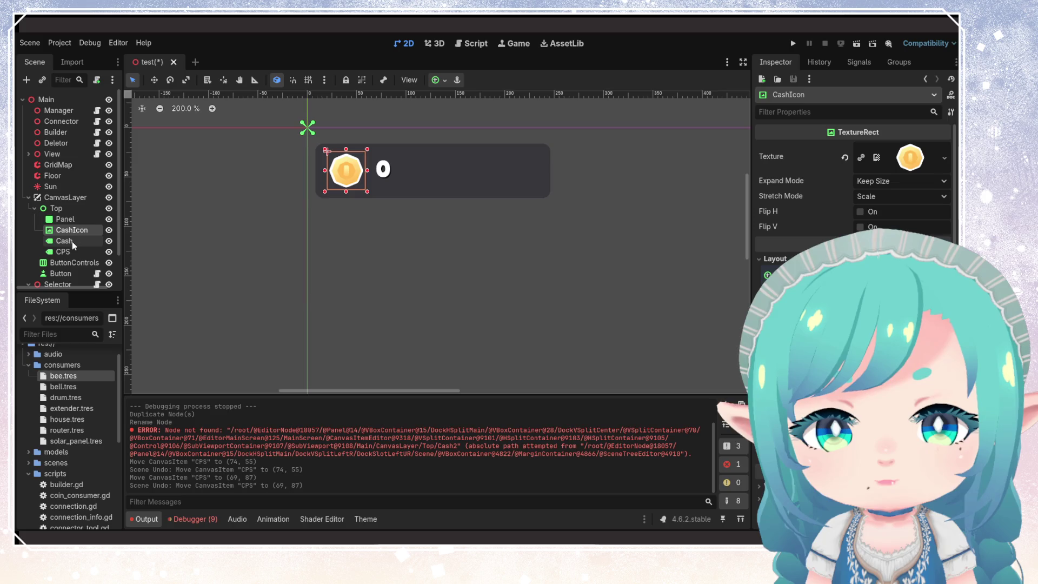
left_click(74, 252)
key("ctrl+z")
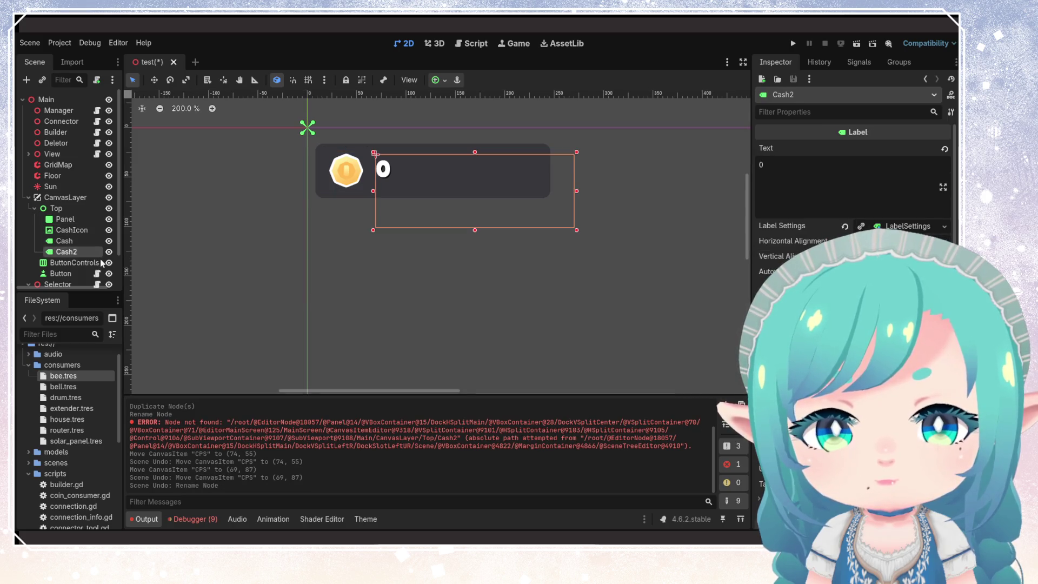
key("ctrl+z")
left_click(71, 230)
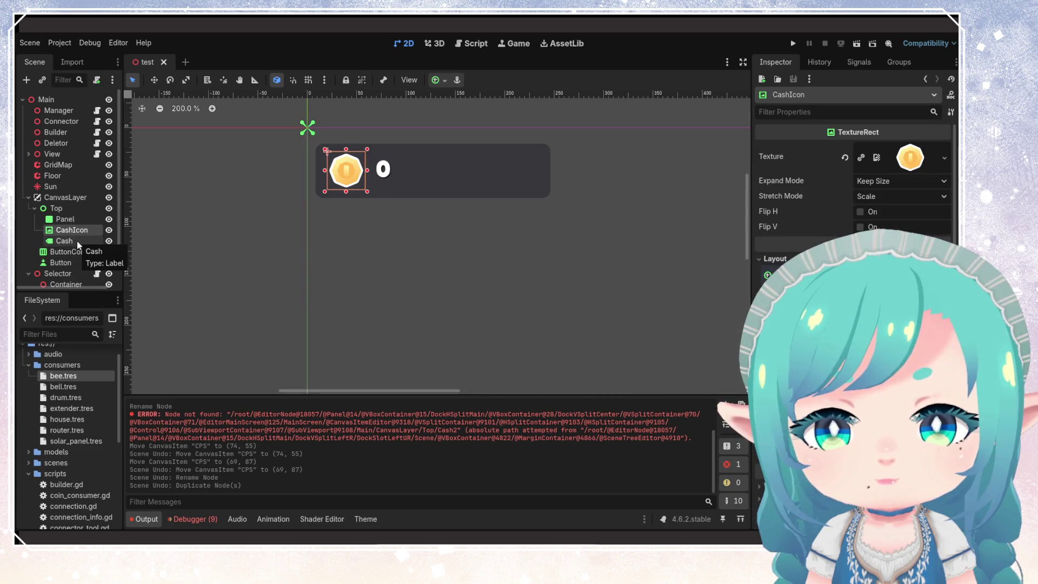
left_click(75, 224, "ctrl")
left_click(74, 240)
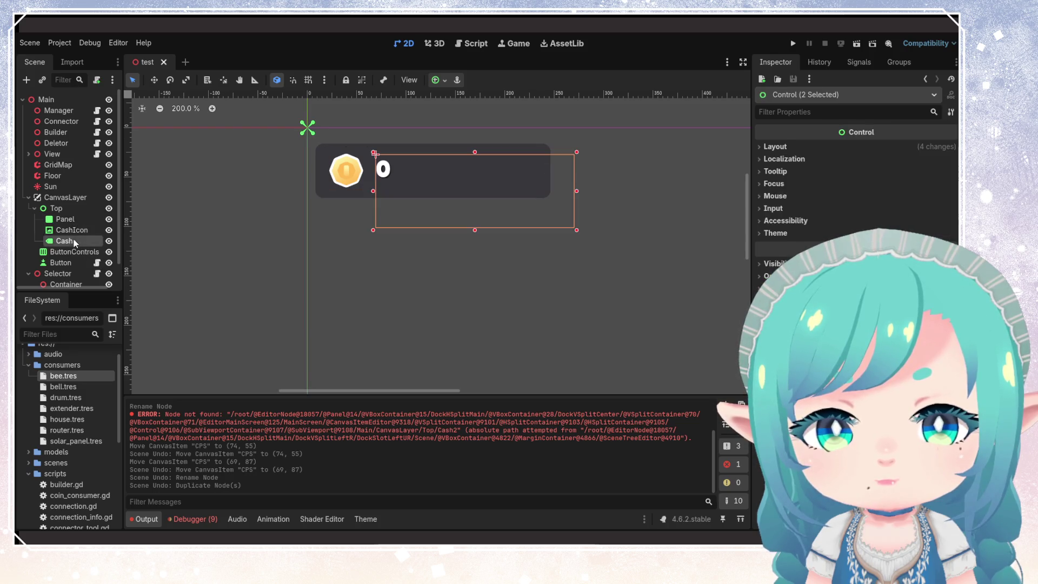
left_click(69, 210)
- Duplicate the Top coin panel as Top2 and rename its Cash label to CPS
right_click(69, 211)
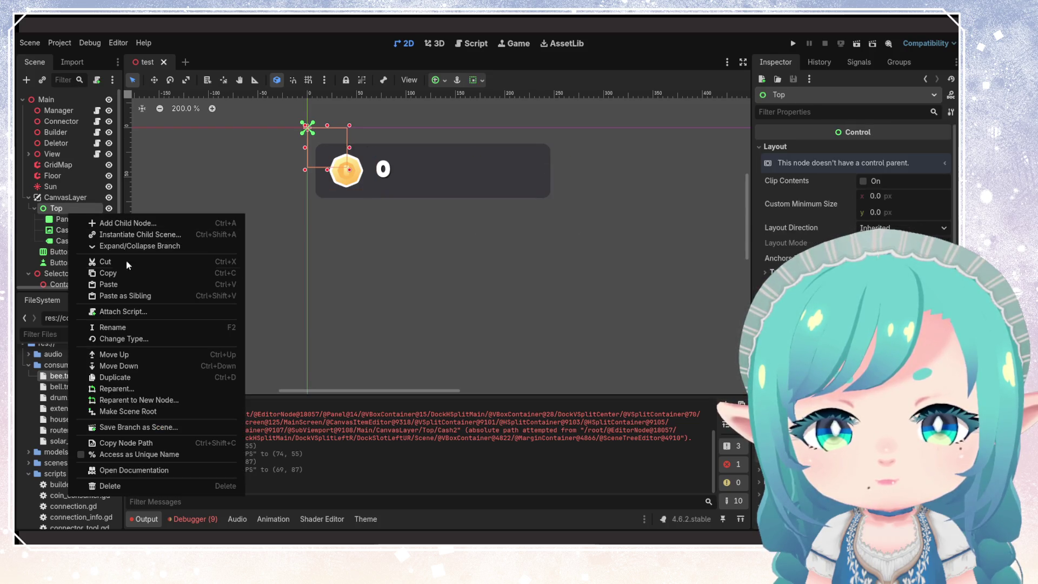
left_click(120, 377)
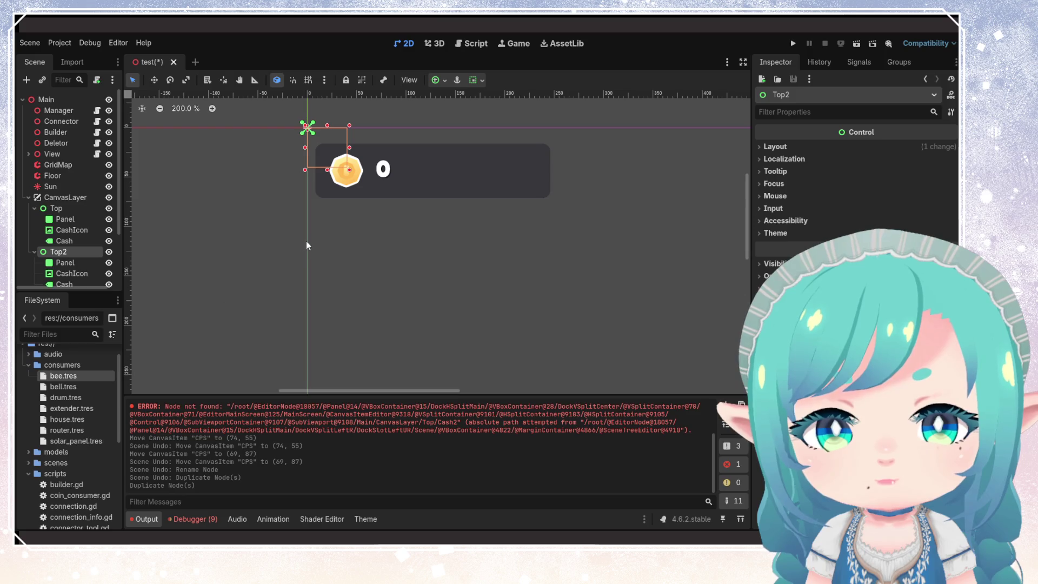
left_click(72, 282)
left_click(72, 284)
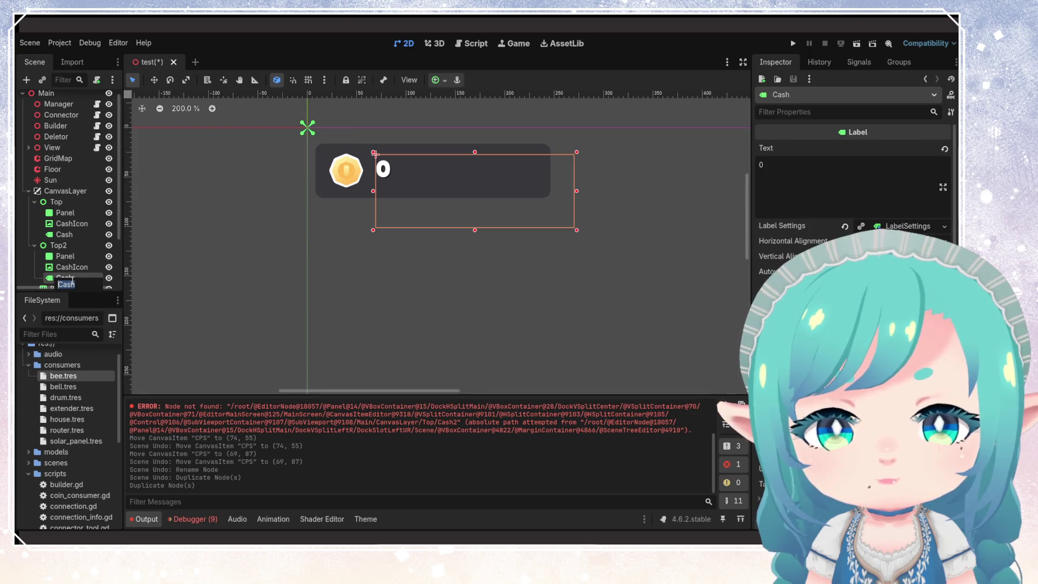
type("CPS")
key("Return")
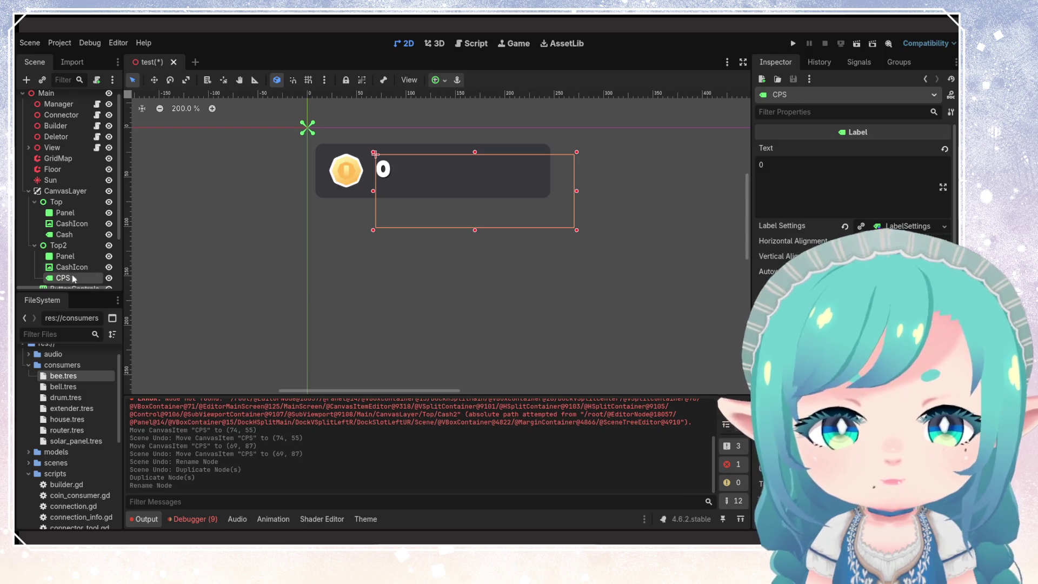
- Move the Top2 panel below the coin panel and save the test scene
left_click(59, 245)
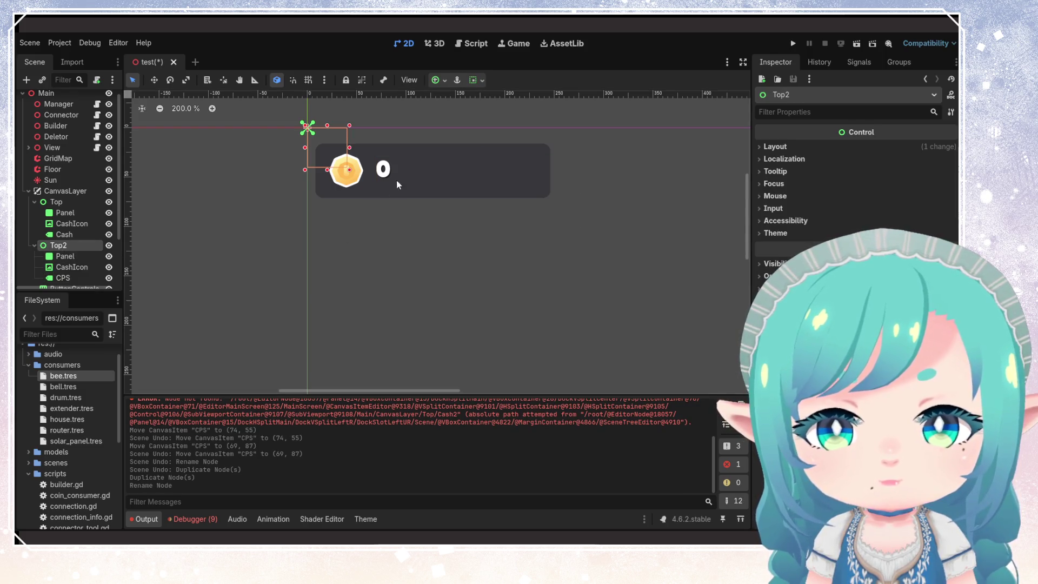
left_click_drag(335, 144, 338, 209)
left_click(434, 236)
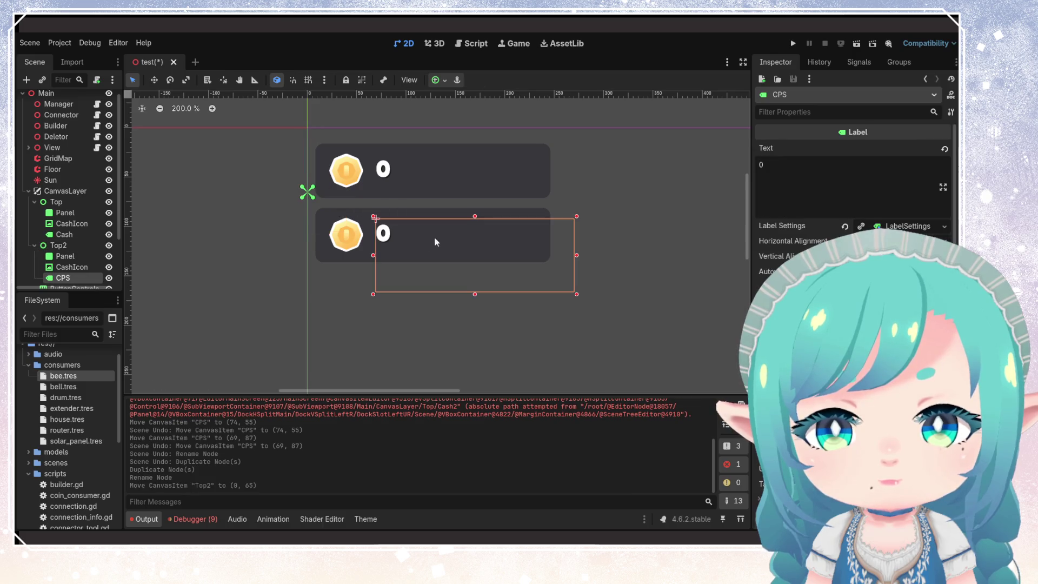
left_click(356, 242)
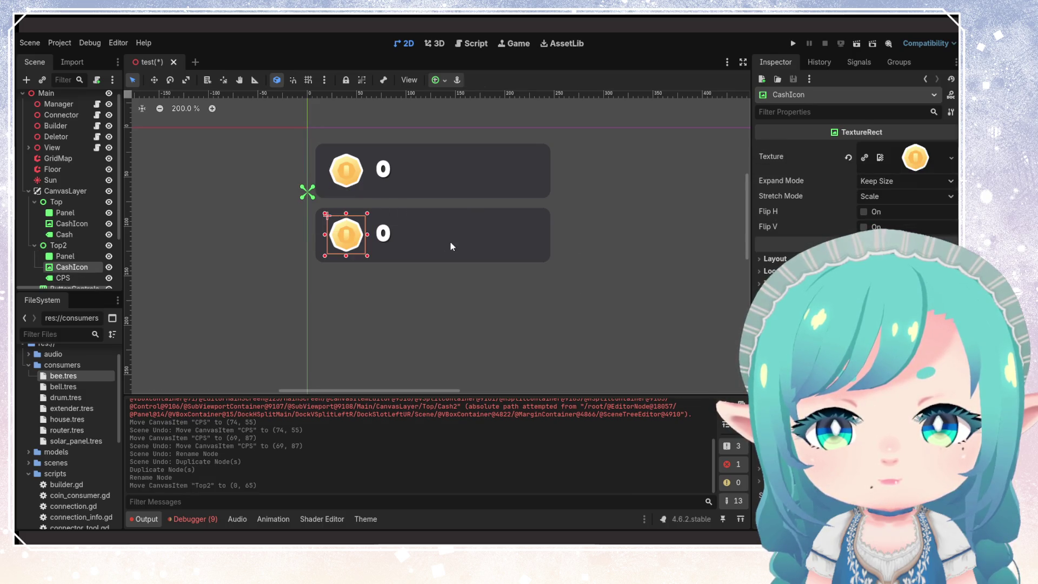
key("ctrl+s")
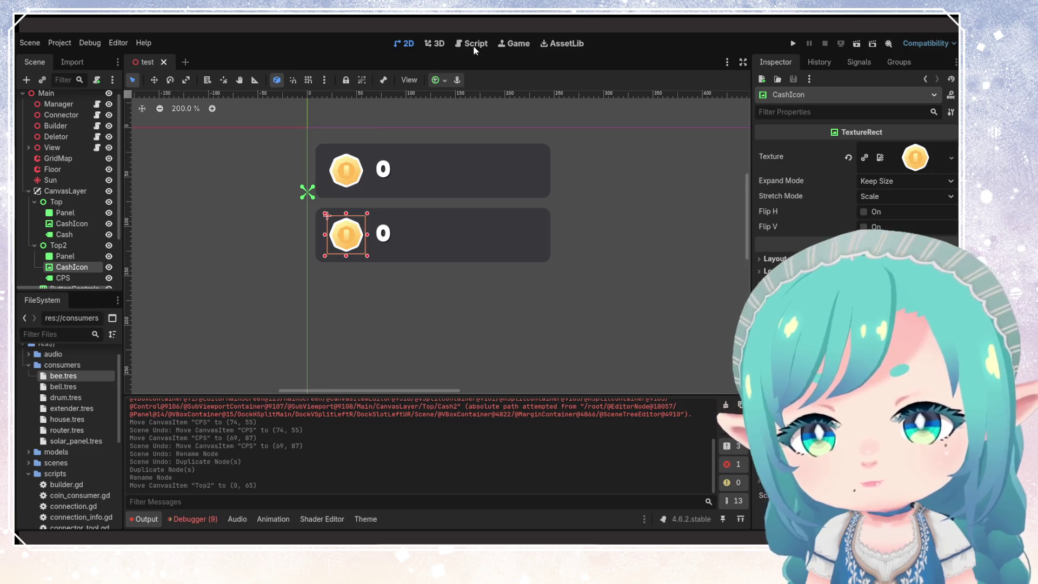
- Open the Script workspace and review builder.gd's _ready function
left_click(473, 46)
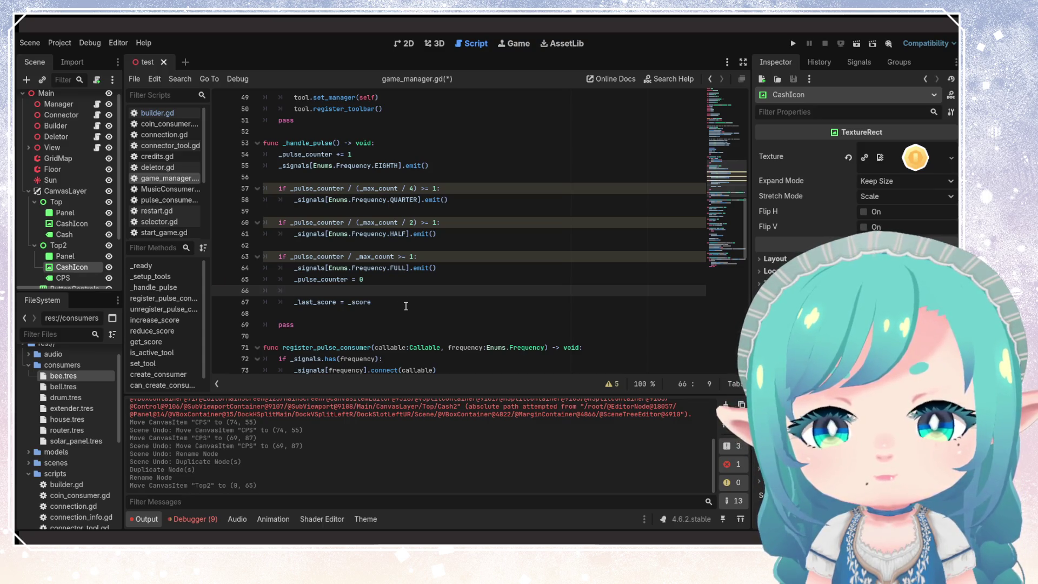
scroll(406, 306, "down", 3)
scroll(407, 306, "down", 5)
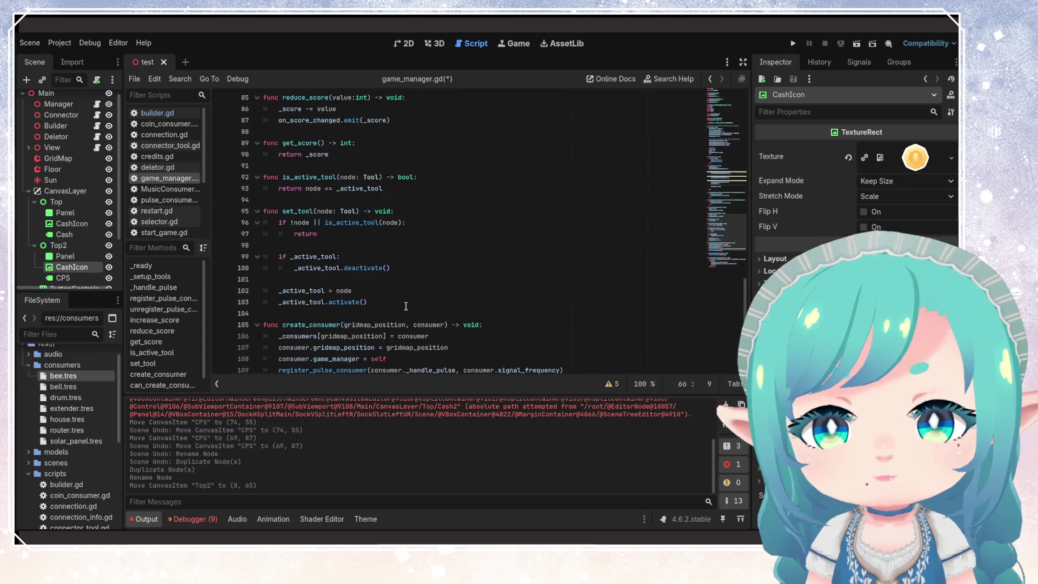
scroll(406, 306, "up", 4)
scroll(406, 306, "up", 5)
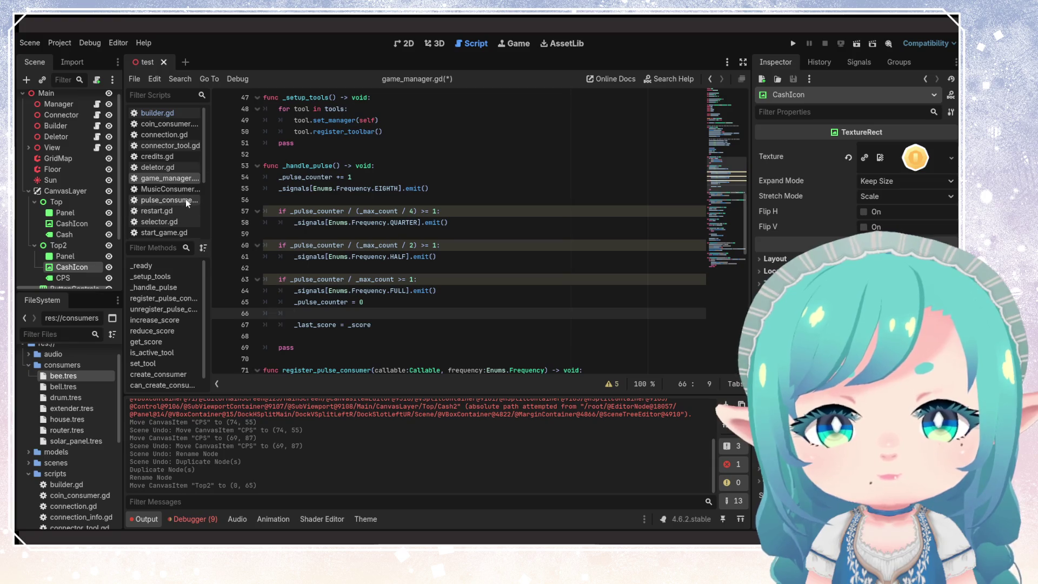
left_click(163, 114)
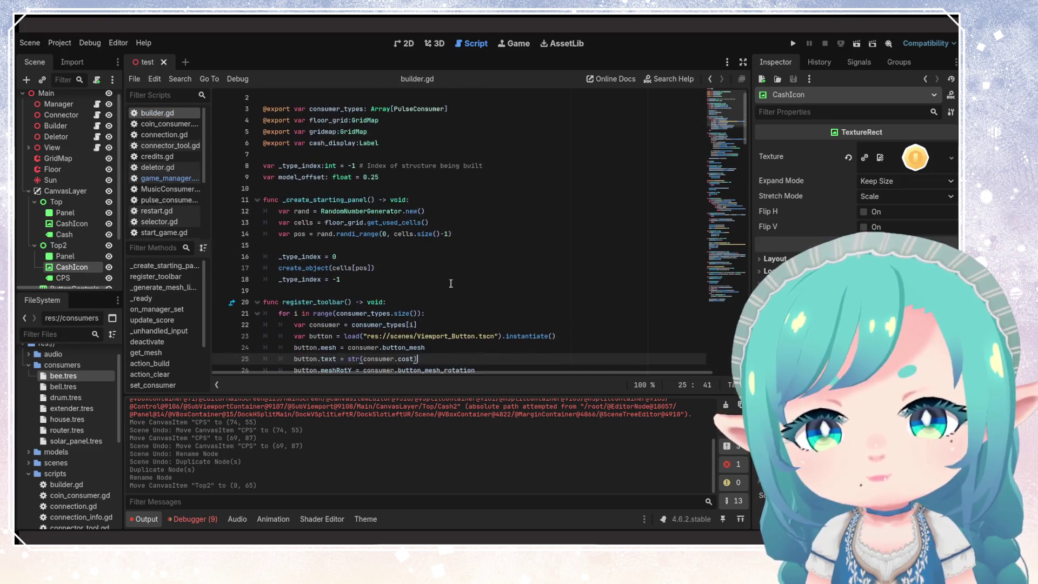
scroll(426, 298, "down", 6)
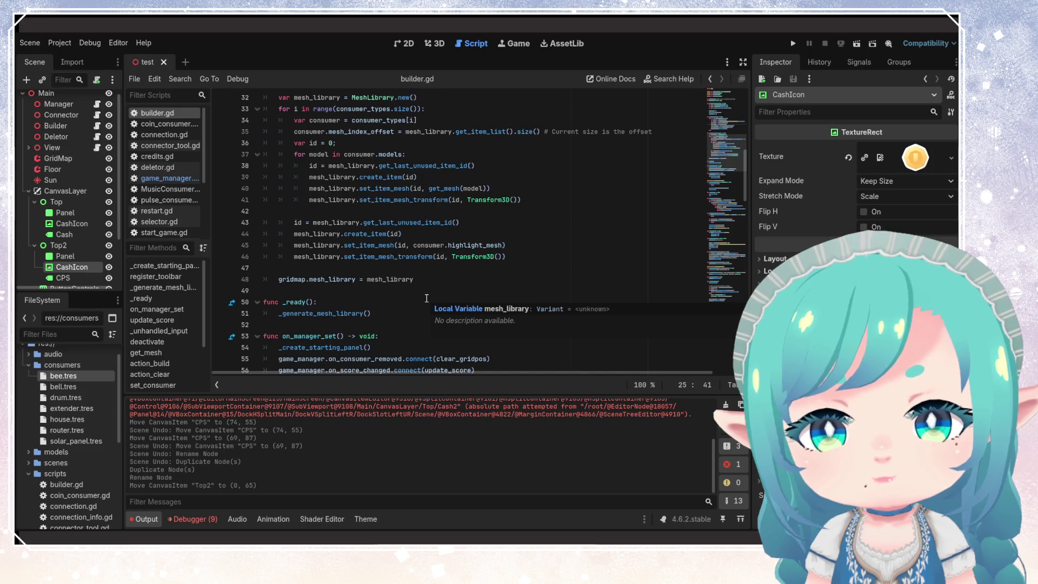
left_click(426, 299)
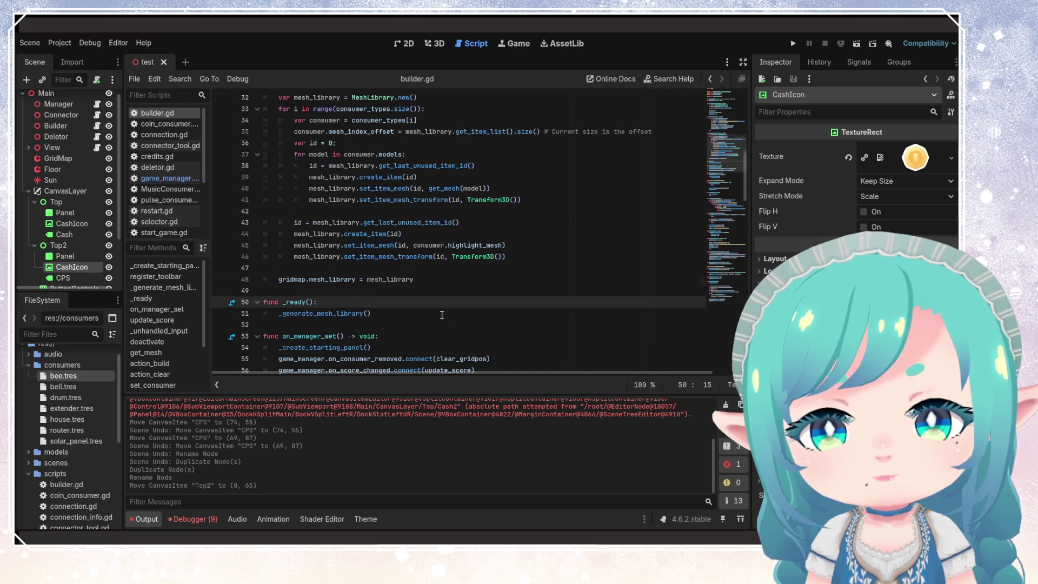
key("Down")
key("Down")
key("Down")
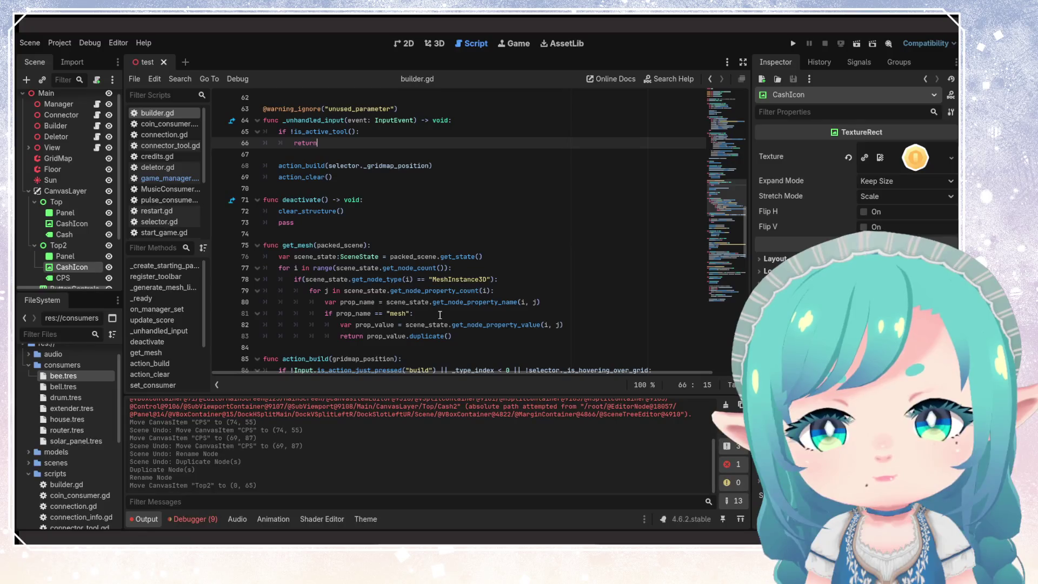
scroll(440, 315, "down", 4)
scroll(440, 314, "down", 4)
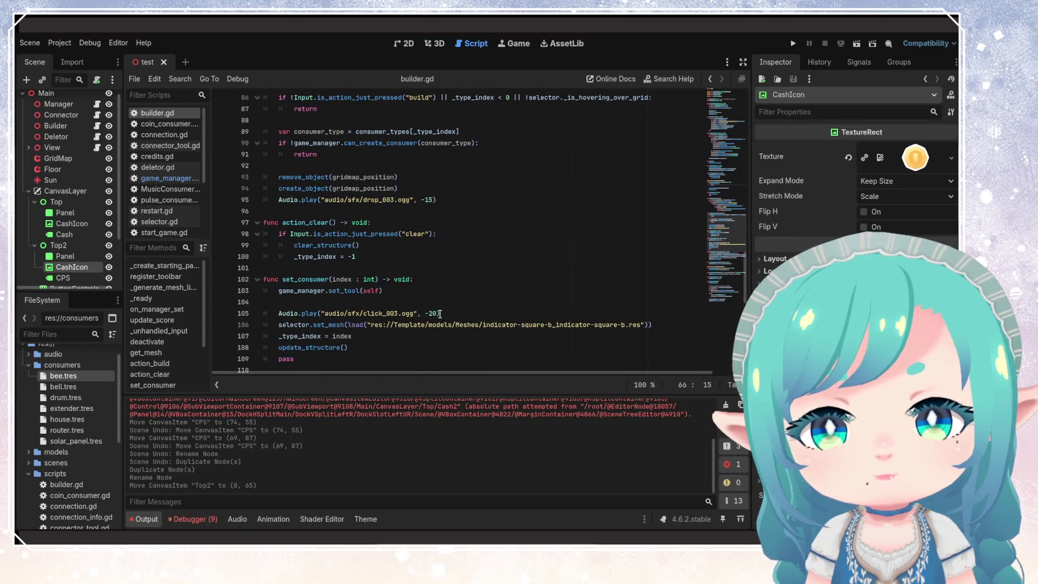
scroll(440, 315, "up", 14)
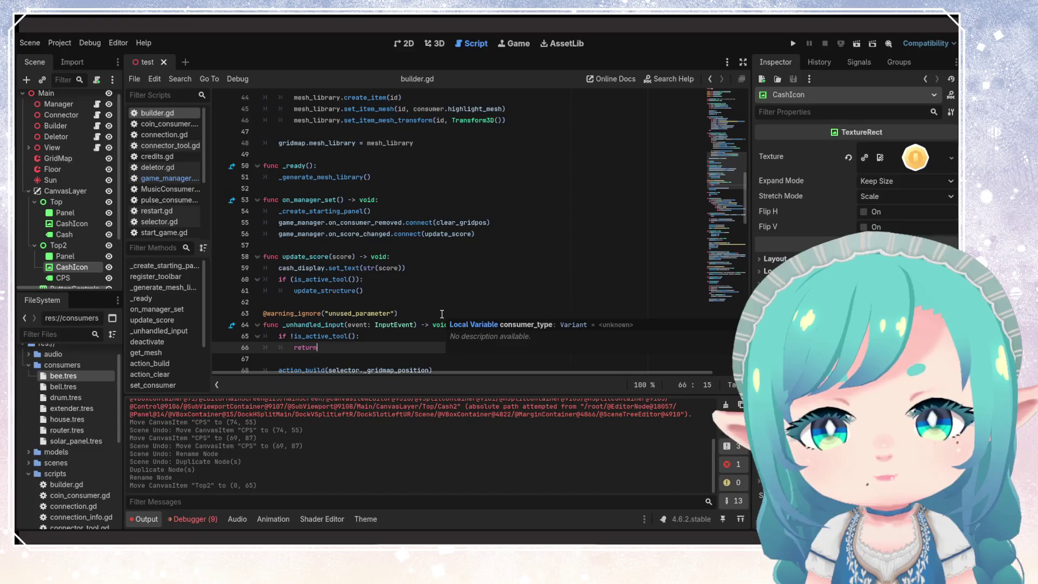
scroll(442, 314, "up", 14)
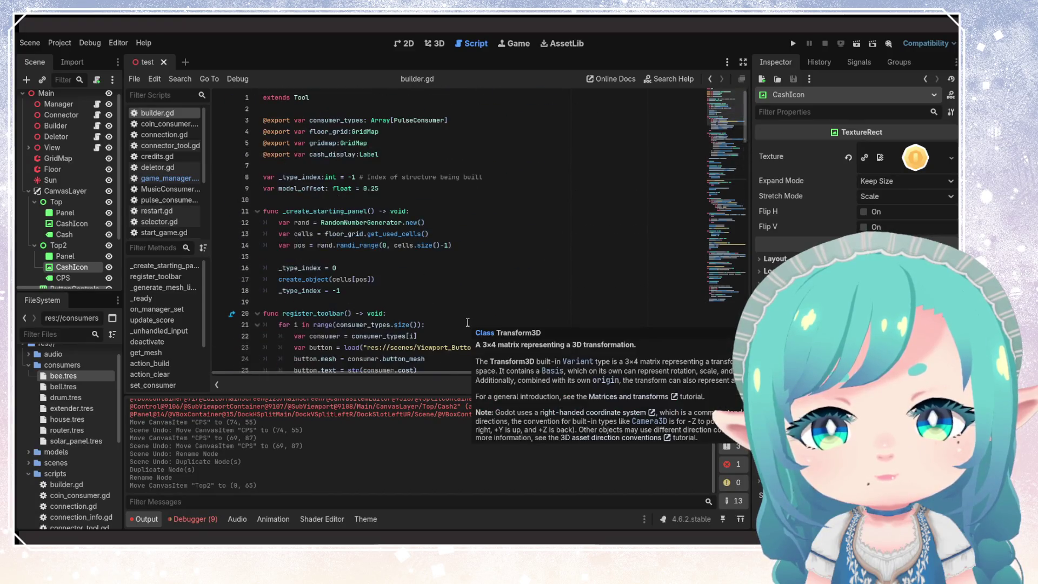
- Browse builder.gd around lines 51-62, adding a new line and undoing it
left_click(173, 179)
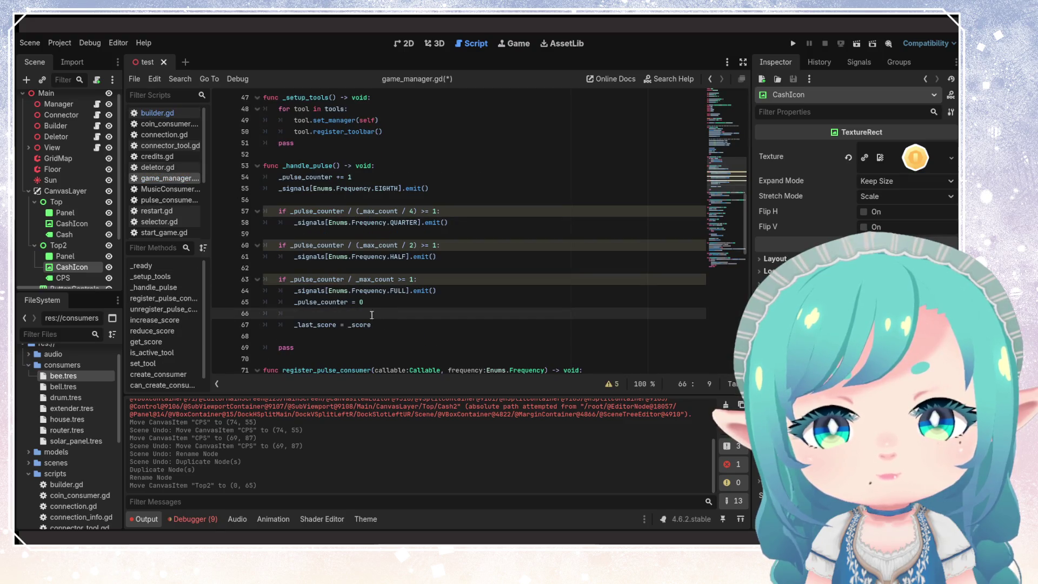
left_click(173, 118)
scroll(482, 273, "down", 10)
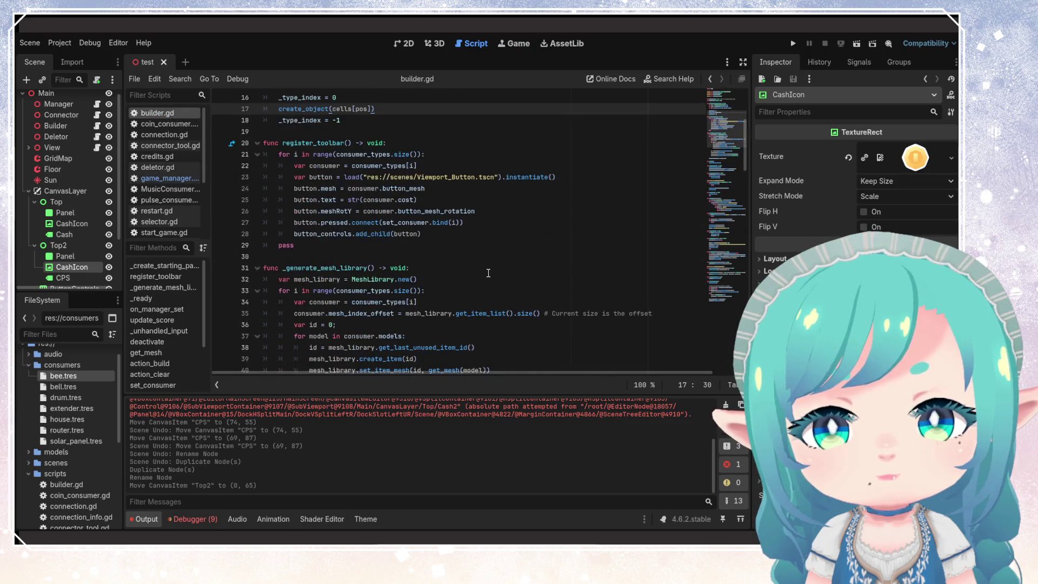
scroll(478, 271, "down", 5)
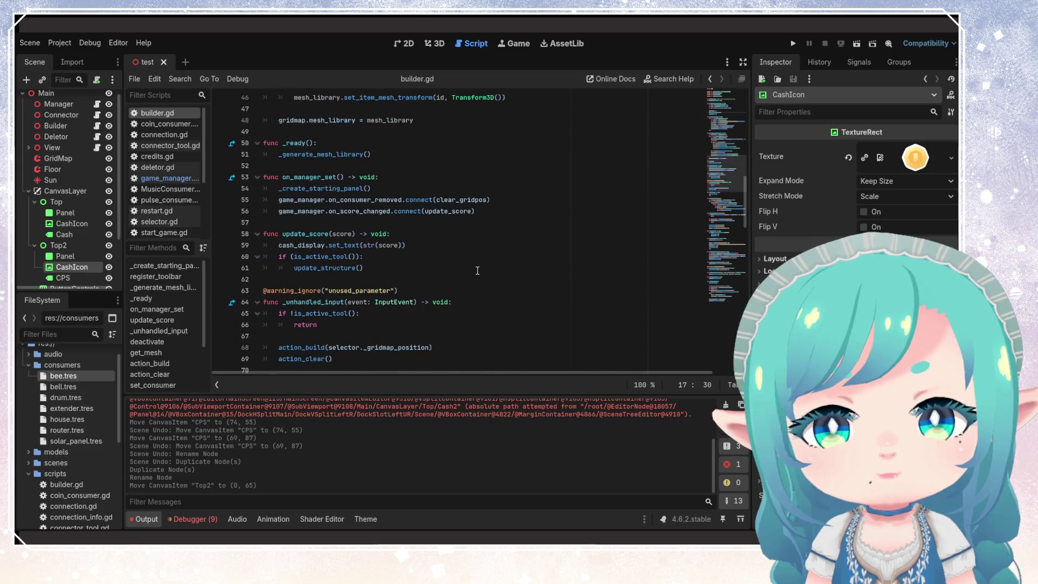
scroll(477, 270, "down", 5)
scroll(476, 271, "up", 4)
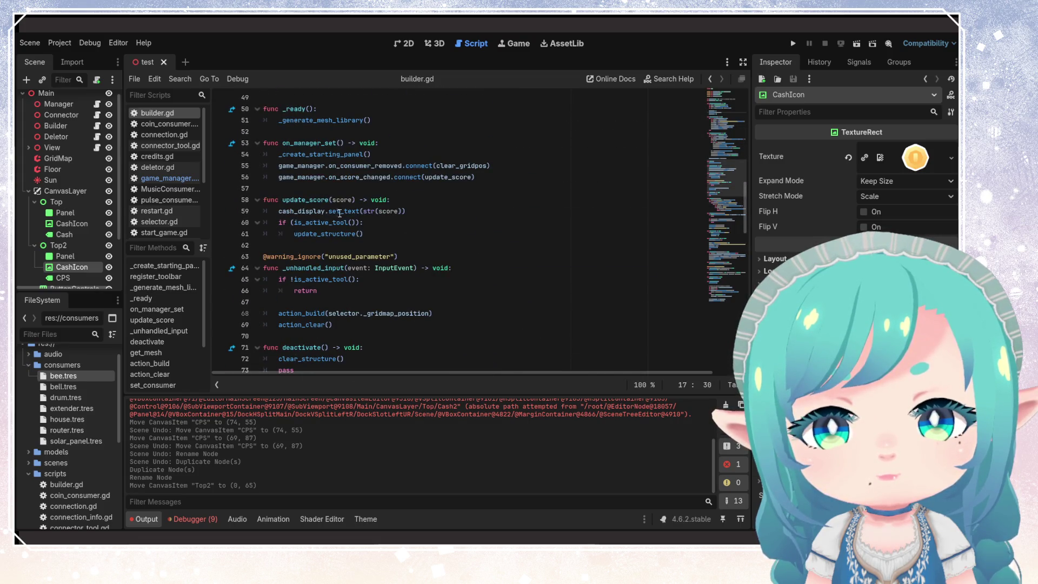
left_click(340, 214)
scroll(465, 270, "up", 2)
left_click(452, 274)
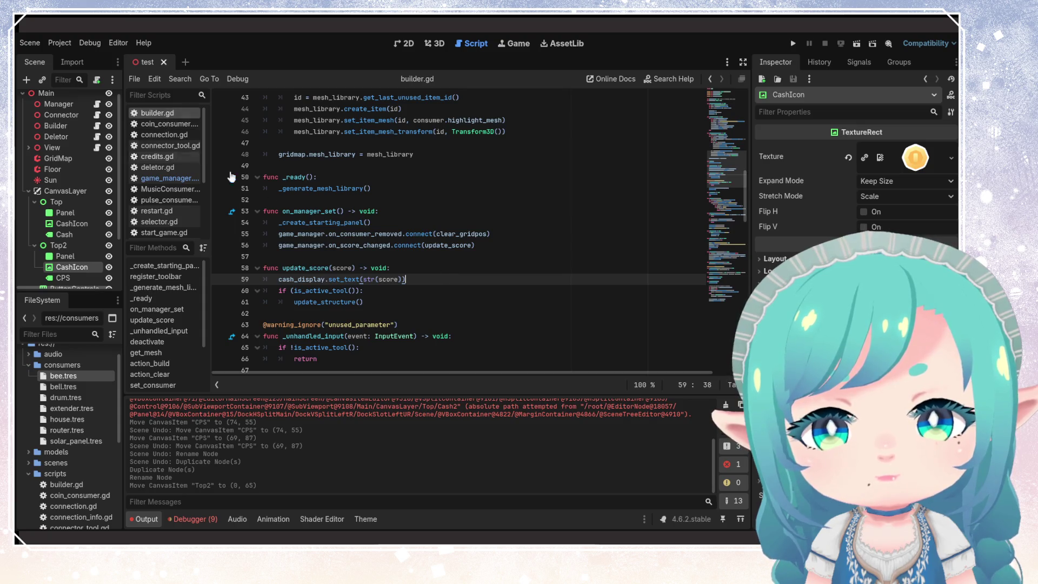
scroll(401, 297, "up", 1)
scroll(402, 297, "up", 1)
left_click(600, 257)
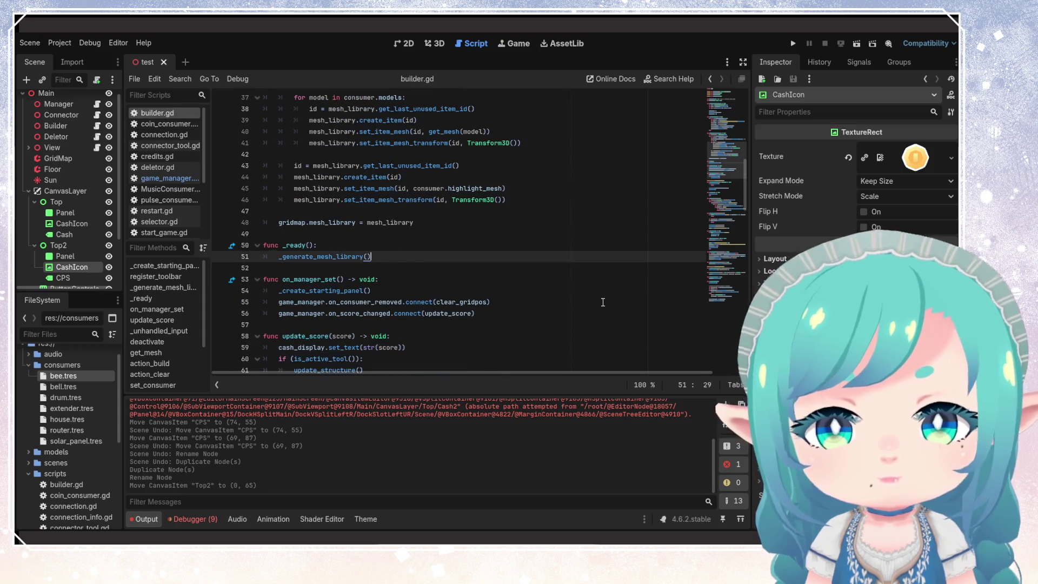
key("Return")
key("Return")
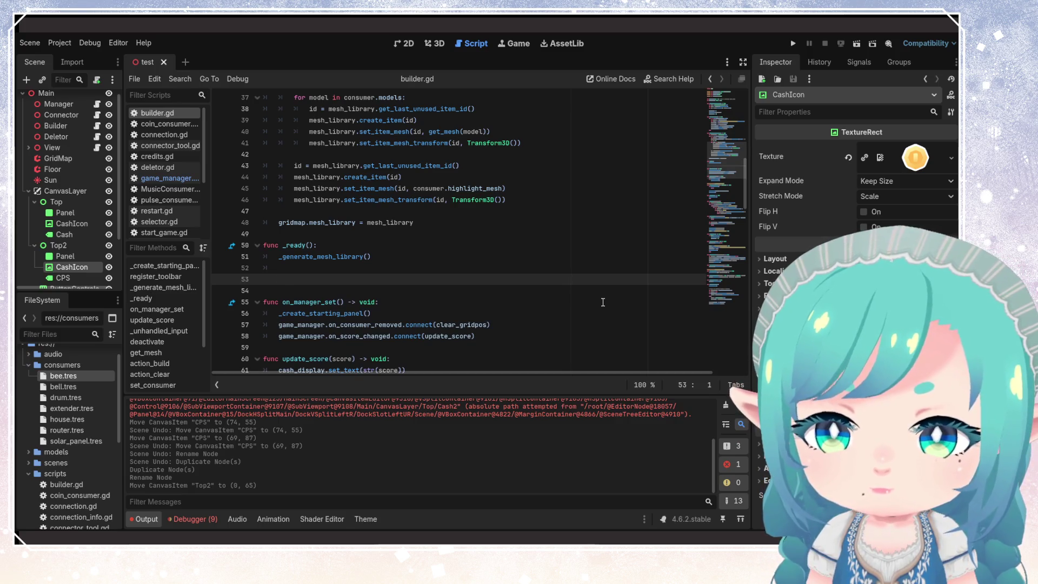
key("ctrl+z")
key("ctrl+z")
scroll(595, 293, "down", 4)
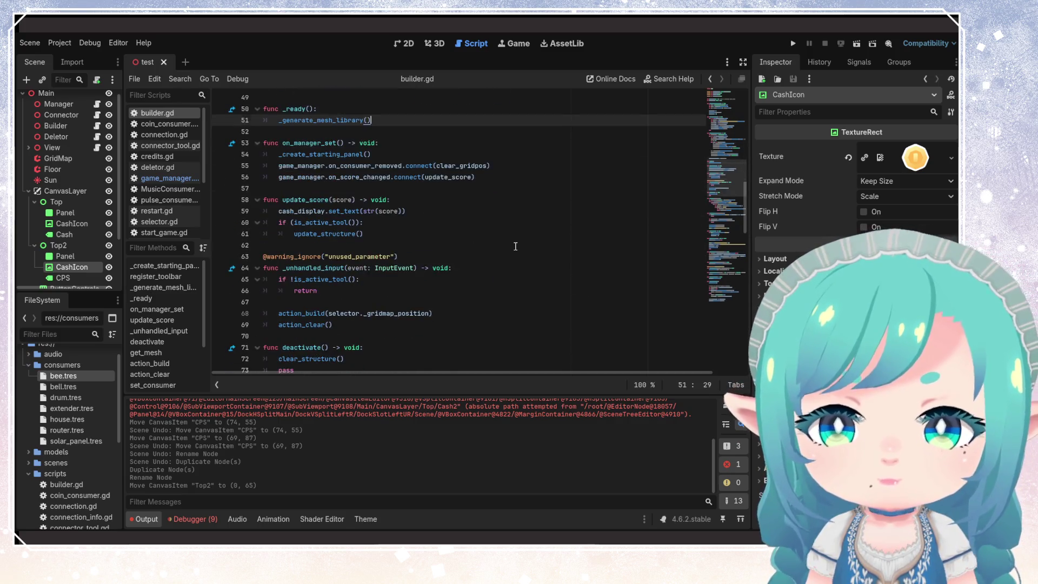
left_click(515, 246)
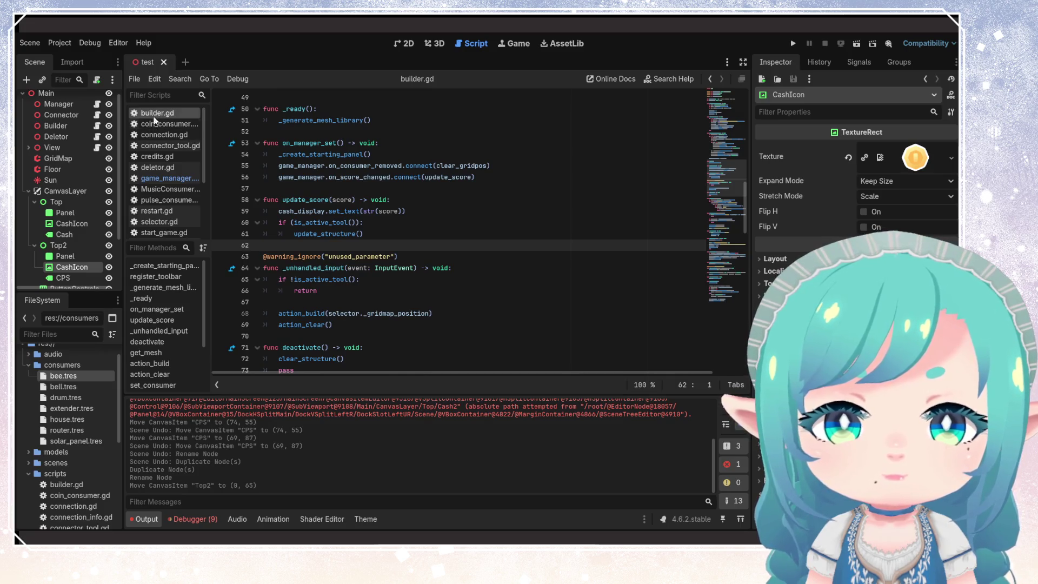
- Open game_manager.gd scrolled to its top variable declarations
left_click(162, 178)
scroll(427, 236, "up", 15)
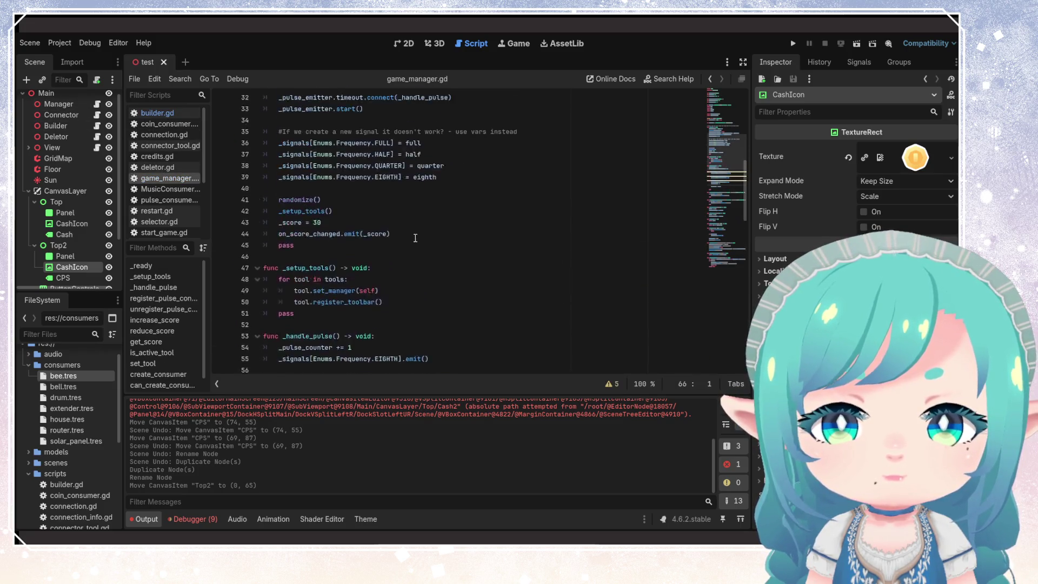
left_click(384, 206)
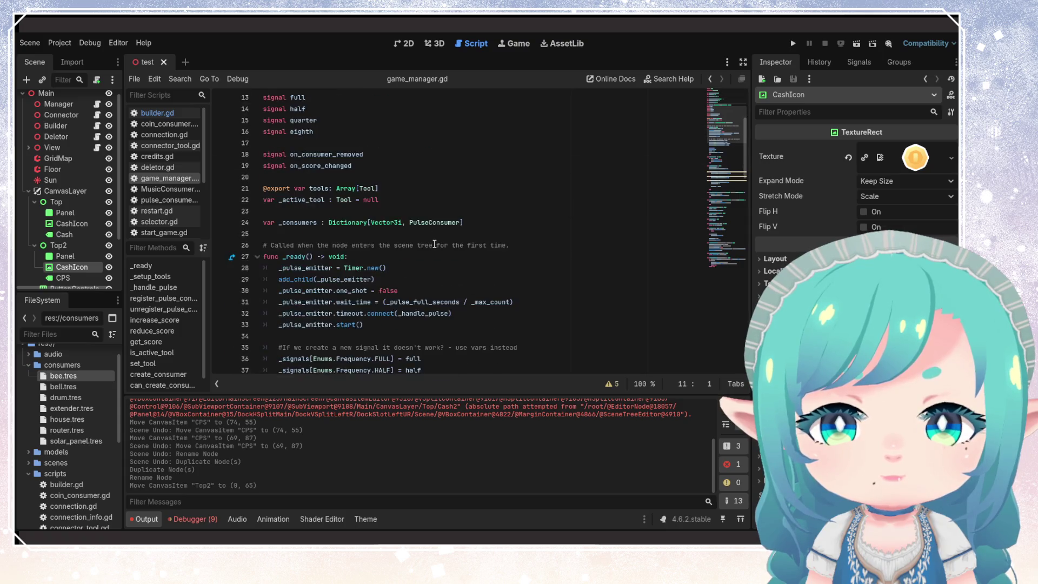
left_click(407, 154)
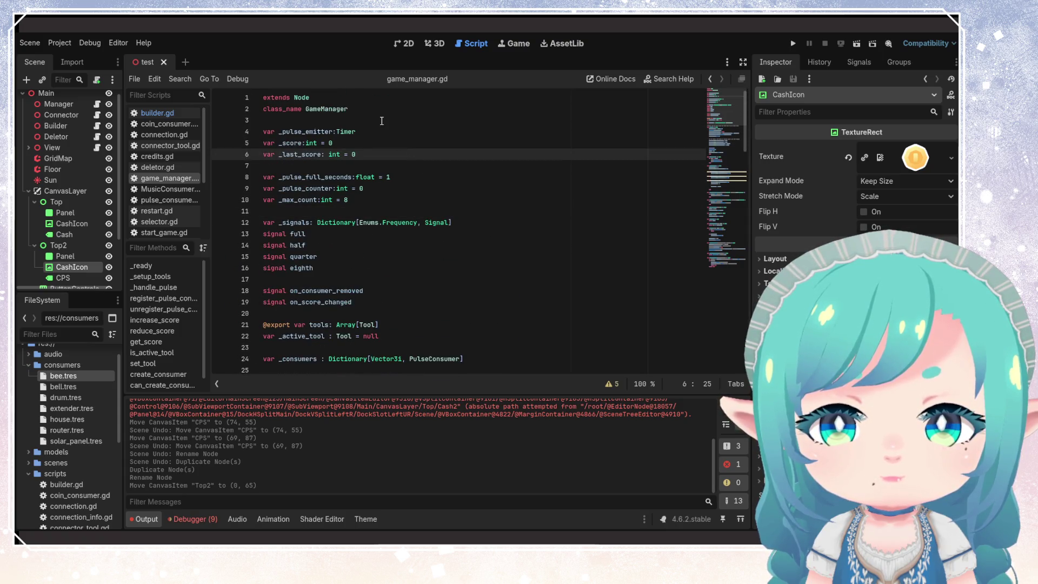
- Declare 'export var cps_label: Label' below the class name and save
left_click(382, 121)
key("Return")
key("Return")
key("Up")
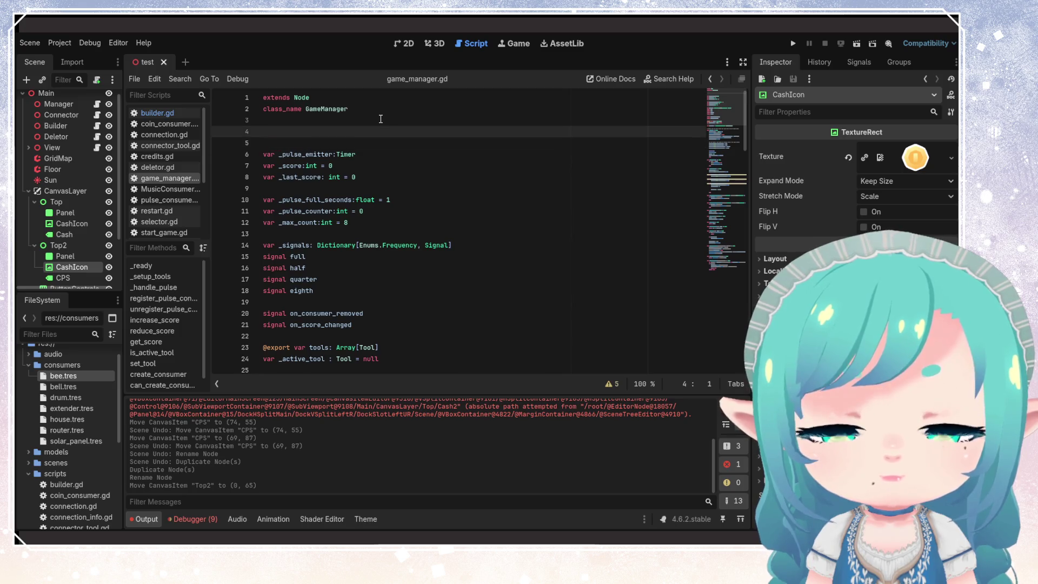
type("export ")
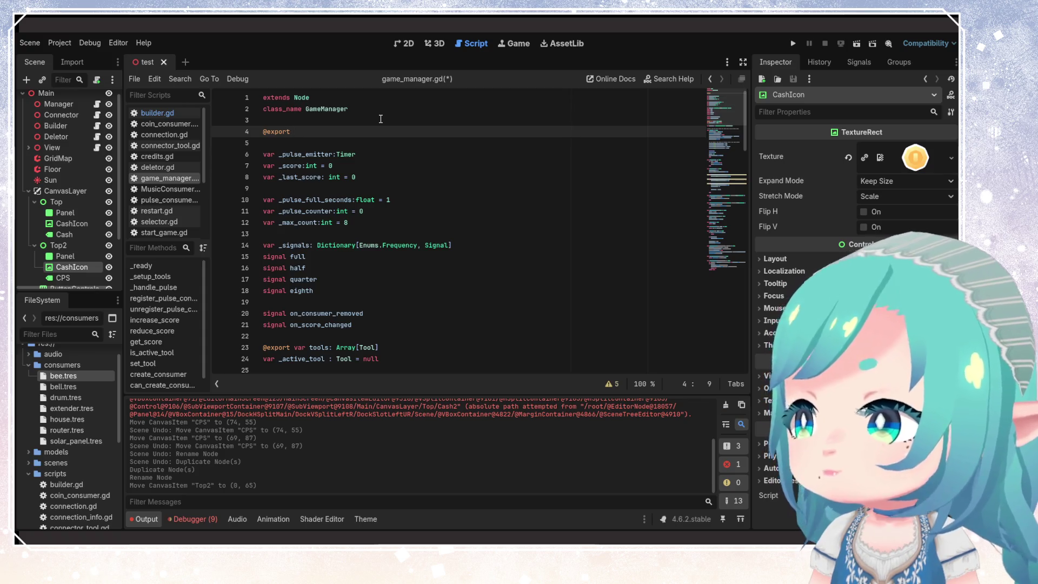
type("var ")
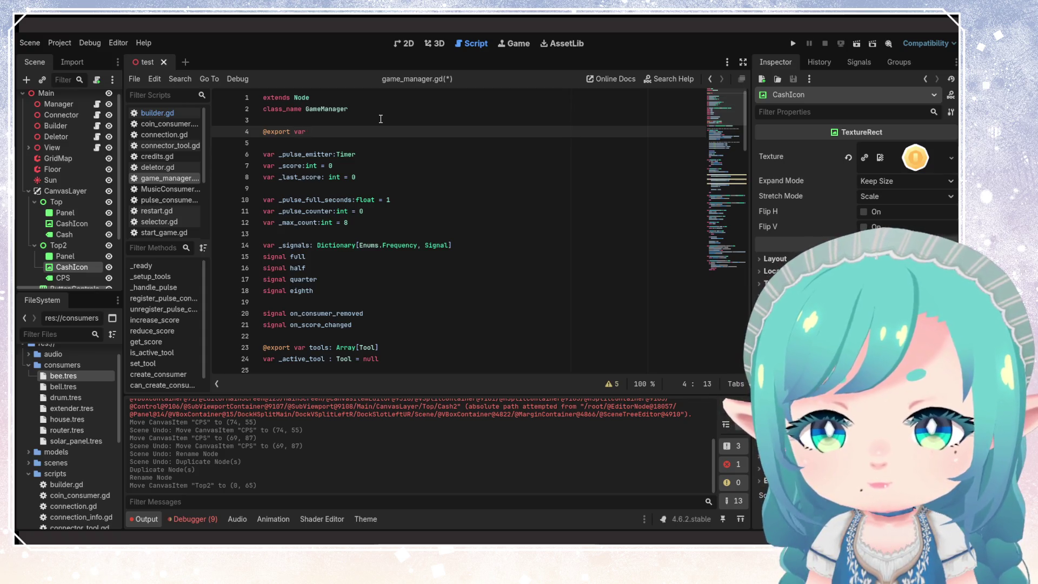
type("cps_label =")
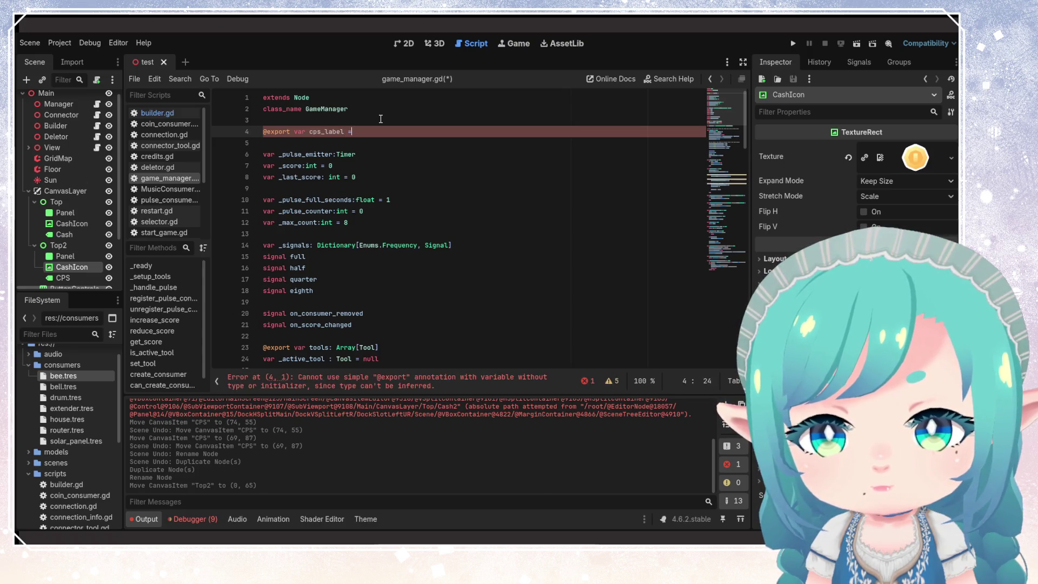
key("BackSpace")
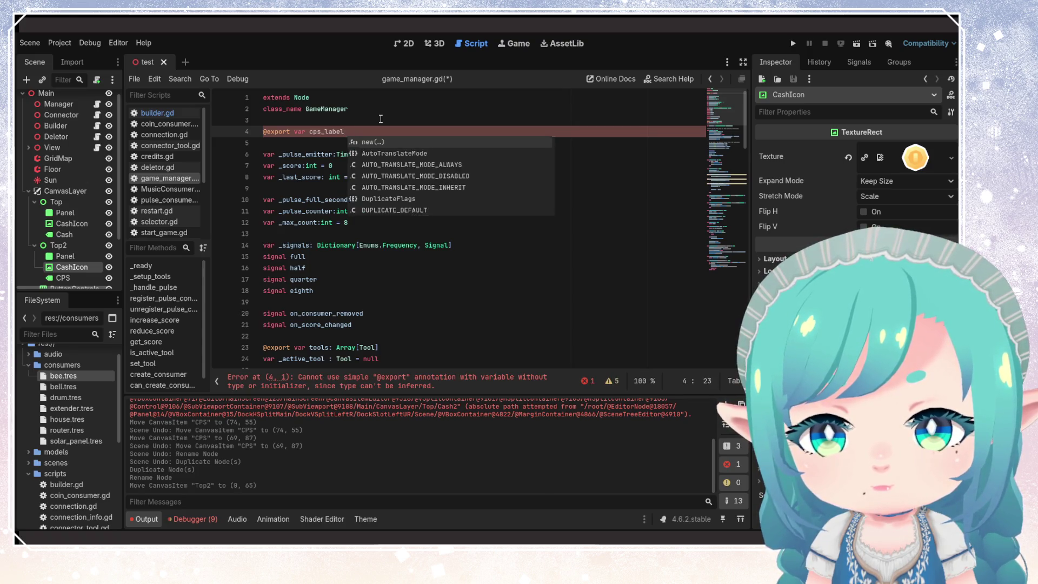
key("Escape")
type(": L")
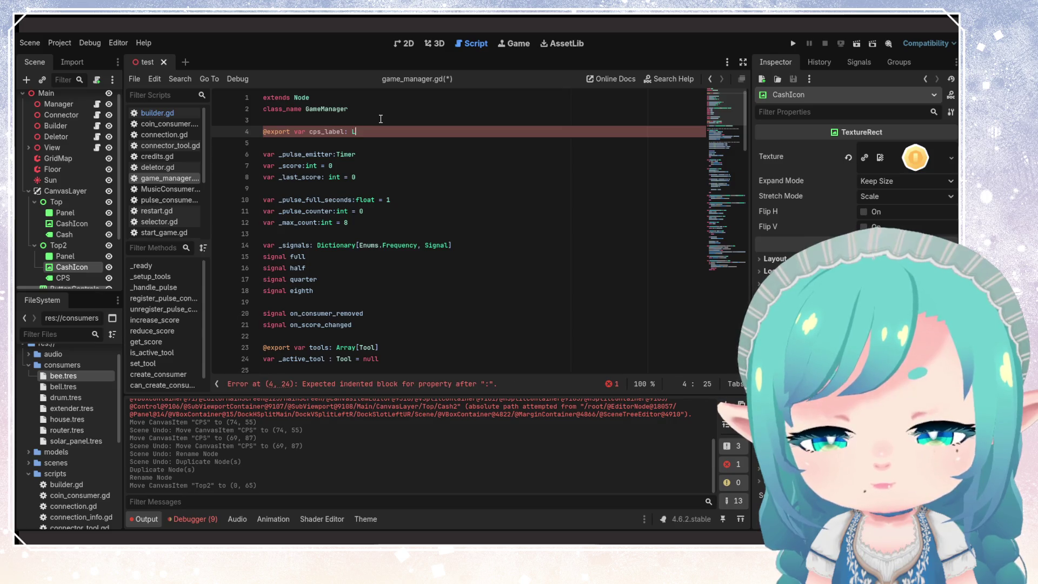
type("abel")
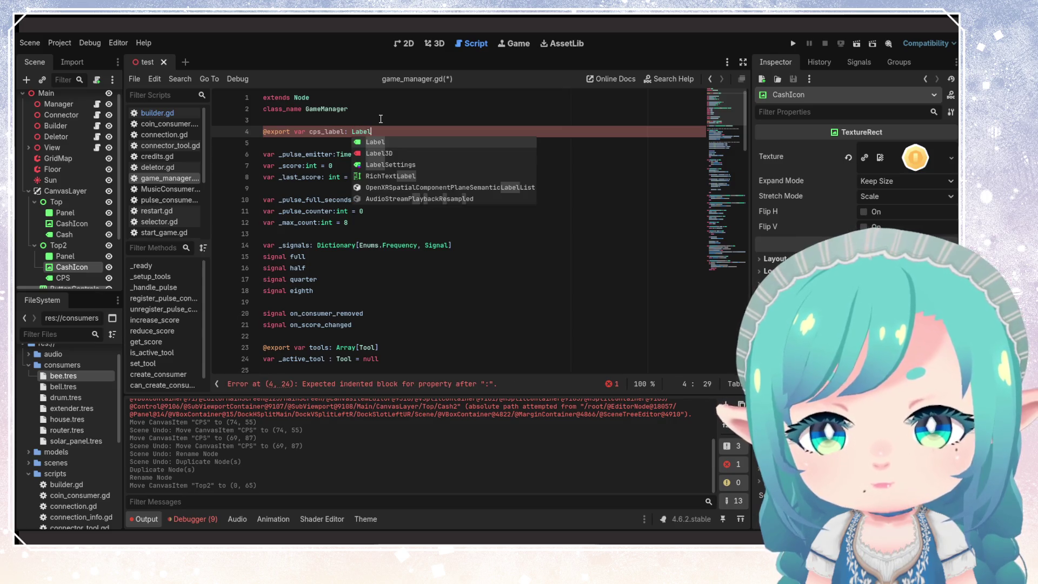
left_click(380, 114)
key("ctrl+s")
- Start a 'cps_label.text' line using str( after the pulse counter reset
left_click(343, 134)
scroll(411, 152, "down", 15)
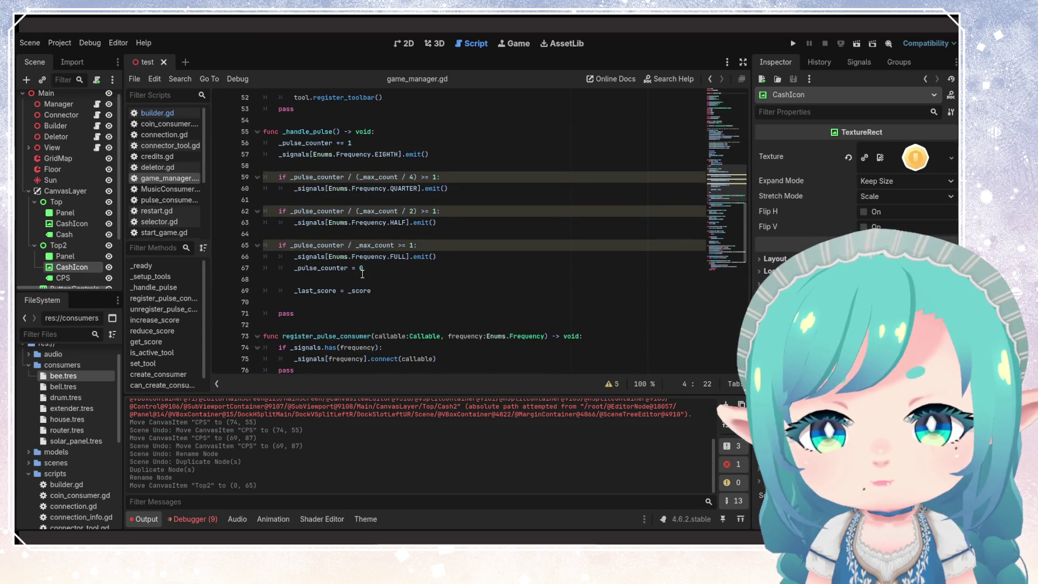
left_click(379, 279)
type("cps_label")
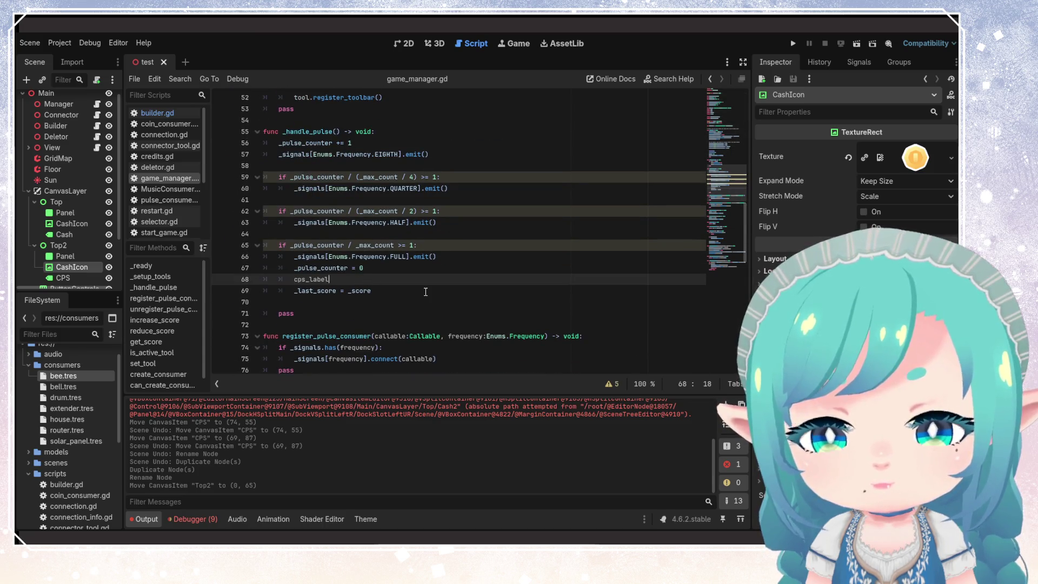
type(".text")
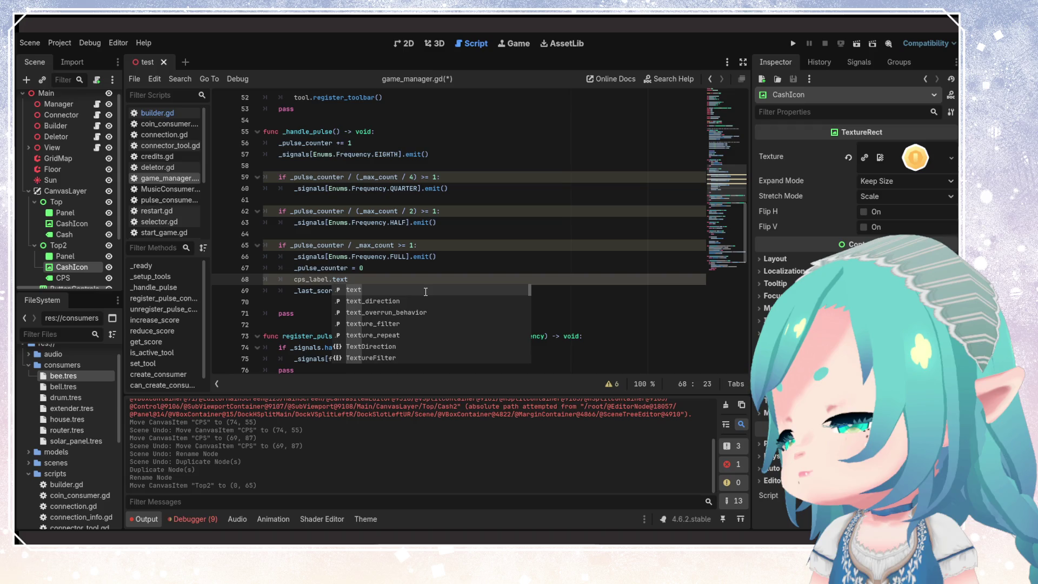
type("(str")
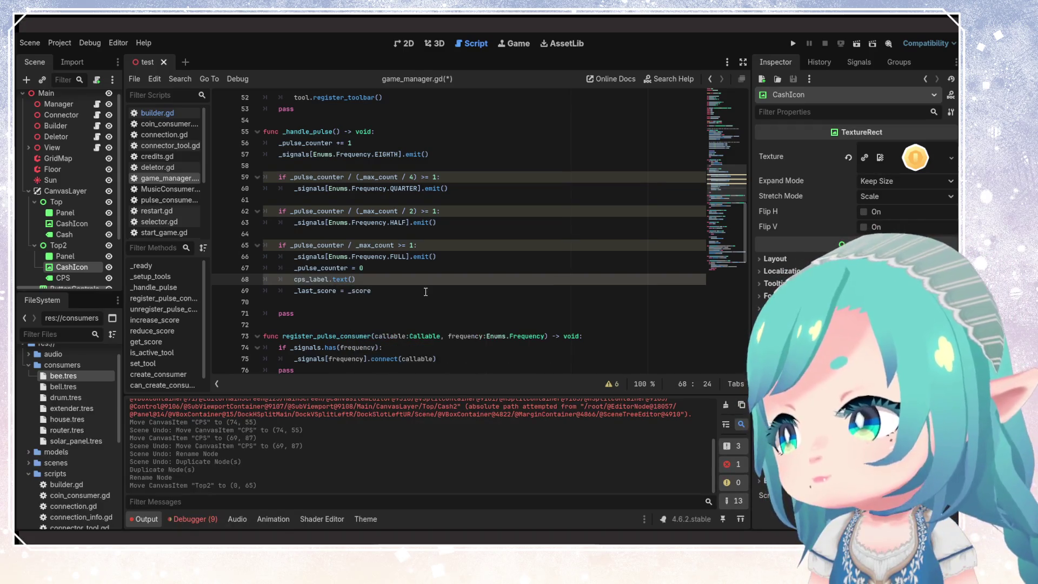
type("(")
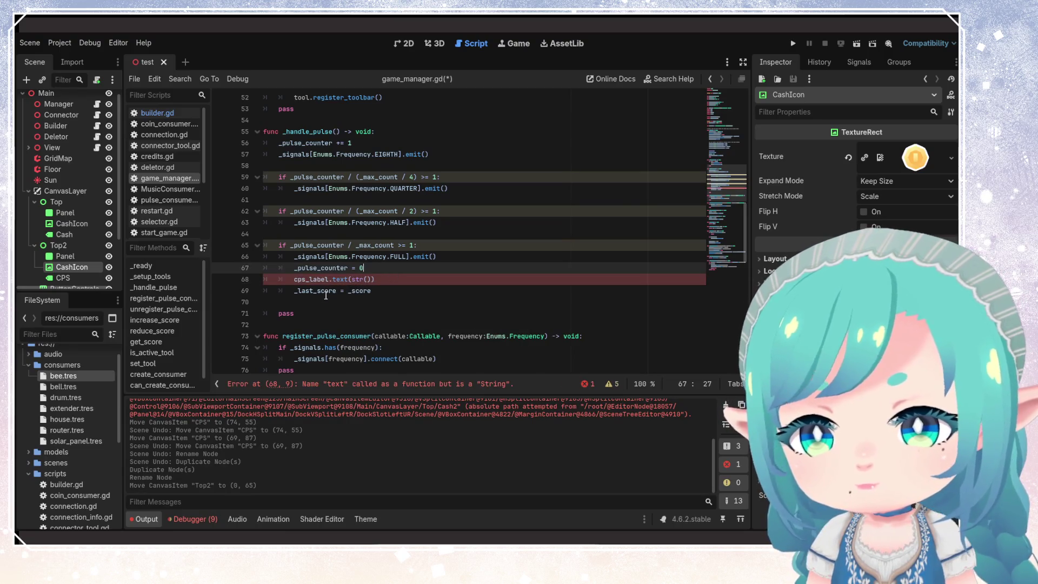
- Move the '_last_score = _score' line below the new label line
left_click(332, 292)
key("Right")
key("Right")
key("Right")
key("End")
key("shift+Home")
key("ctrl+x")
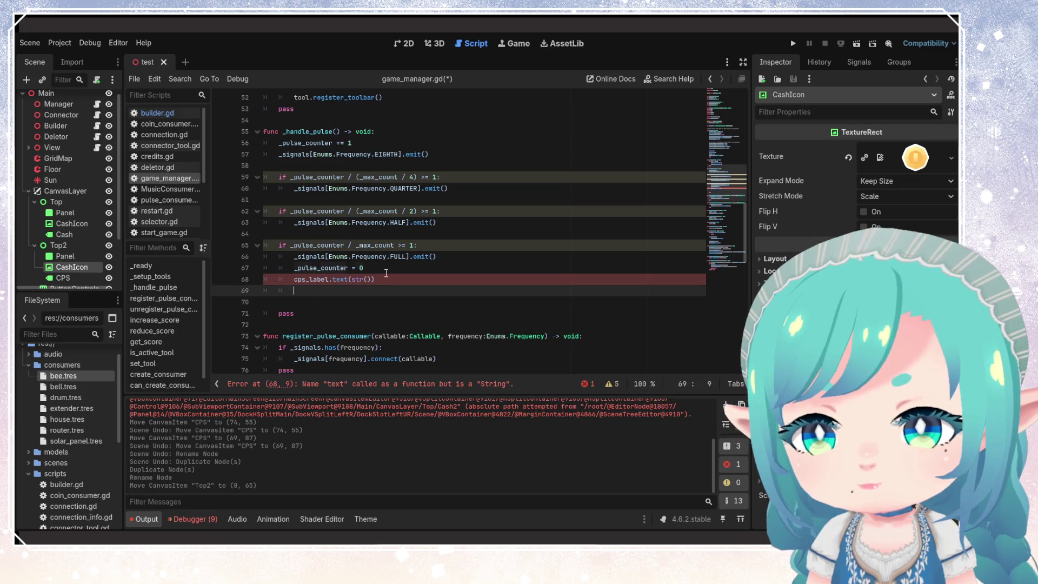
left_click(386, 272)
key("Return")
key("ctrl+v")
key("shift+Home")
key("ctrl+x")
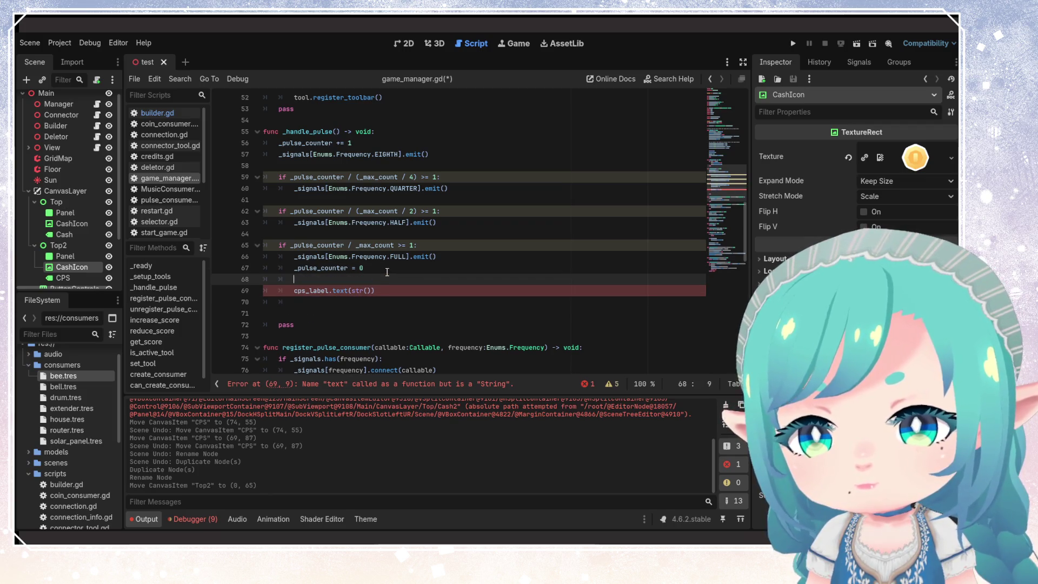
key("Down")
key("Down")
key("ctrl+v")
- Fill the label expression with str(_score - _last_score) + " c/s"
double_click(318, 303)
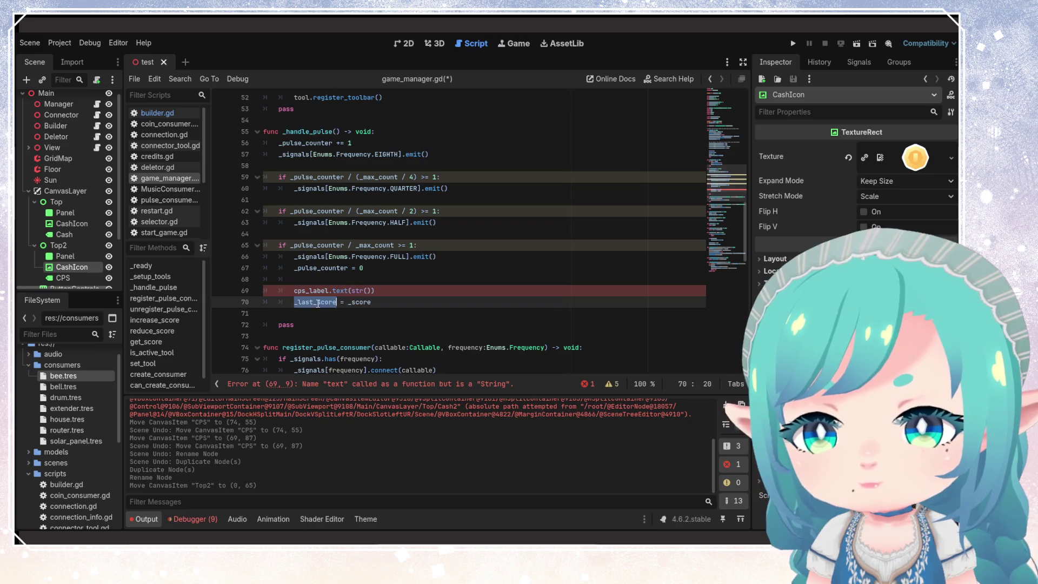
key("ctrl+c")
left_click(369, 292)
key("ctrl+v")
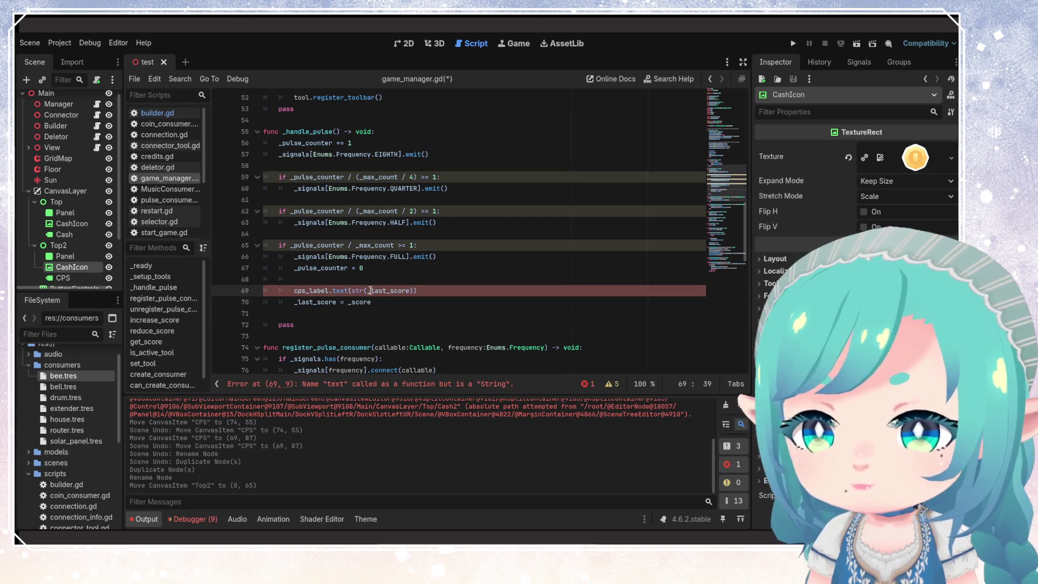
type("_score - _")
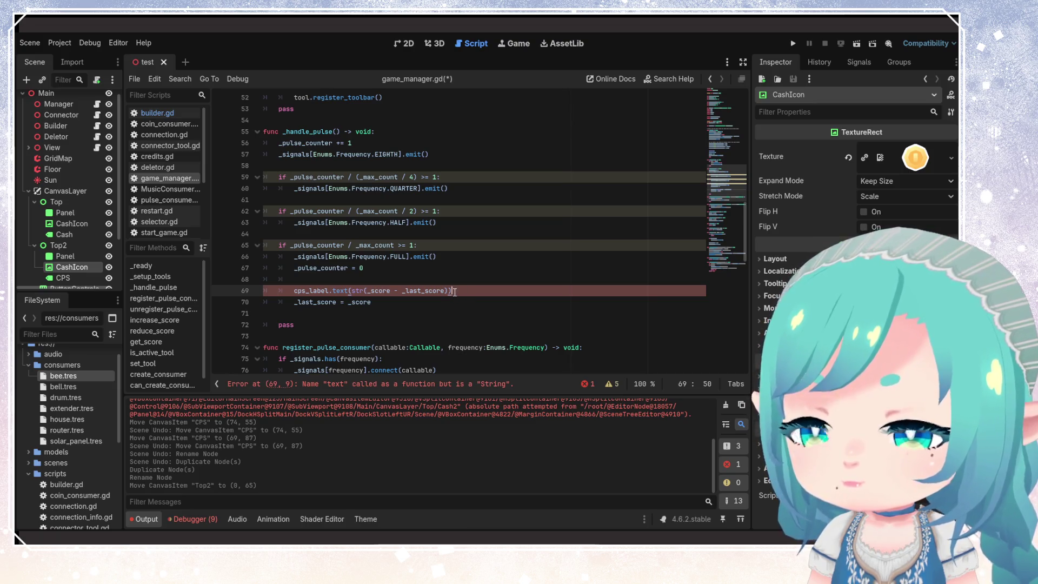
type("+ \"")
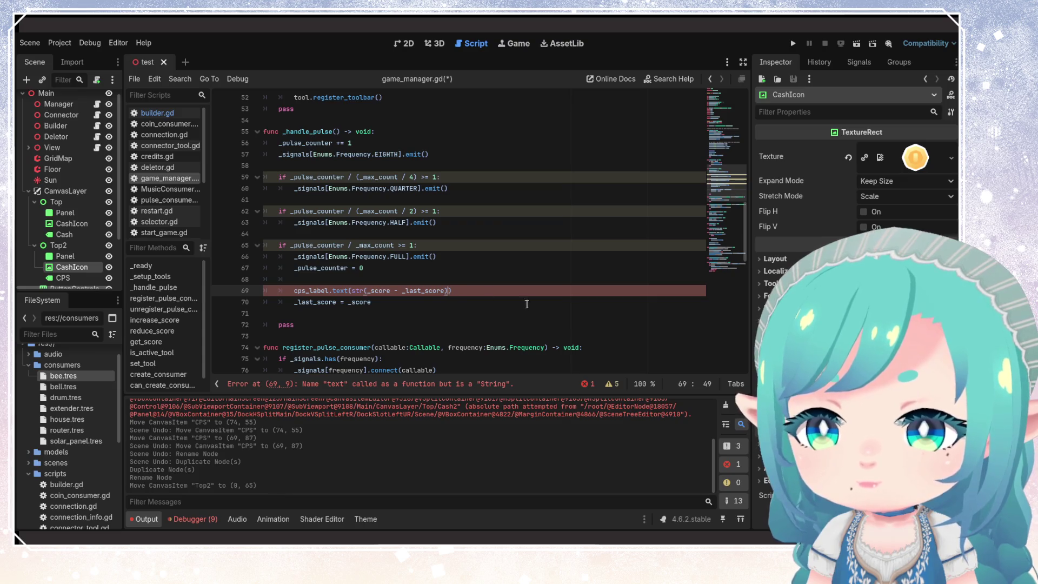
type(" C")
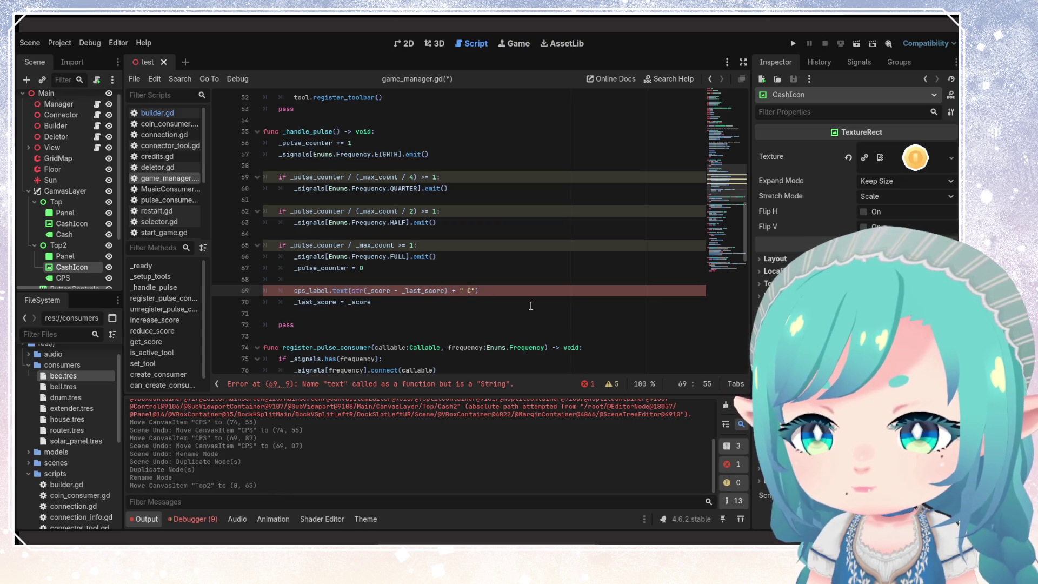
type("/")
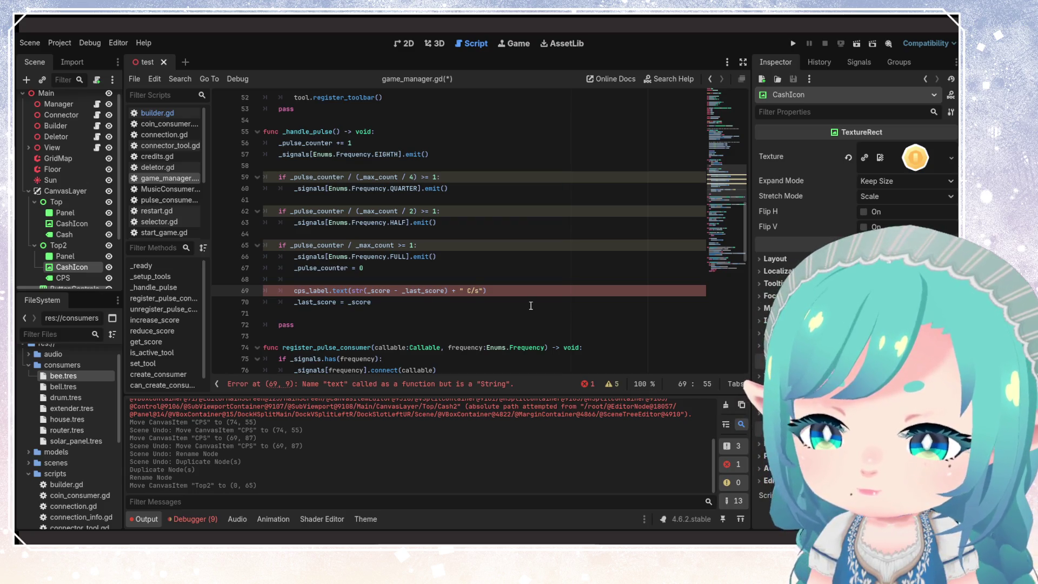
type("s")
key("BackSpace")
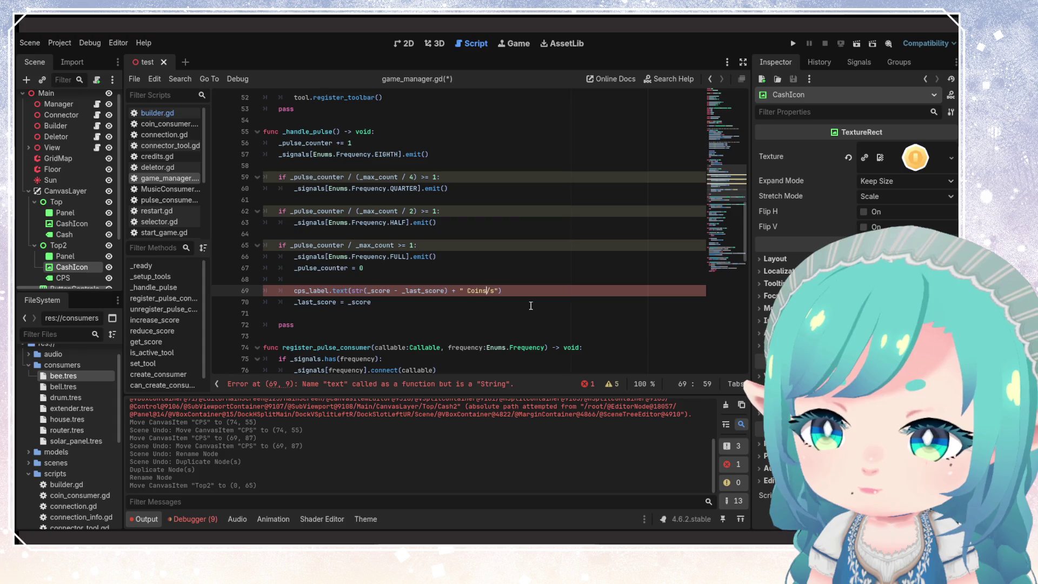
key("BackSpace")
key("BackSpace")
key("BackSpace")
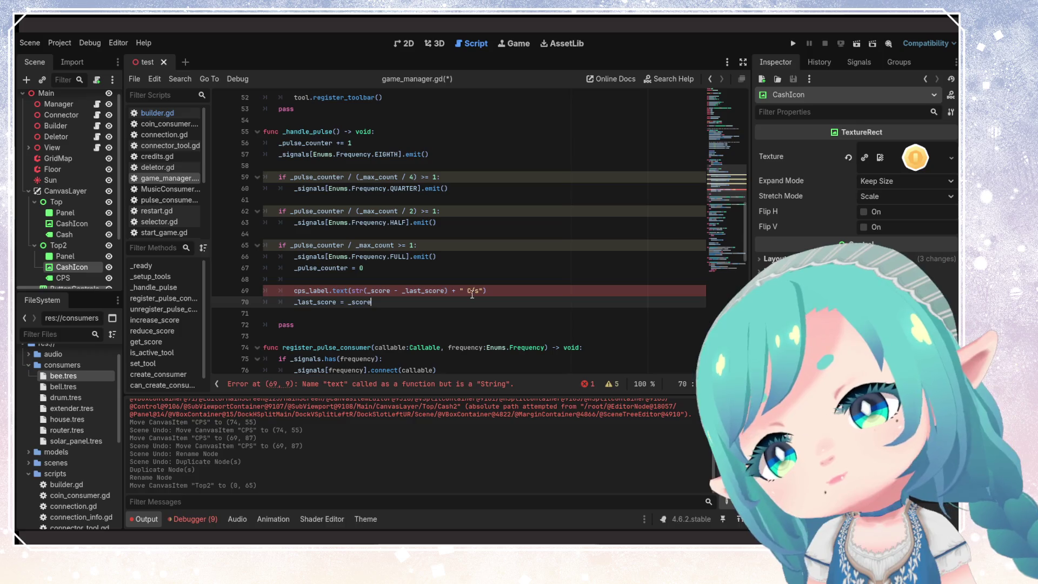
type("c")
- Fix the line to 'cps_label.text = str(_score - _last_score) + " c/s"' and save
left_click(460, 301)
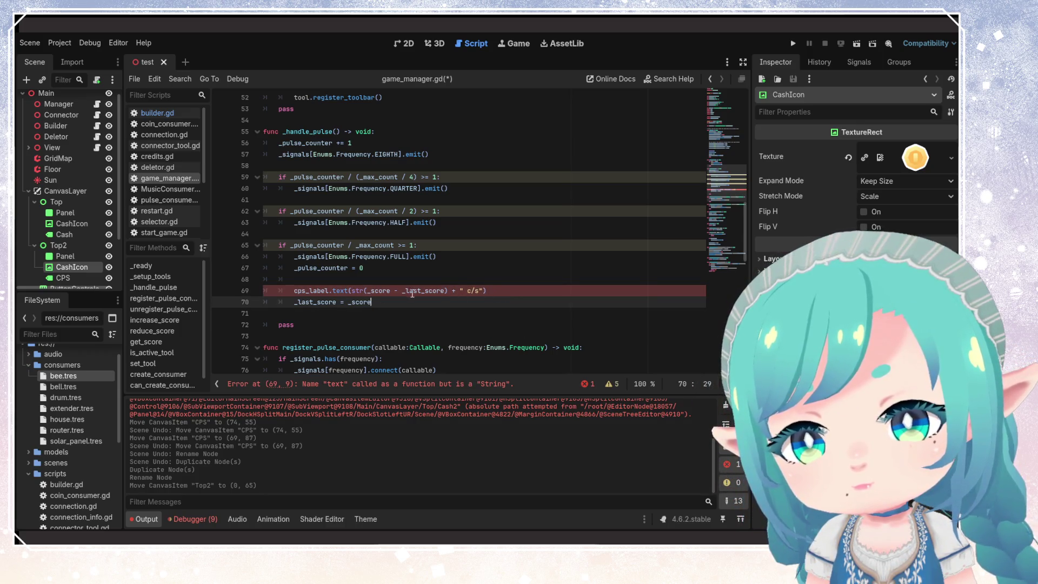
left_click(504, 292)
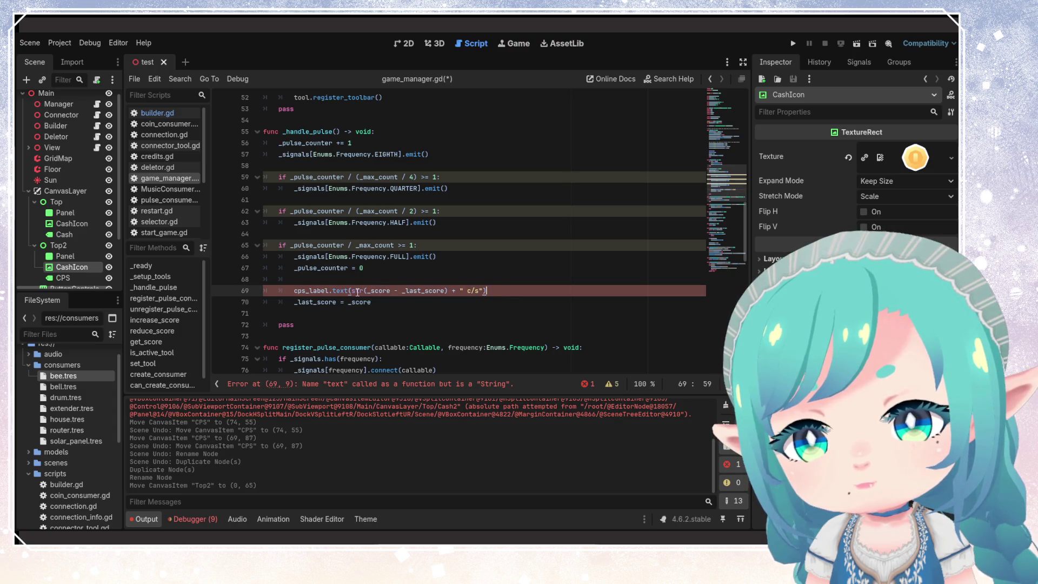
key("Up")
key("Up")
key("Up")
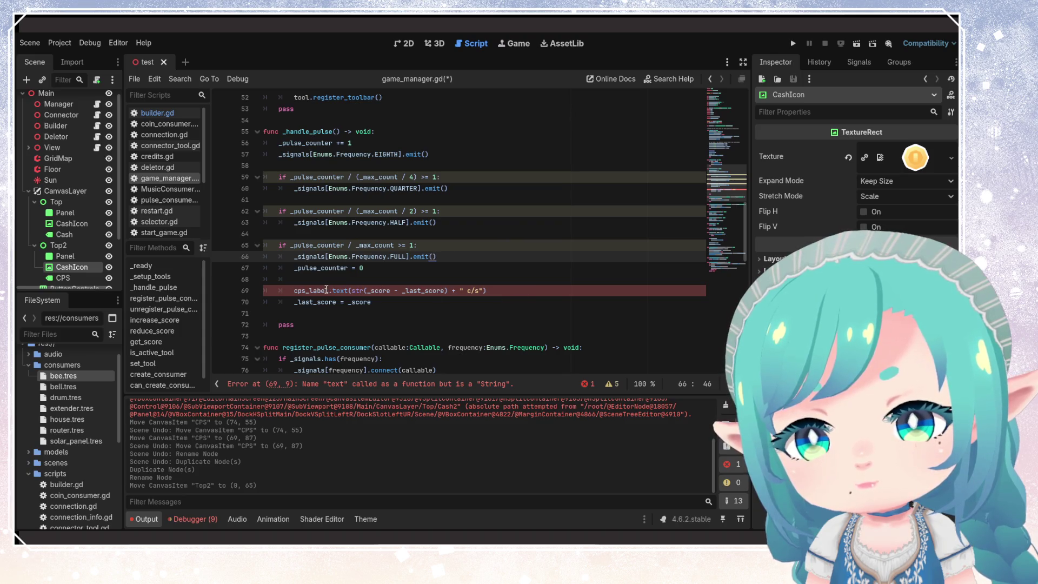
left_click(351, 291)
key("BackSpace")
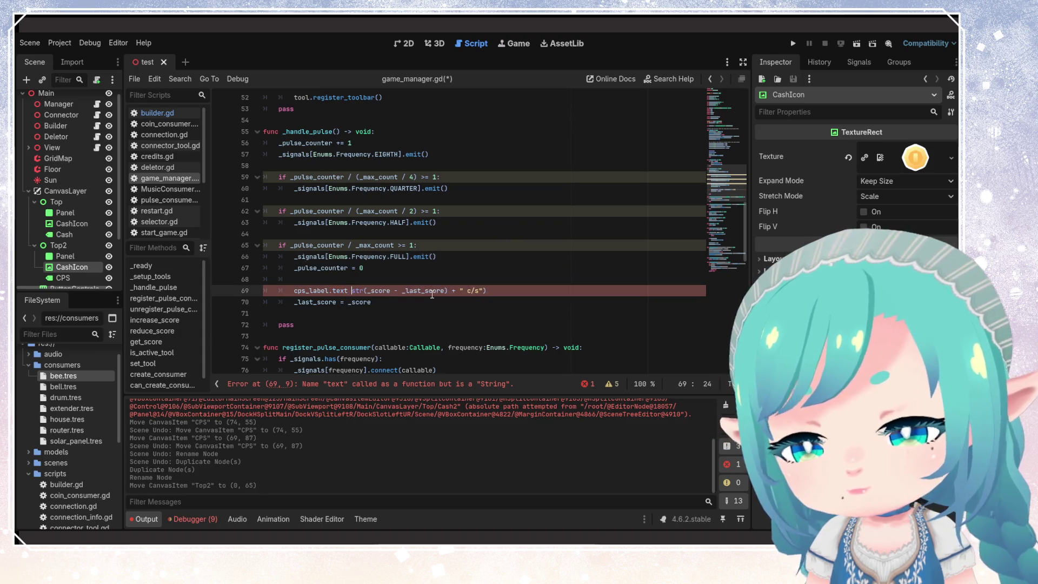
type("=")
left_click(509, 291)
key("BackSpace")
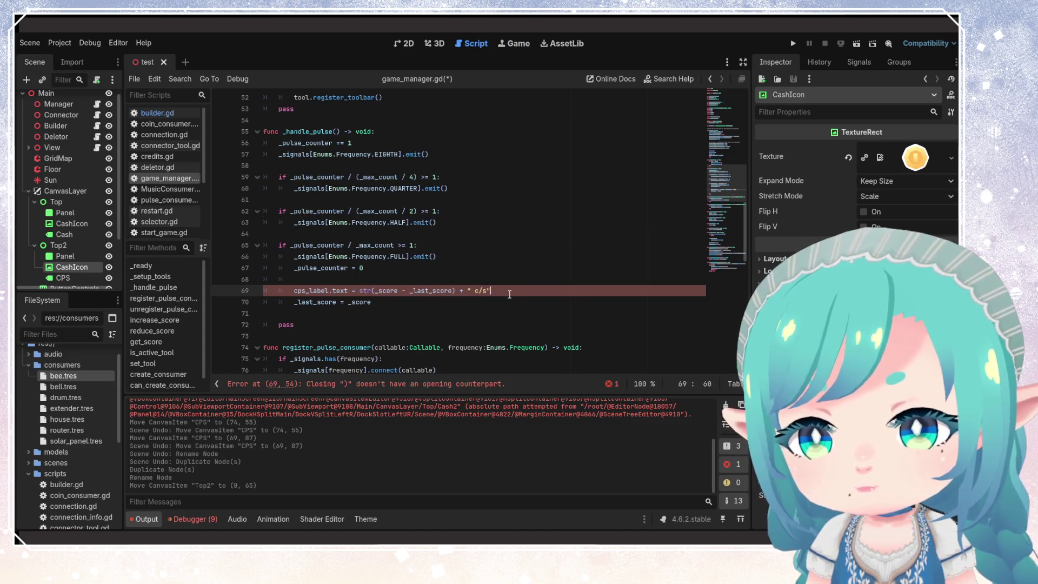
key("ctrl+s")
left_click(337, 310)
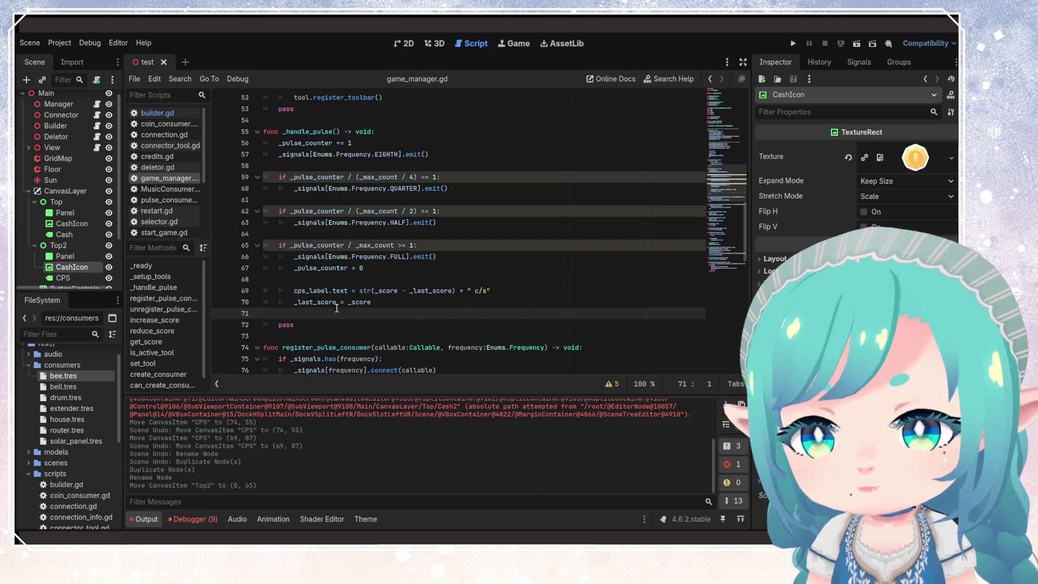
key("Up")
key("Up")
key("Up")
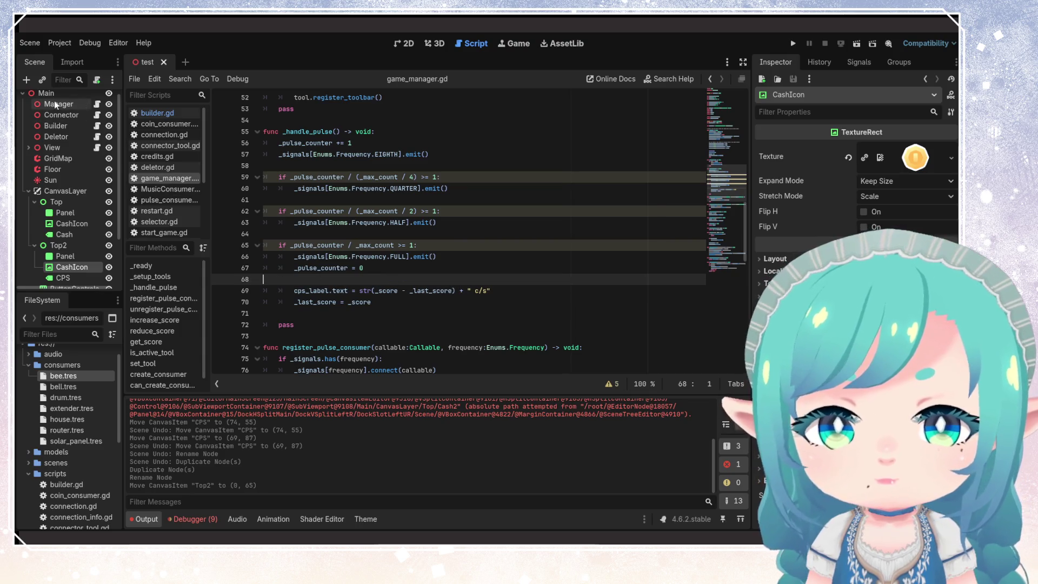
- Assign the CPS node as the Manager's Cps Label, then test-run and stop the game
left_click(54, 102)
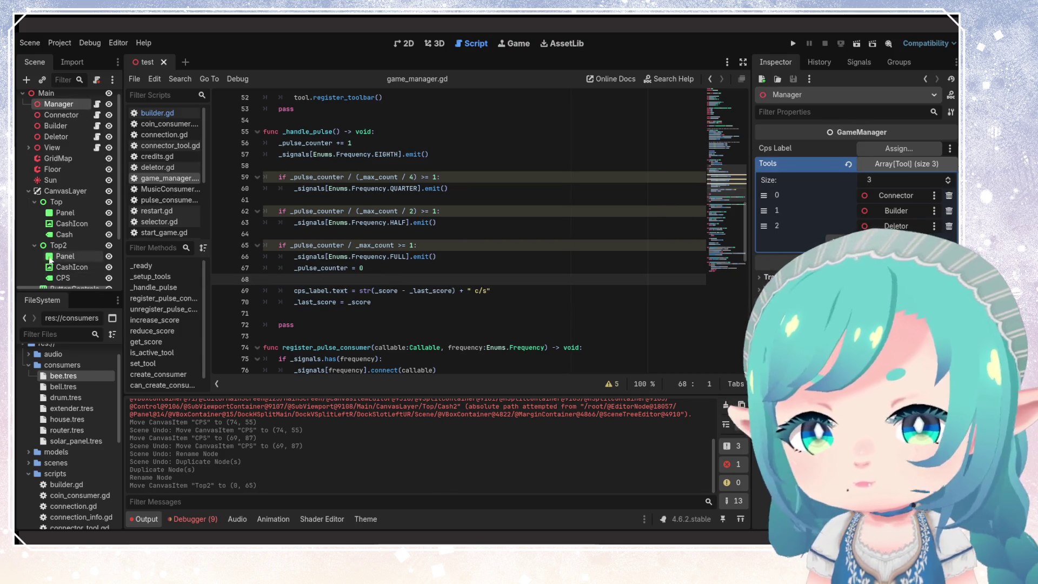
left_click_drag(62, 278, 899, 148)
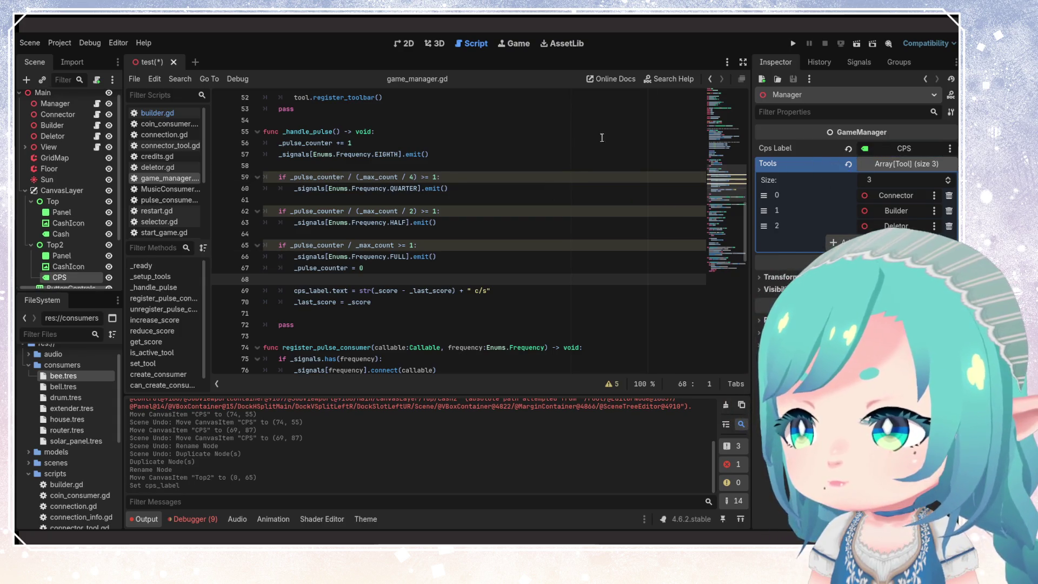
key("F5")
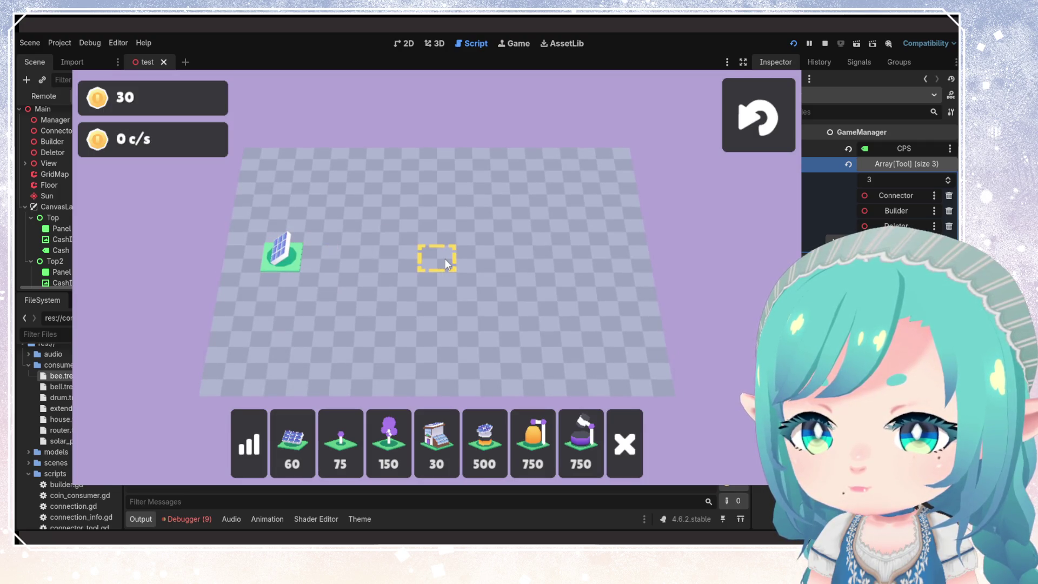
key("F8")
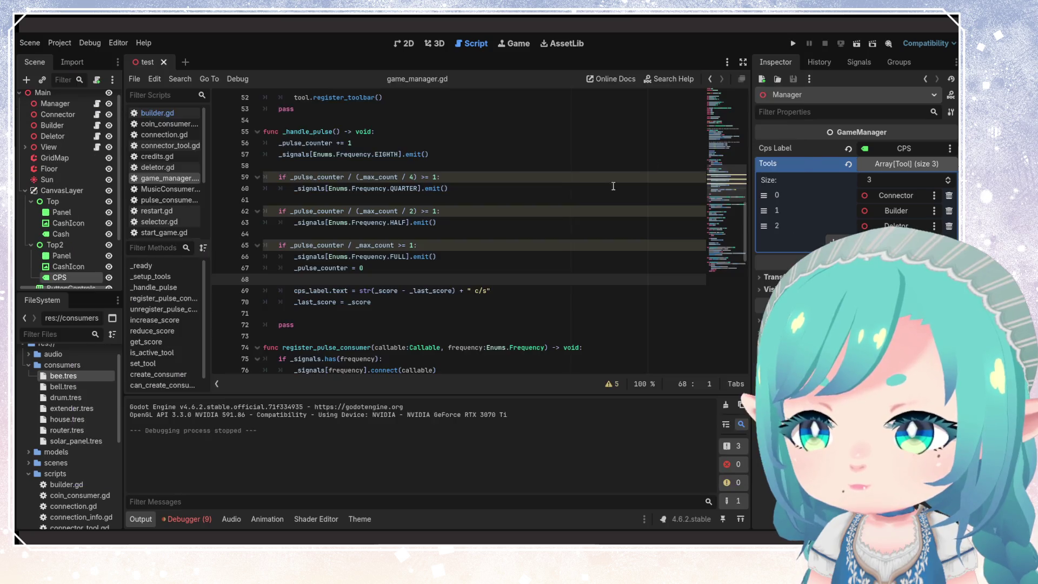
- Add '_last_score = _score' in _ready(), save, and test-run the game
double_click(328, 290)
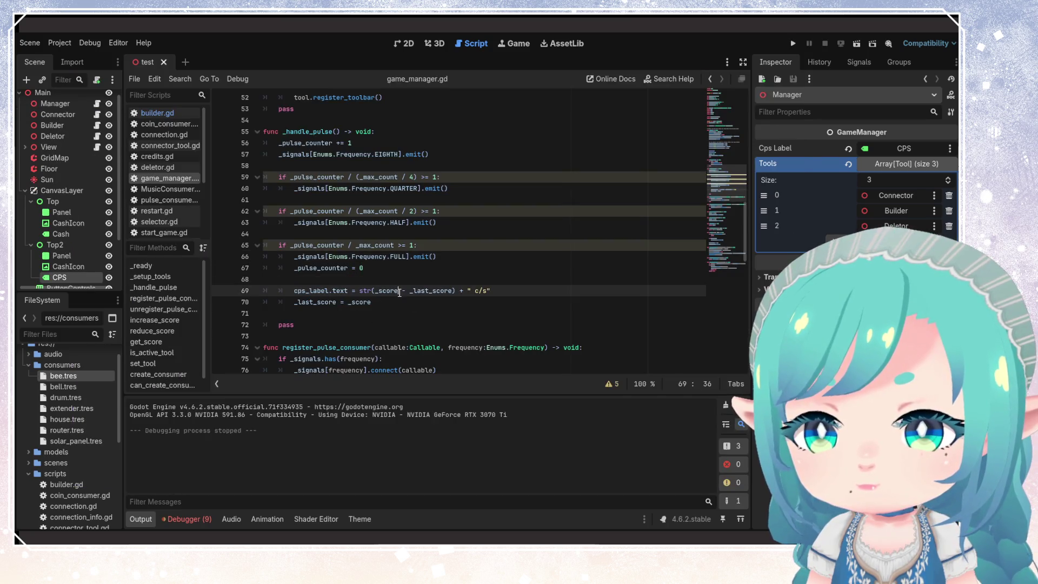
double_click(430, 290)
key("ctrl+c")
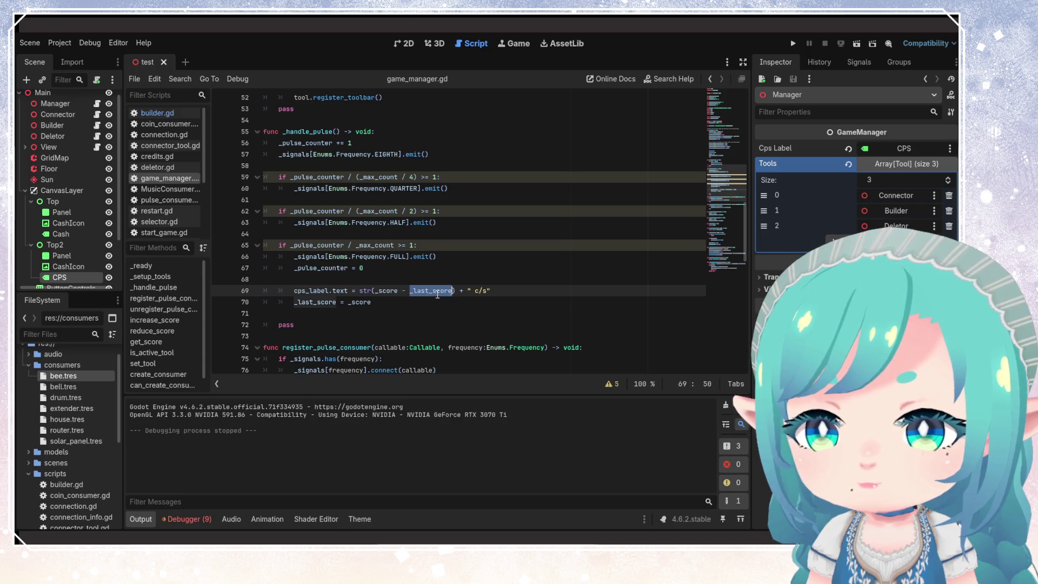
scroll(390, 304, "up", 6)
scroll(389, 305, "up", 5)
scroll(389, 304, "down", 3)
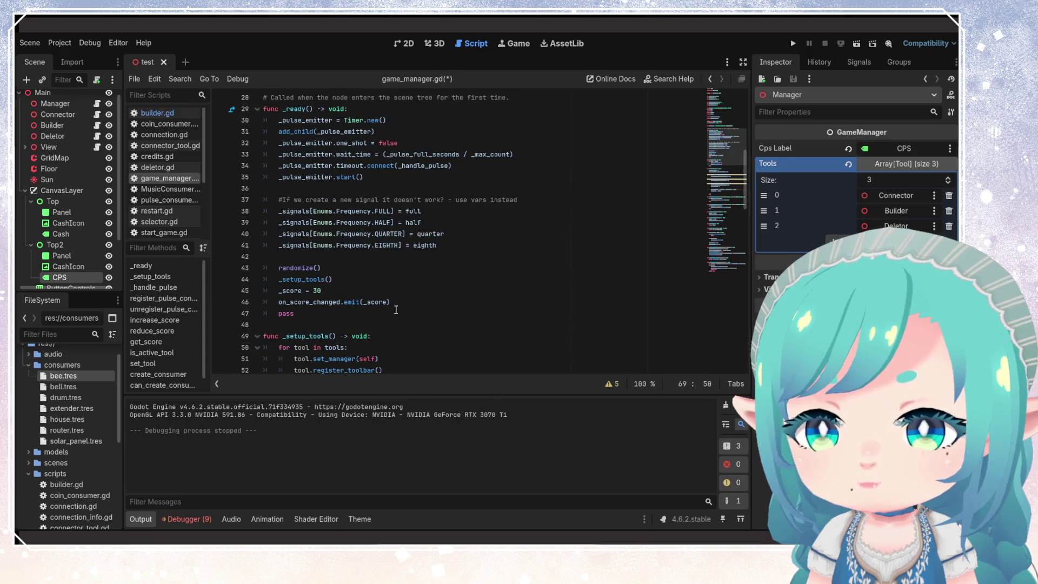
left_click(368, 290)
key("Return")
key("ctrl+v")
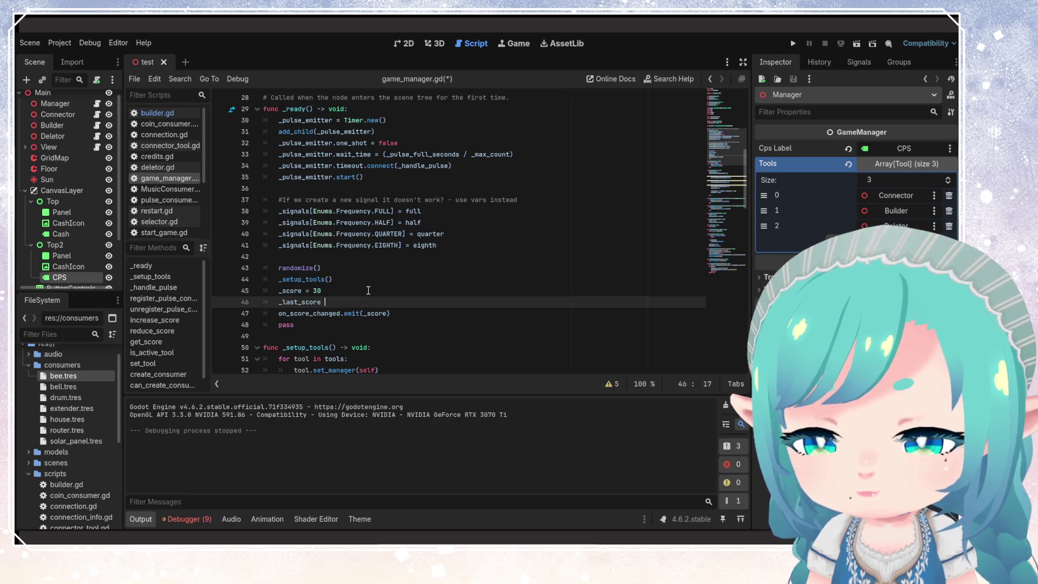
type("= _score")
key("ctrl+s")
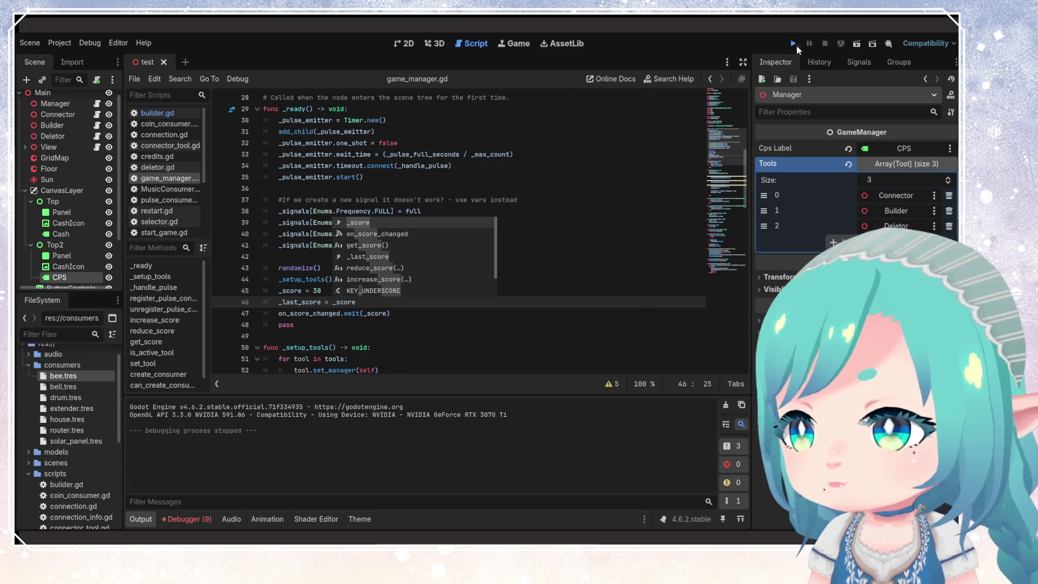
left_click(793, 43)
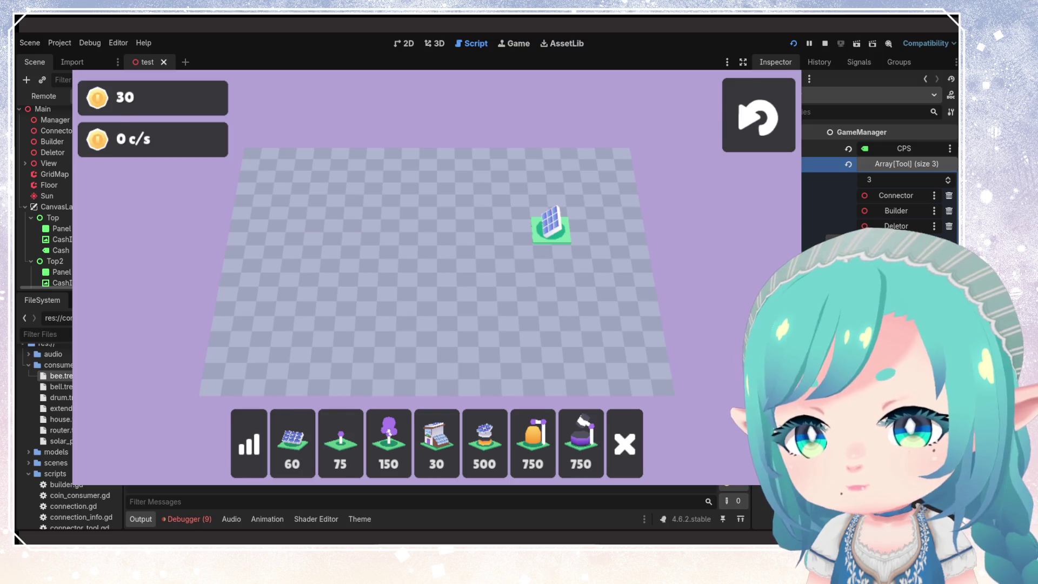
key("F8")
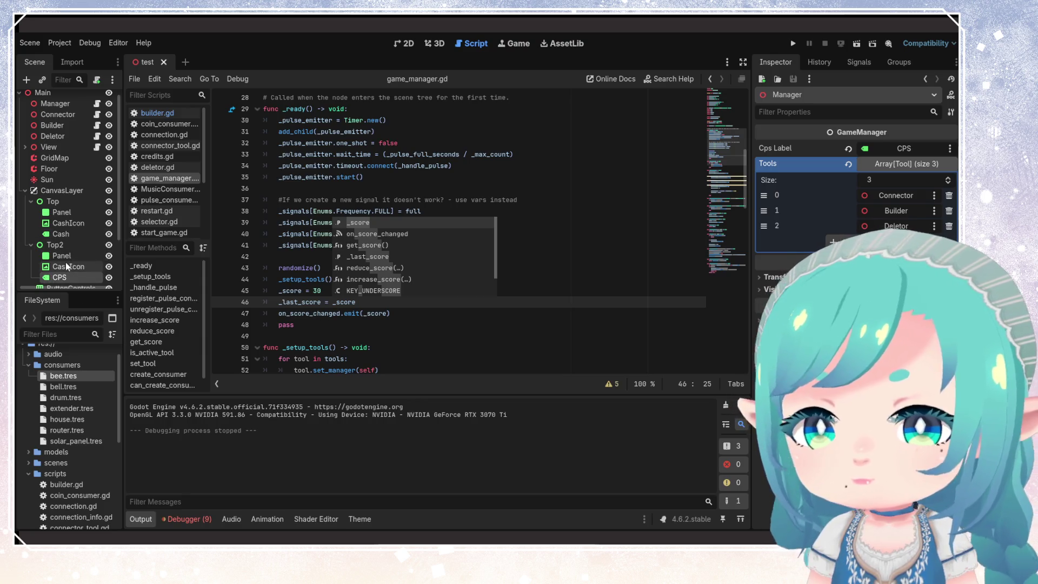
- Set the CPS label's Text to '0 c/s' and save the scene
left_click(49, 278)
left_click(818, 169)
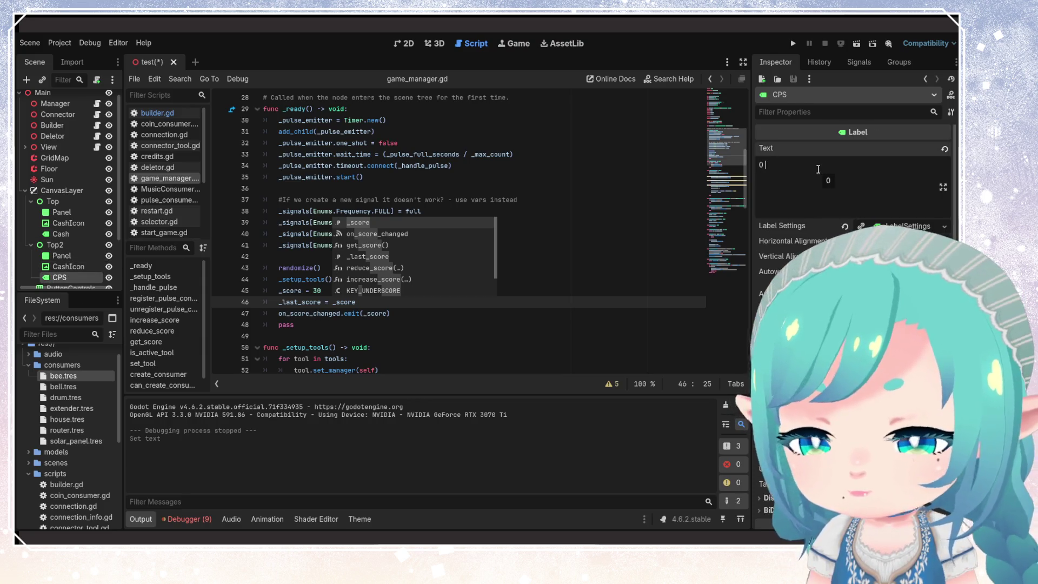
type(" c/s")
key("ctrl+s")
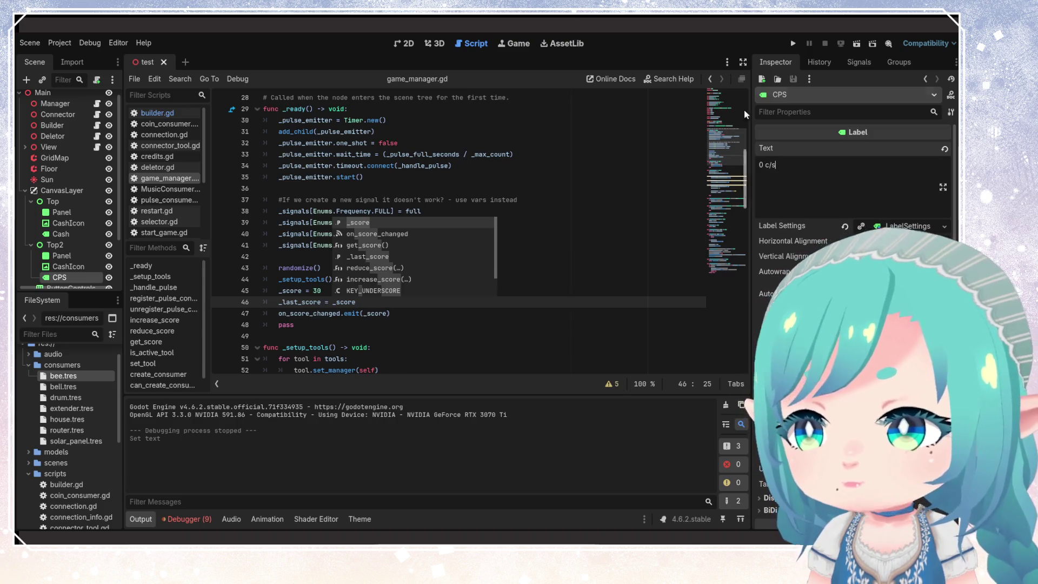
- Test-run the game with a 30-coin house cabled to the solar panel, showing 1 c/s, then stop
left_click(794, 44)
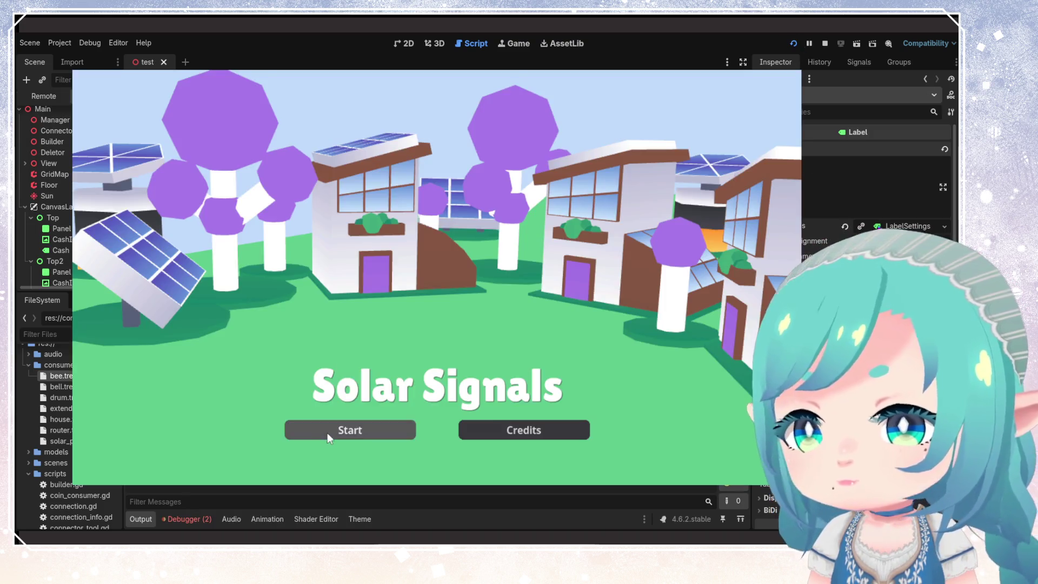
left_click(331, 433)
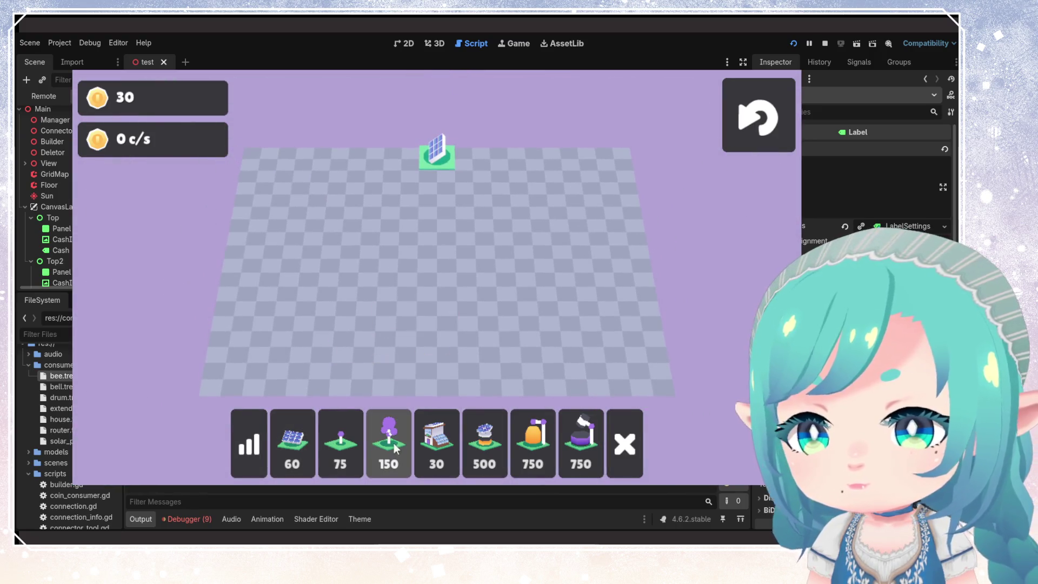
left_click(441, 449)
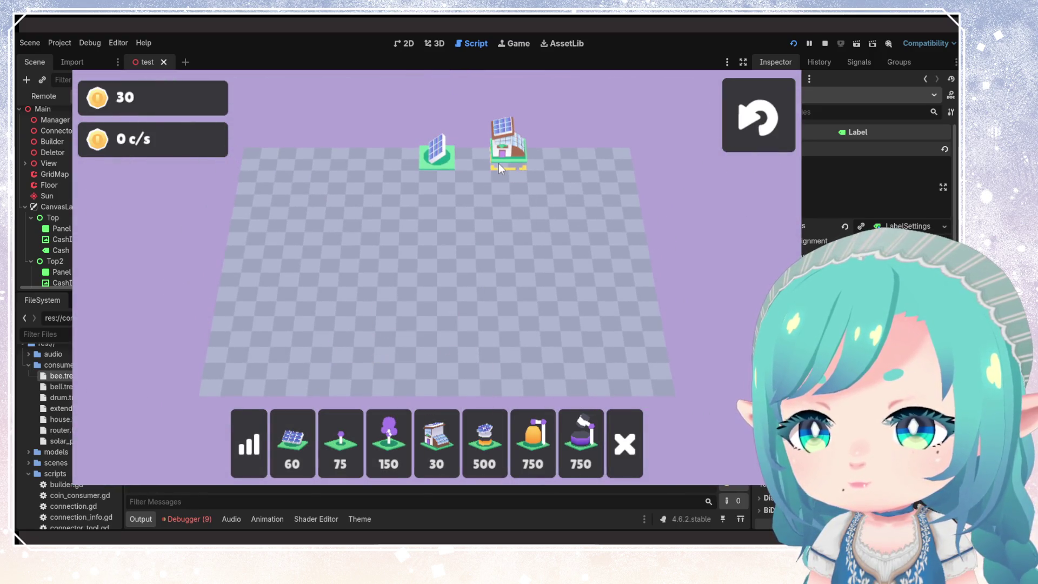
left_click(498, 168)
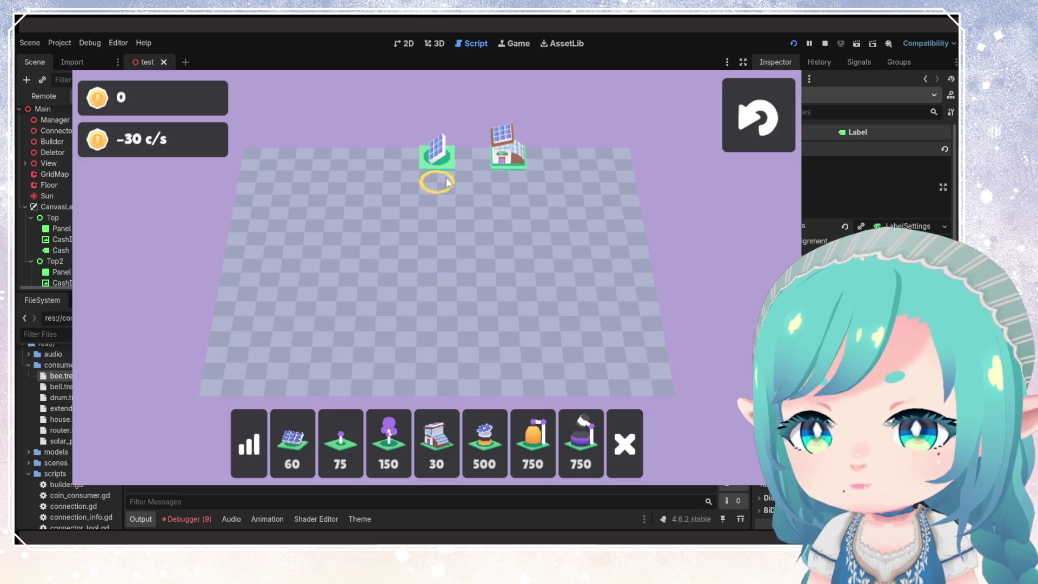
left_click_drag(440, 168, 508, 162)
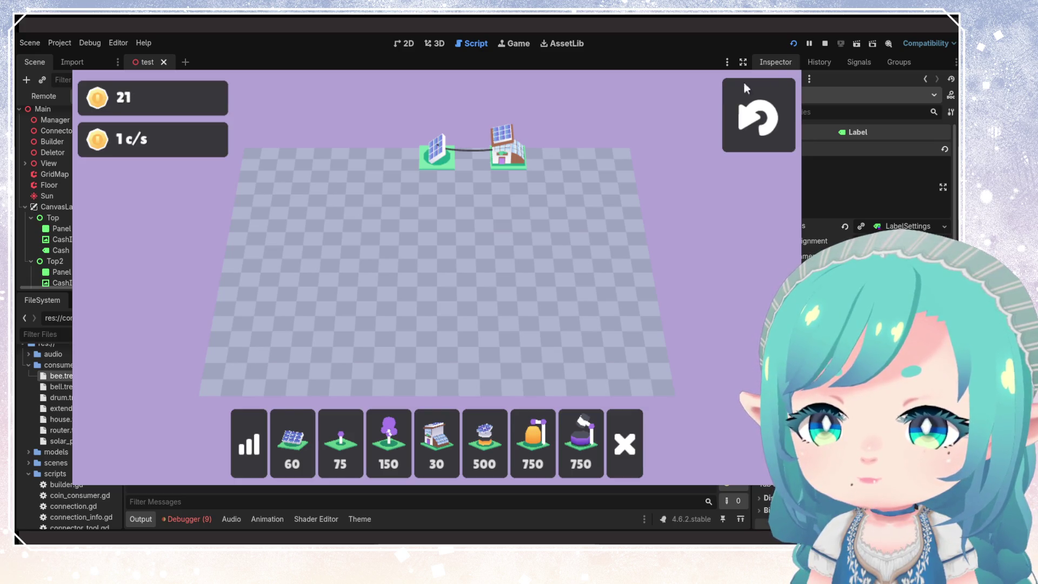
left_click(760, 82)
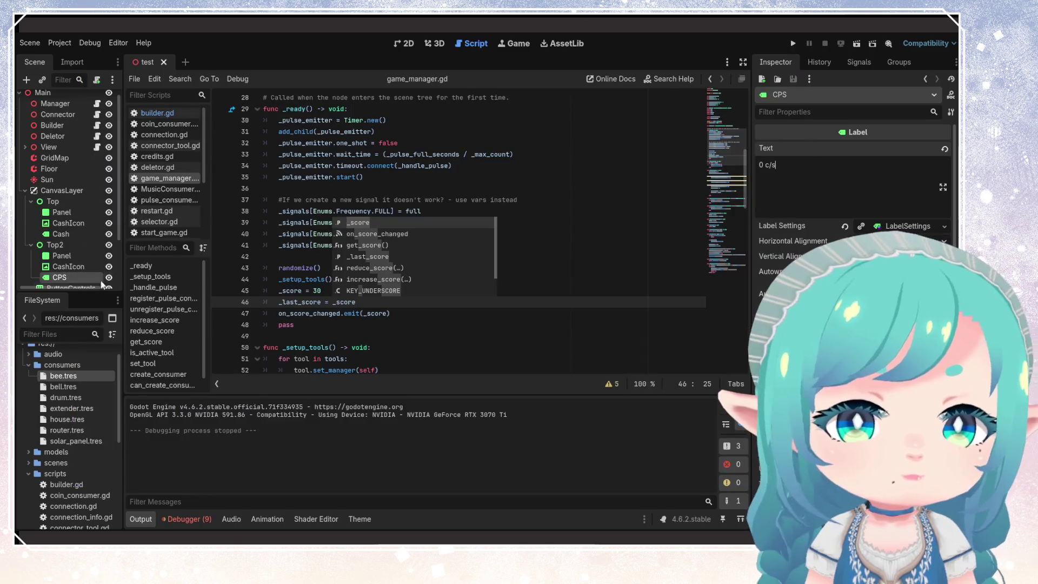
- Select the CashIcon node under Top2 and open the textures folder in the FileSystem dock
left_click(68, 266)
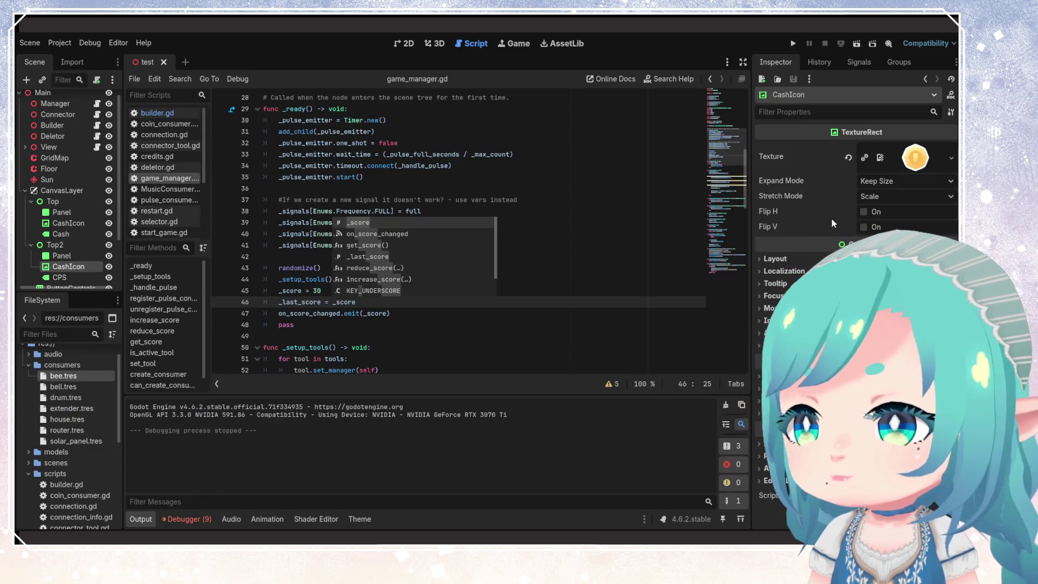
scroll(98, 462, "down", 5)
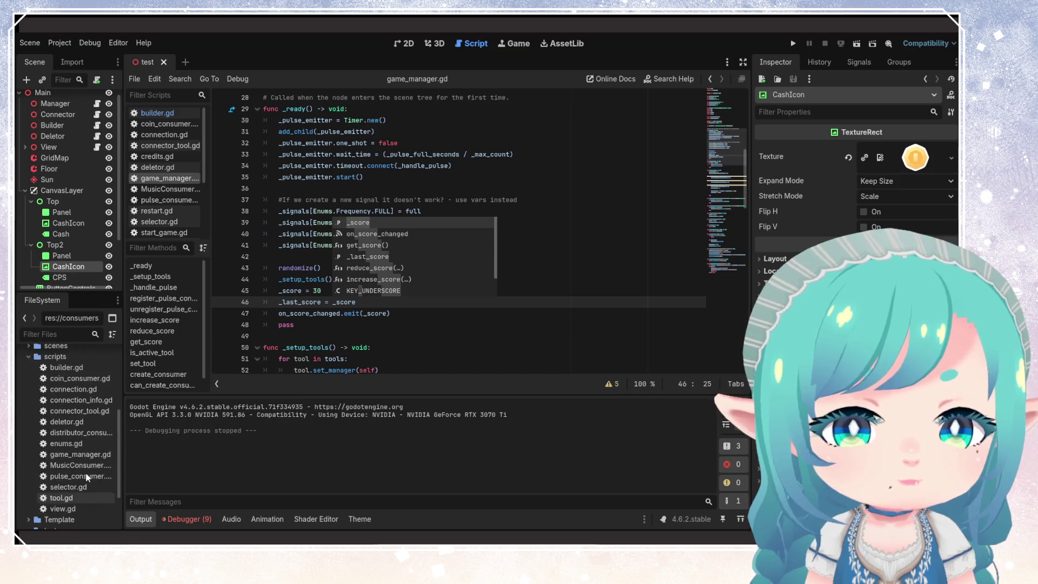
scroll(86, 477, "down", 2)
double_click(58, 464)
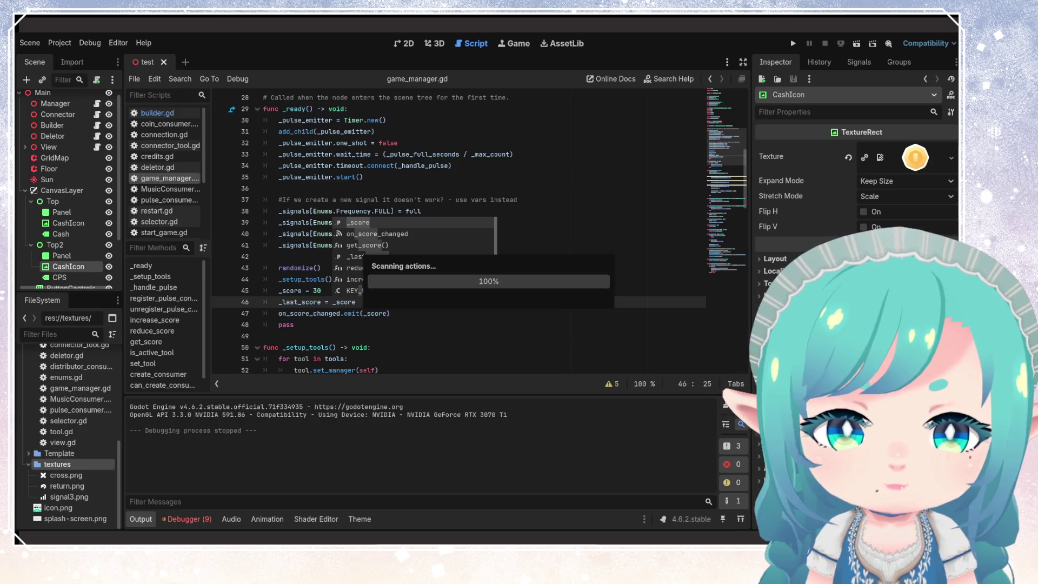
- Make hourglass.png the CashIcon texture, then test-run with a 30-coin house placed and stop
mouse_move(73, 486)
left_mouse_down()
mouse_move(433, 361)
mouse_move(914, 159)
left_mouse_up()
left_click(791, 45)
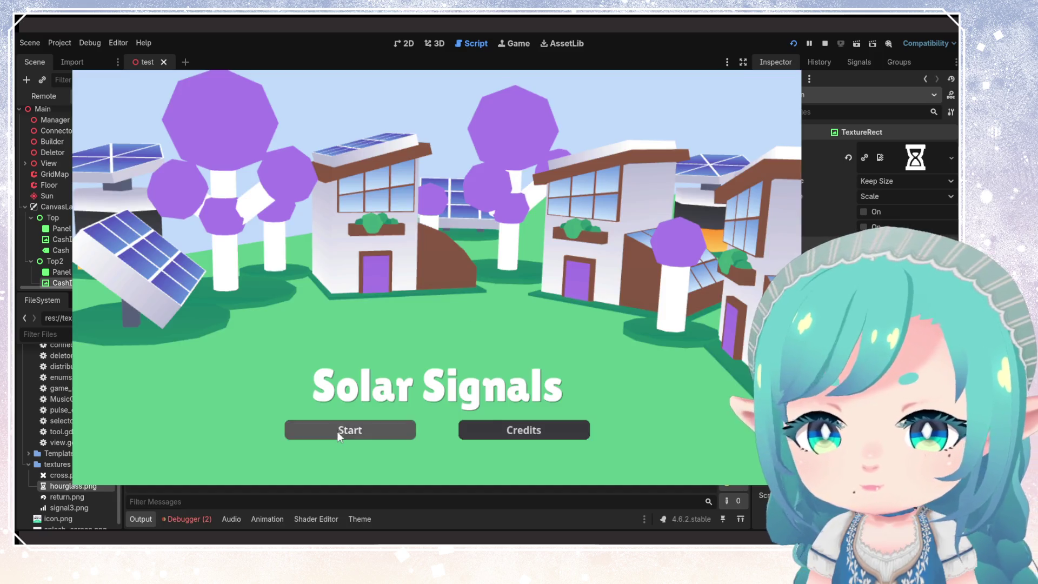
left_click(337, 431)
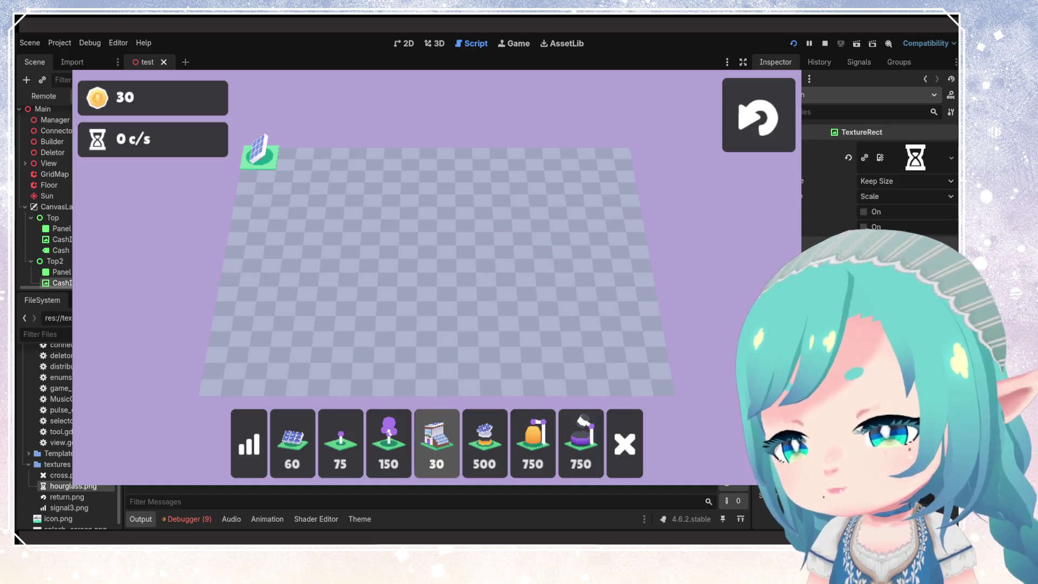
left_click(437, 443)
left_click(311, 157)
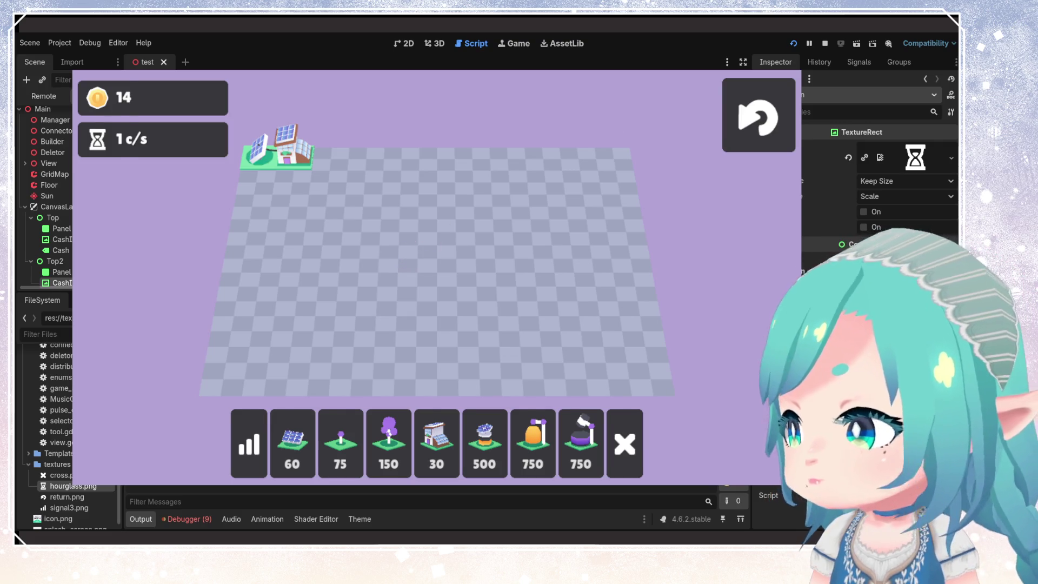
key("F8")
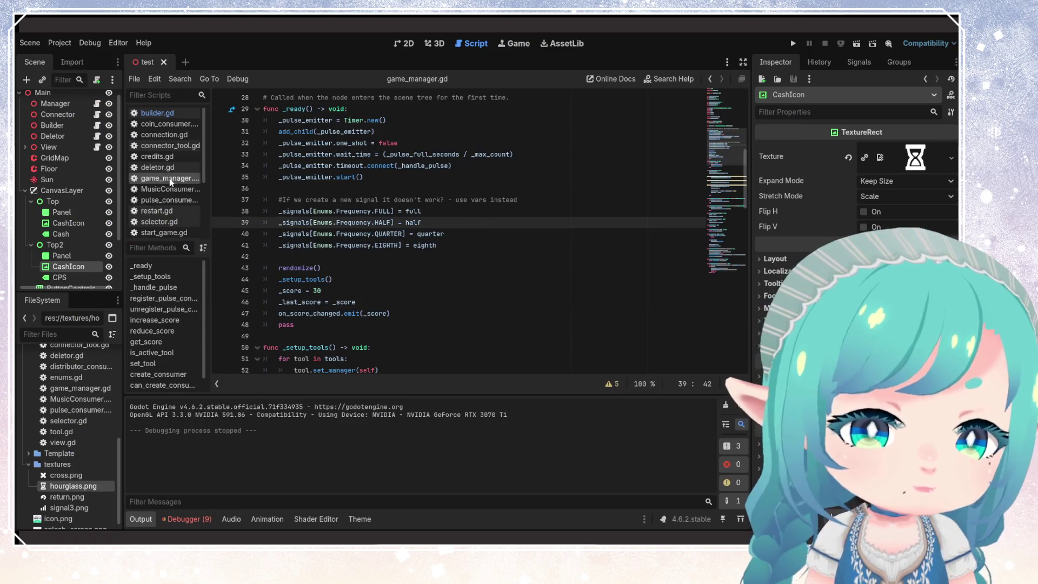
- Change the CPS label's Text to just '0' and save the scene
left_click(341, 256)
scroll(340, 273, "down", 5)
scroll(340, 277, "down", 20)
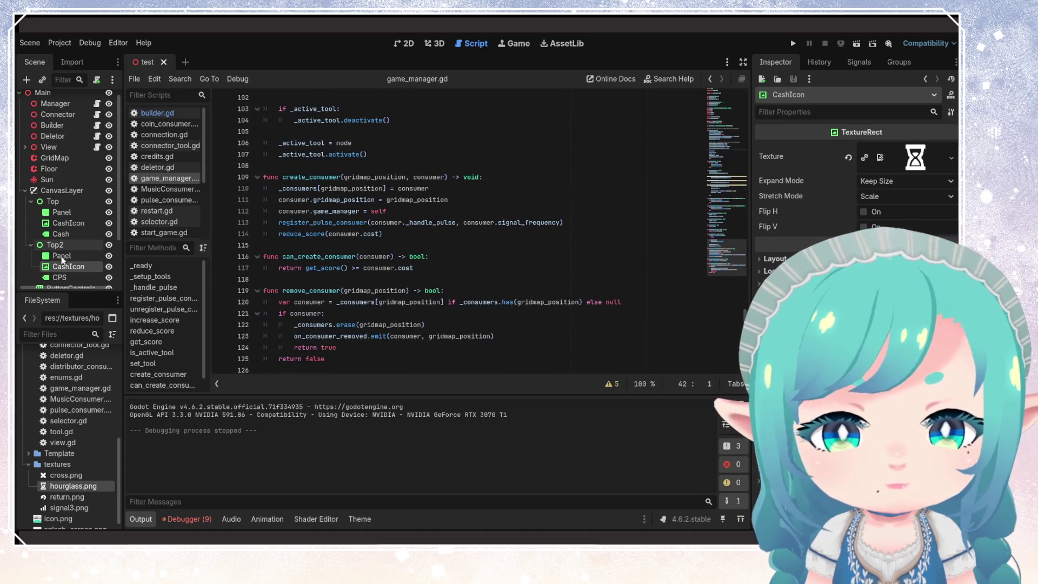
left_click(59, 277)
left_click(808, 181)
key("BackSpace")
key("BackSpace")
key("BackSpace")
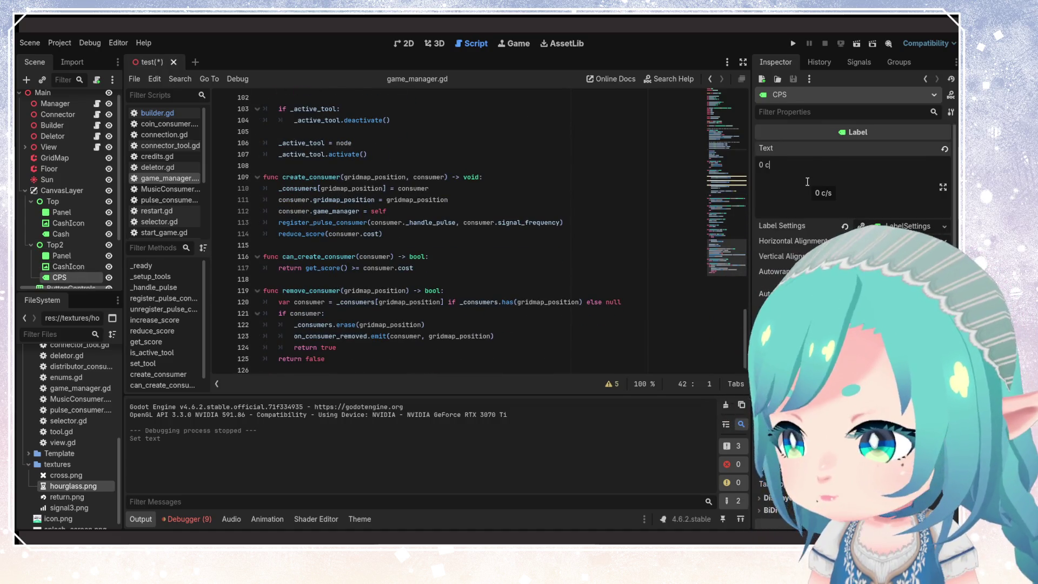
left_click(451, 279)
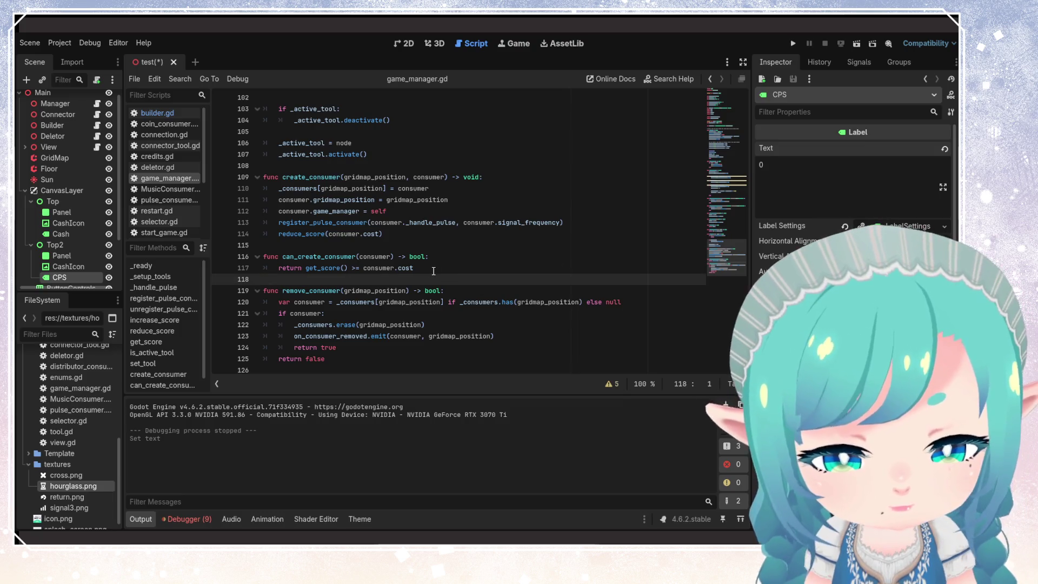
key("ctrl+s")
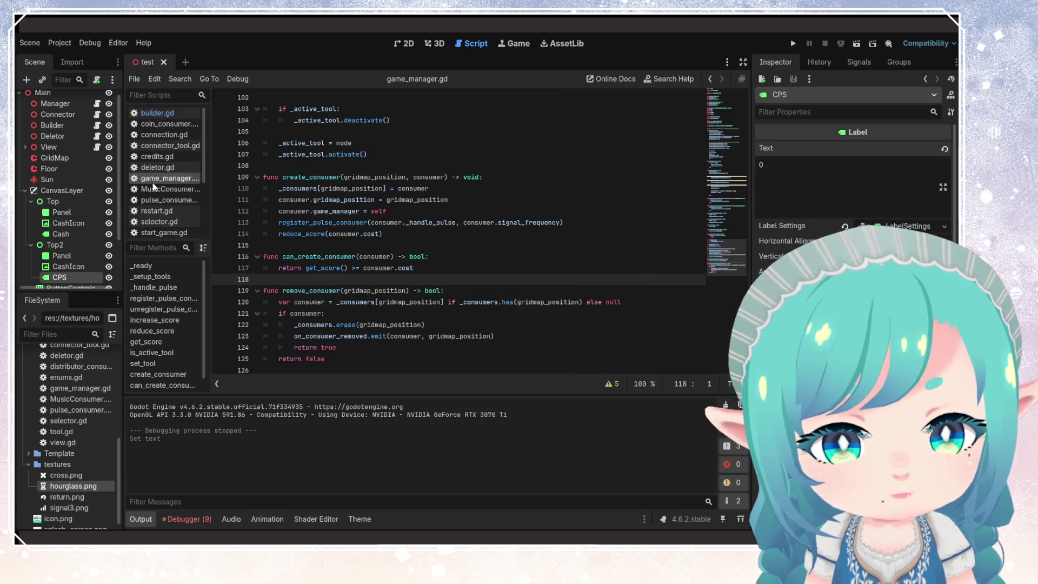
- Delete ' + " c/s"' from the CPS label update line in game_manager.gd and save the script
scroll(441, 290, "up", 5)
scroll(441, 290, "up", 3)
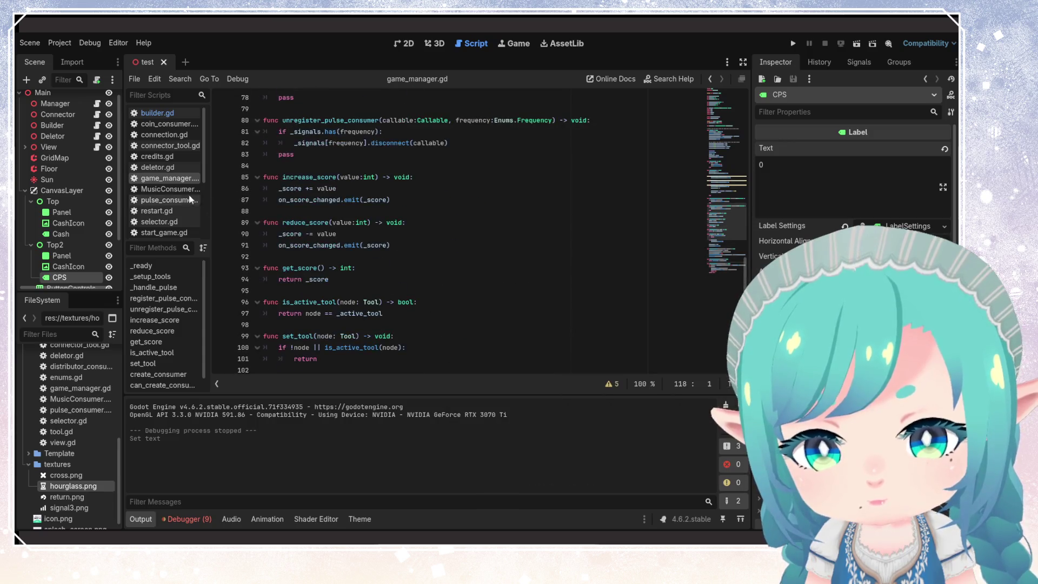
left_click(162, 168)
left_click(165, 179)
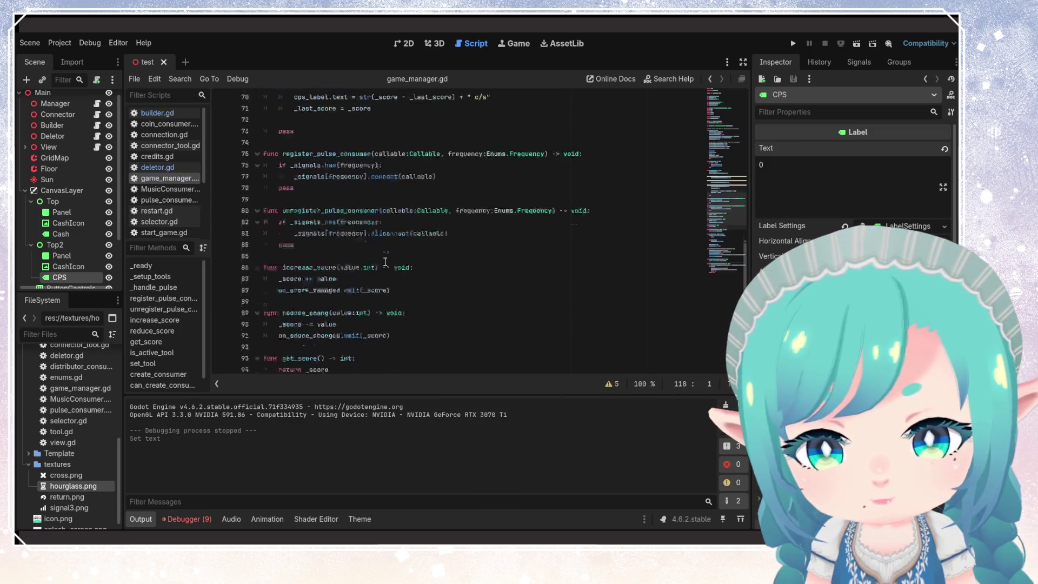
scroll(480, 289, "up", 5)
left_click(492, 279)
left_click_drag(491, 279, 452, 279)
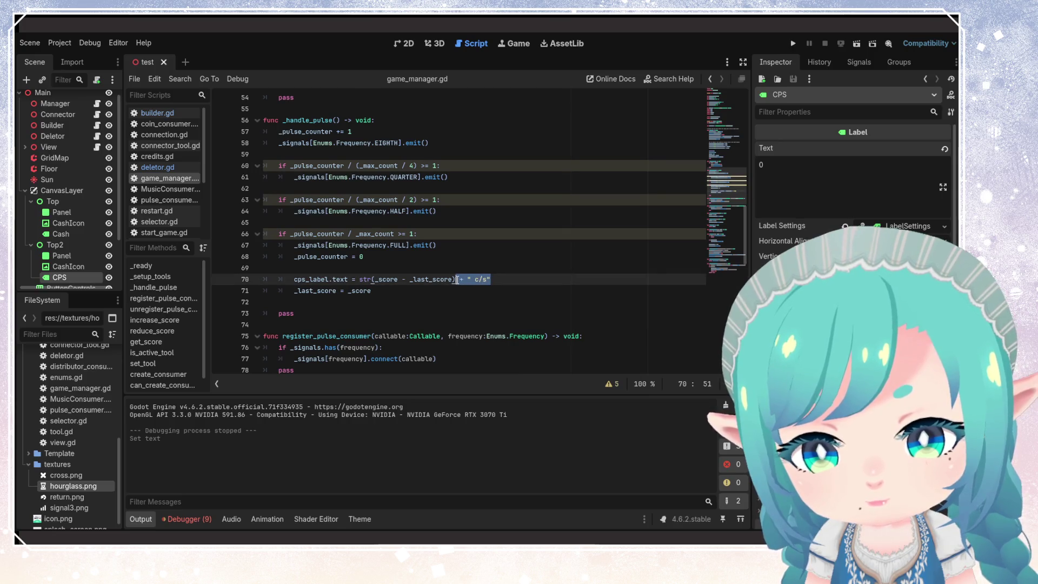
key("BackSpace")
left_click(483, 257)
key("ctrl+s")
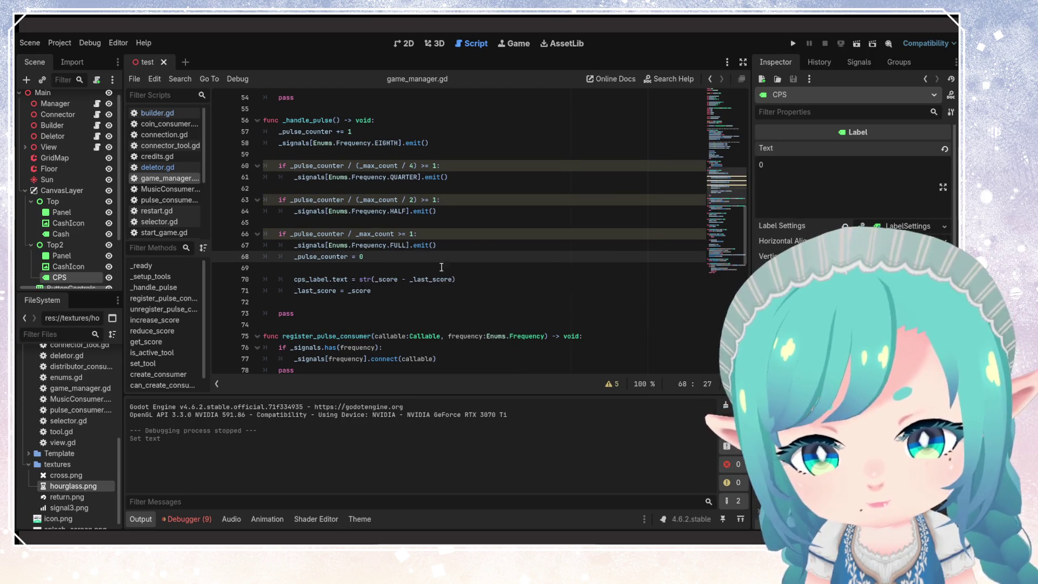
left_click(457, 279)
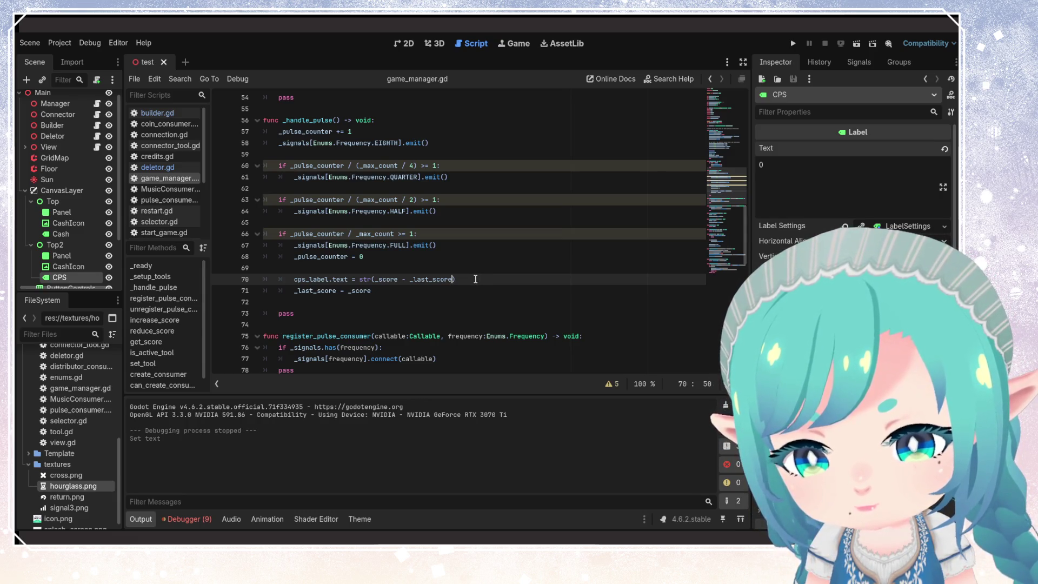
double_click(429, 279)
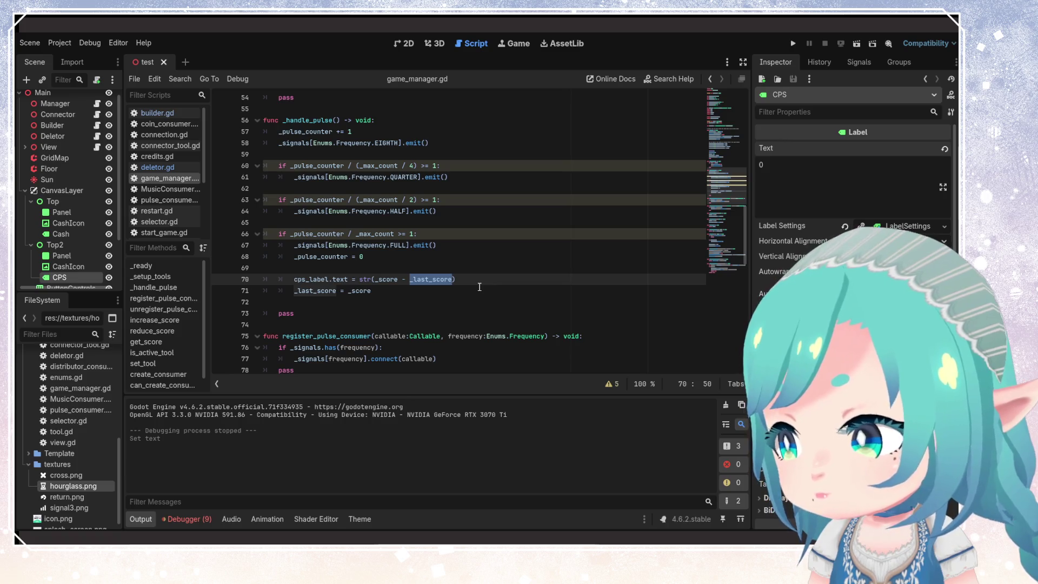
scroll(479, 287, "down", 5)
- Run the game, place the 30-coin house on the grid, and stop the run
left_click(793, 43)
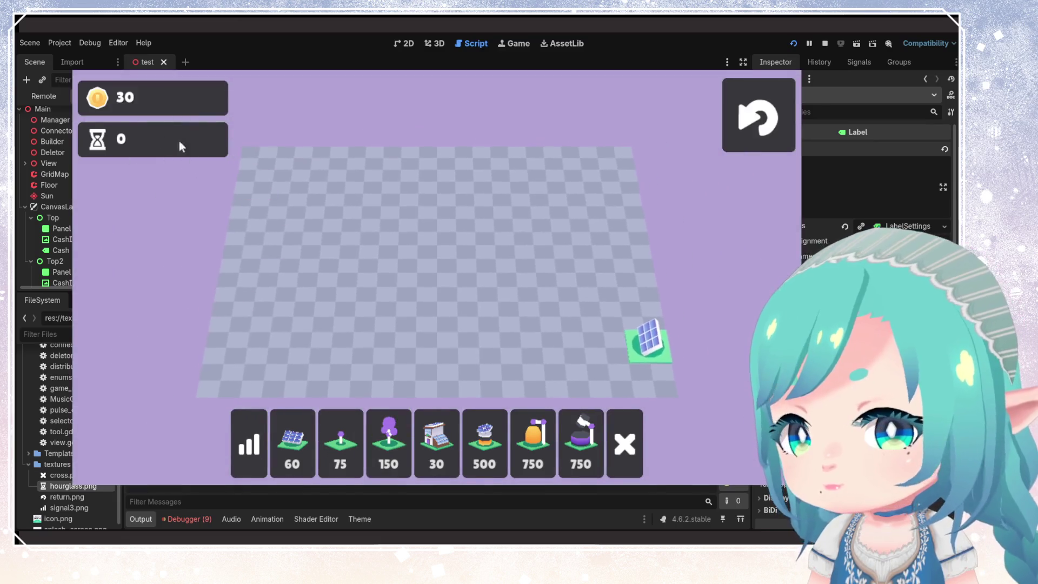
scroll(615, 355, "down", 3)
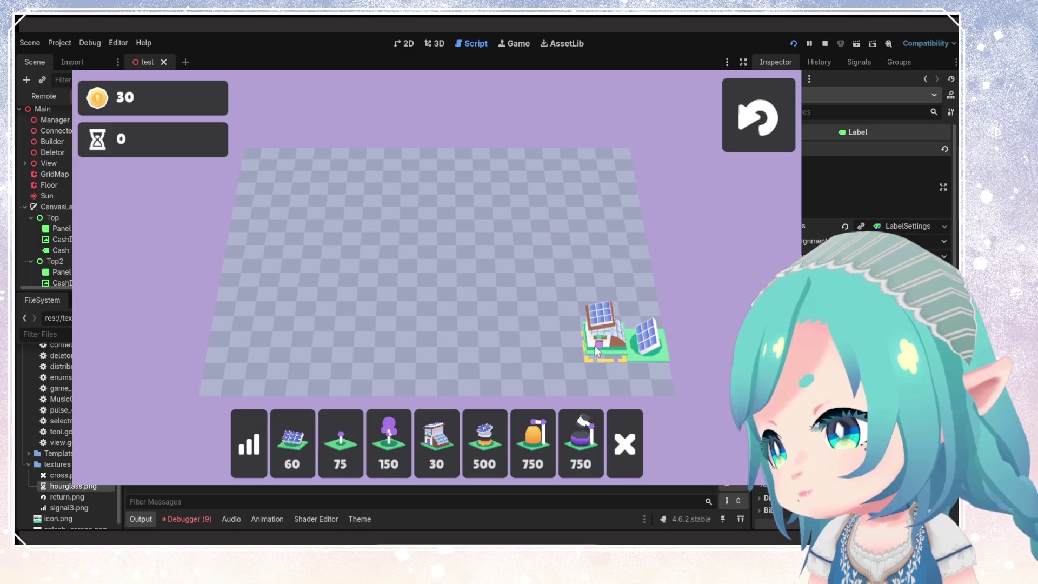
left_click(595, 347)
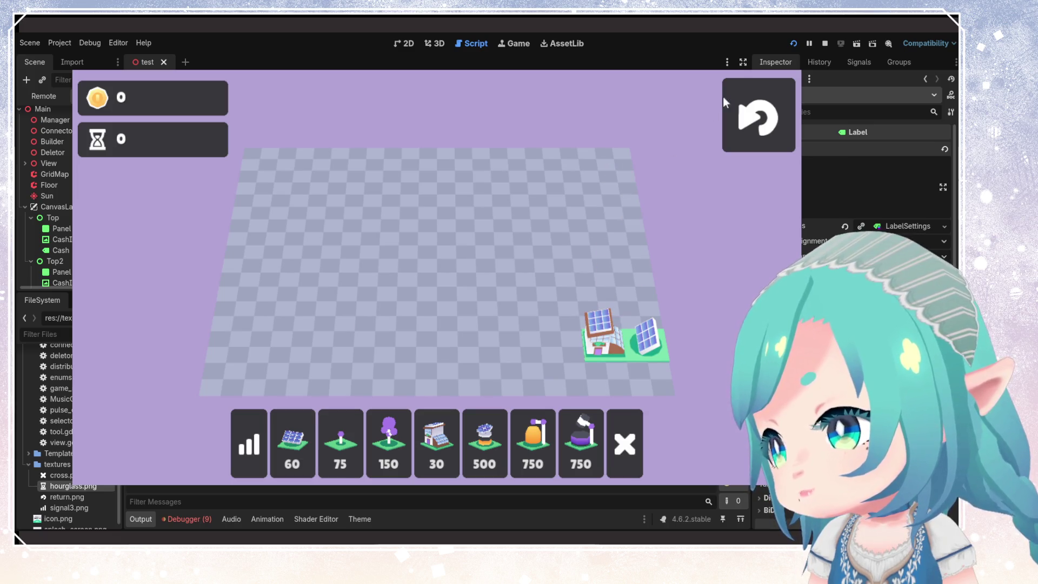
key("F8")
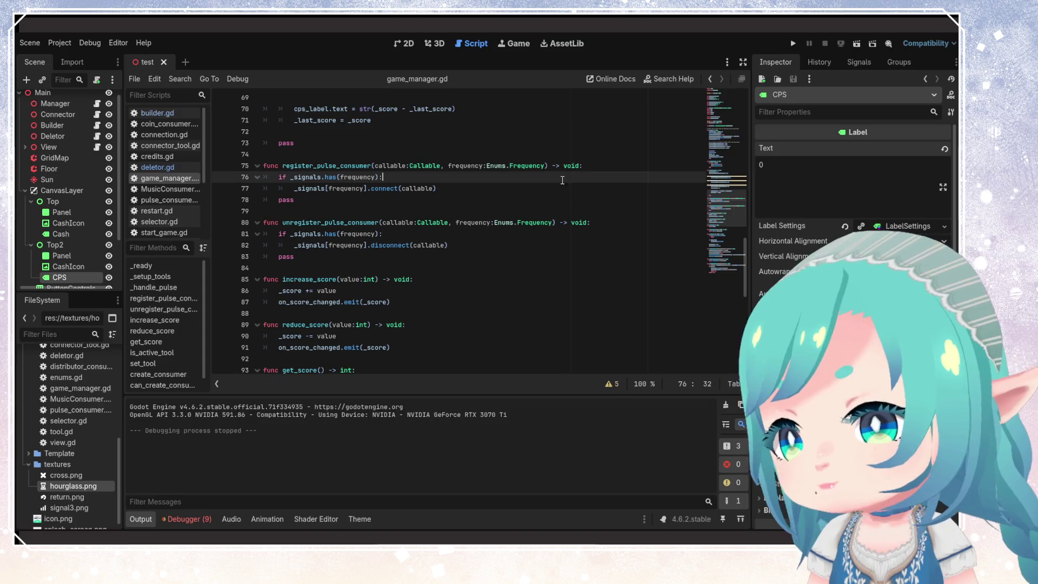
- Review every use of _last_score throughout game_manager.gd
scroll(515, 291, "down", 2)
left_click(412, 305)
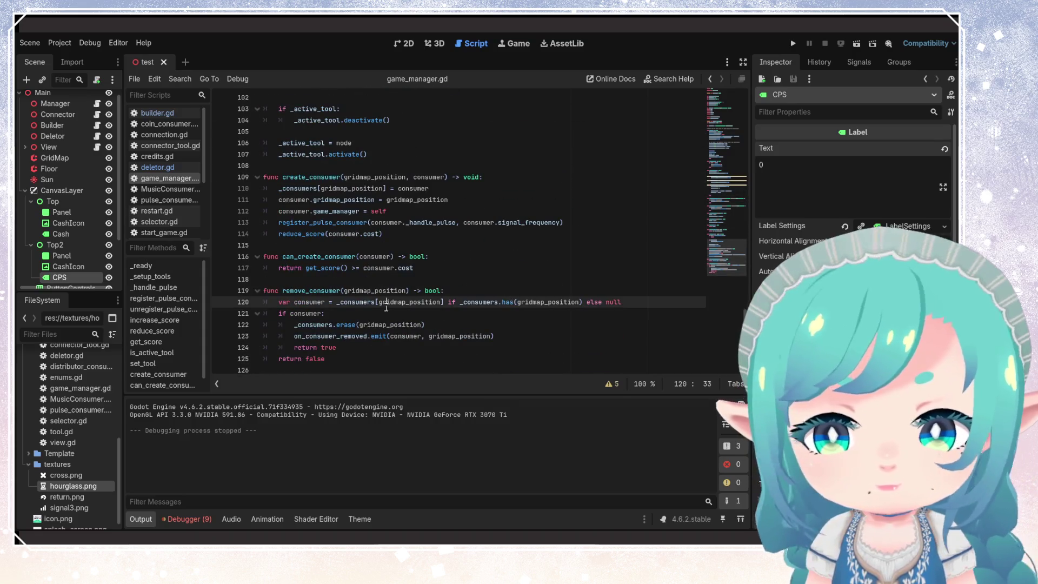
left_click(297, 250)
scroll(352, 296, "up", 4)
left_click(352, 296)
scroll(352, 296, "up", 10)
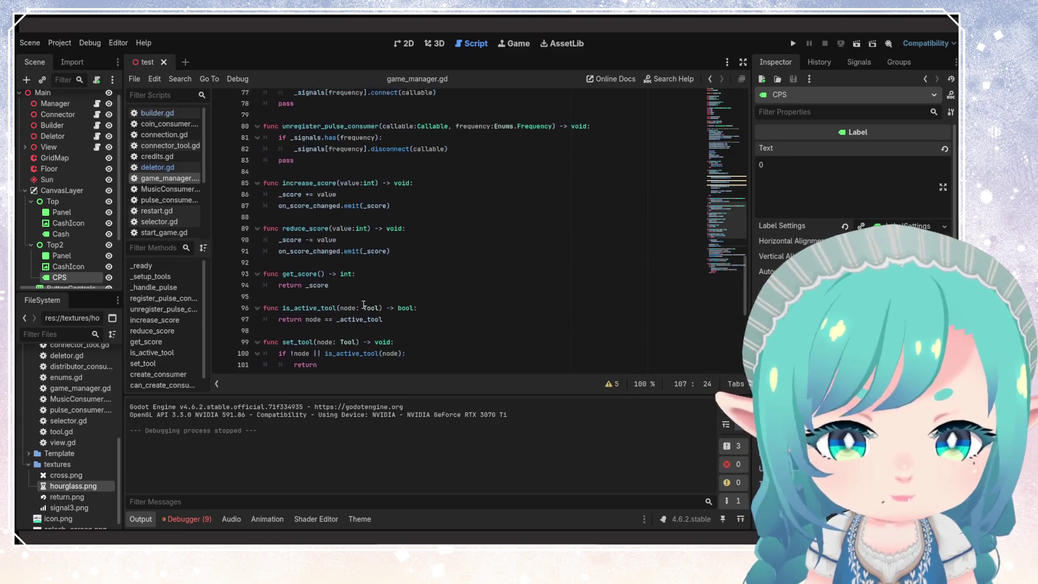
left_click(452, 279)
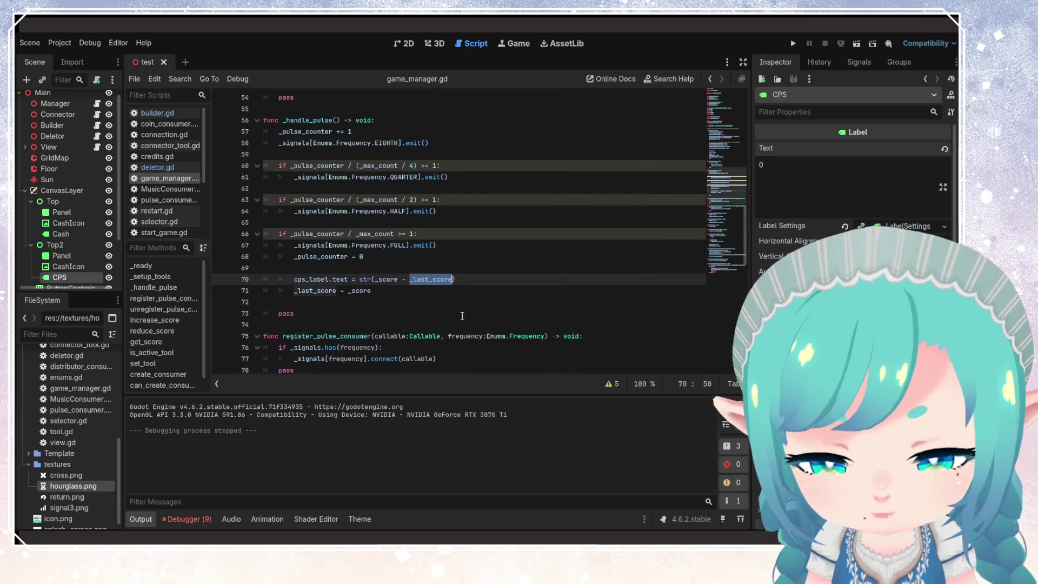
scroll(427, 341, "down", 10)
scroll(406, 344, "down", 6)
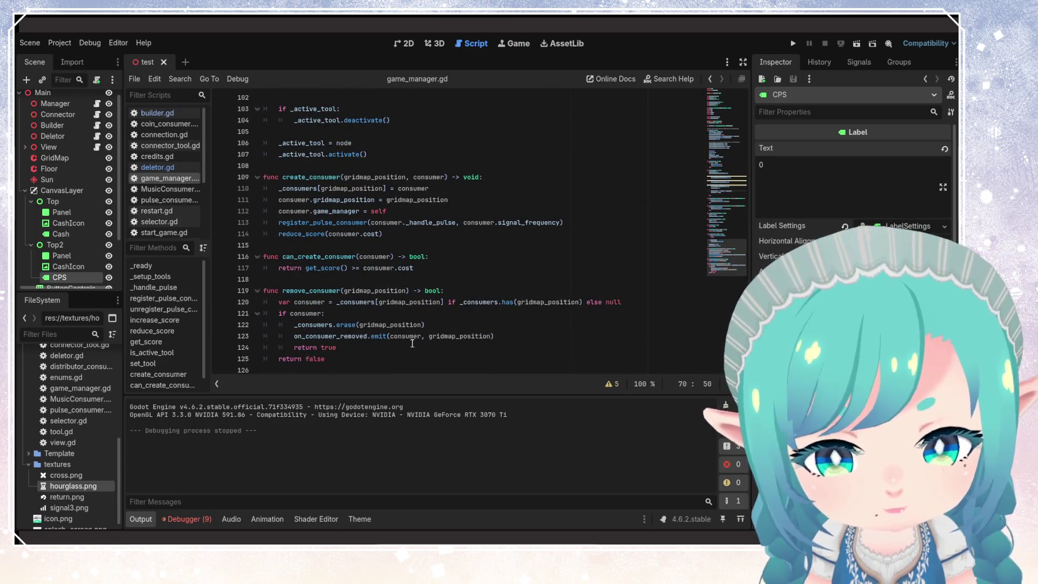
scroll(390, 327, "up", 2)
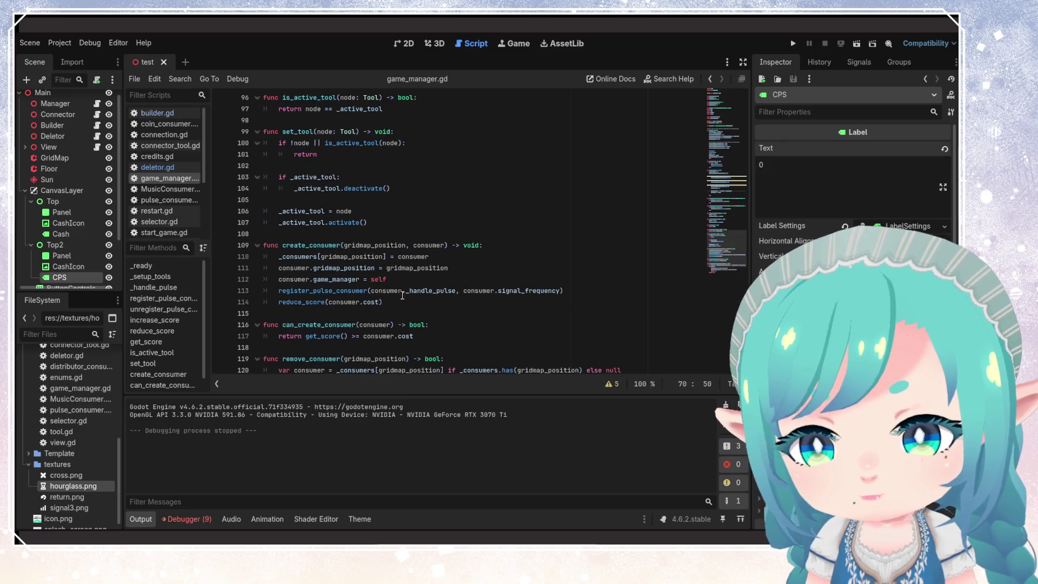
scroll(403, 298, "up", 4)
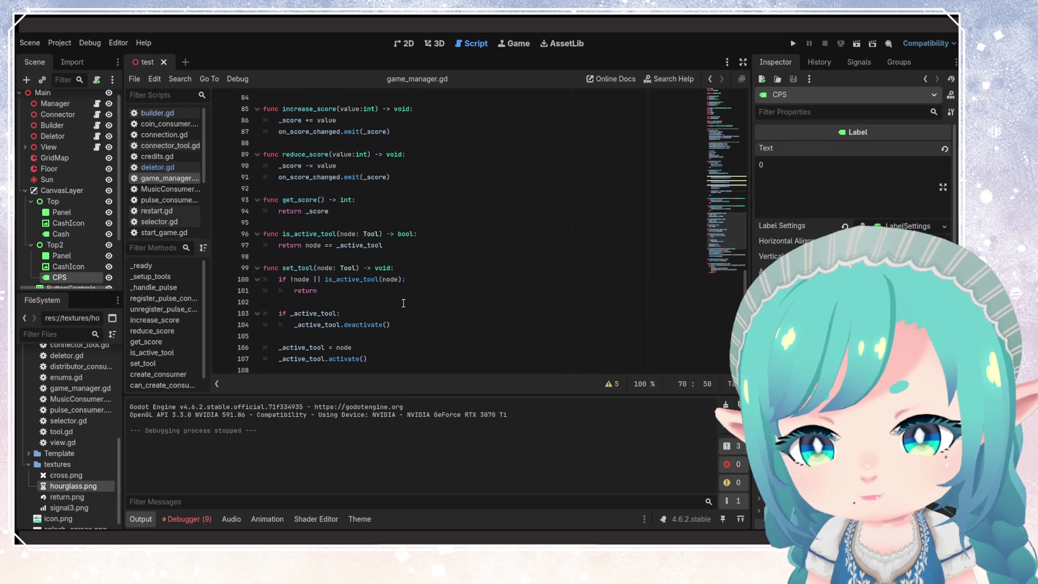
scroll(404, 304, "up", 2)
- Add '_last_score -= value' under '_score -= value' in reduce_score, then run with F5
left_click(372, 234)
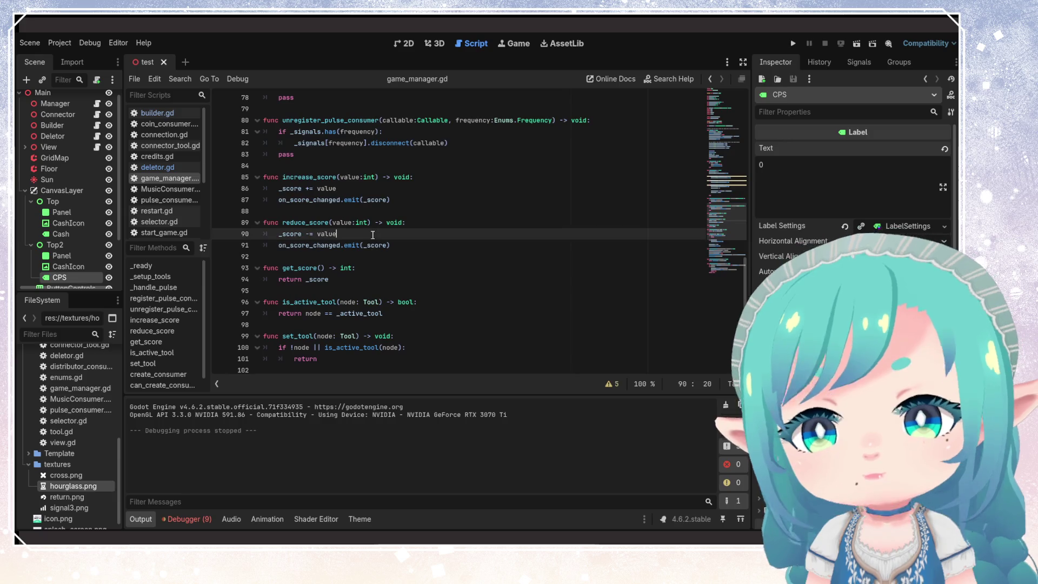
key("Return")
type("_last_score -=")
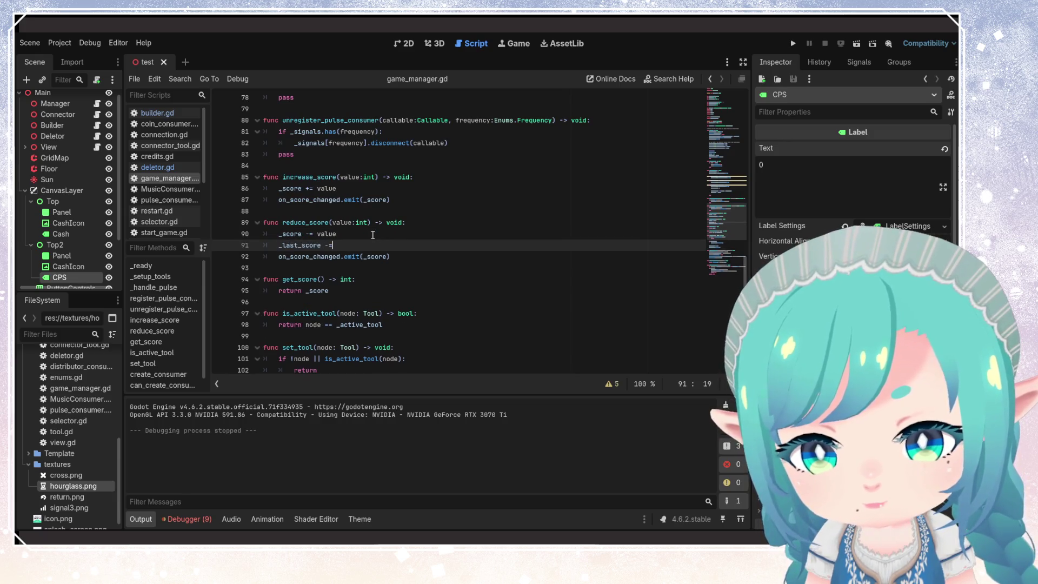
type(" value")
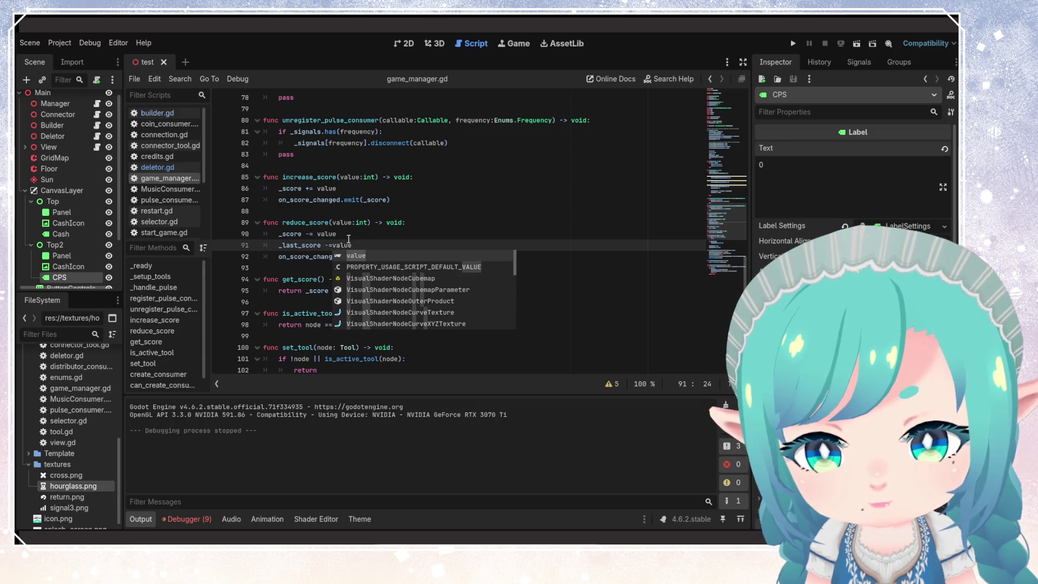
left_click(333, 245)
key("F5")
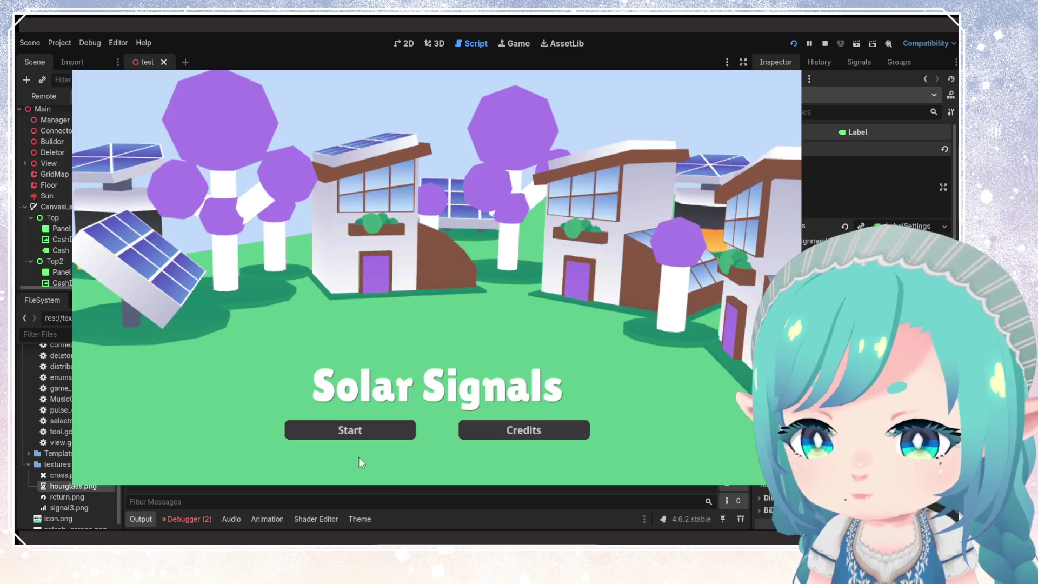
- Start a new game, place the 30-coin house beside the solar panel, and stop once CPS reads 1
left_click(354, 430)
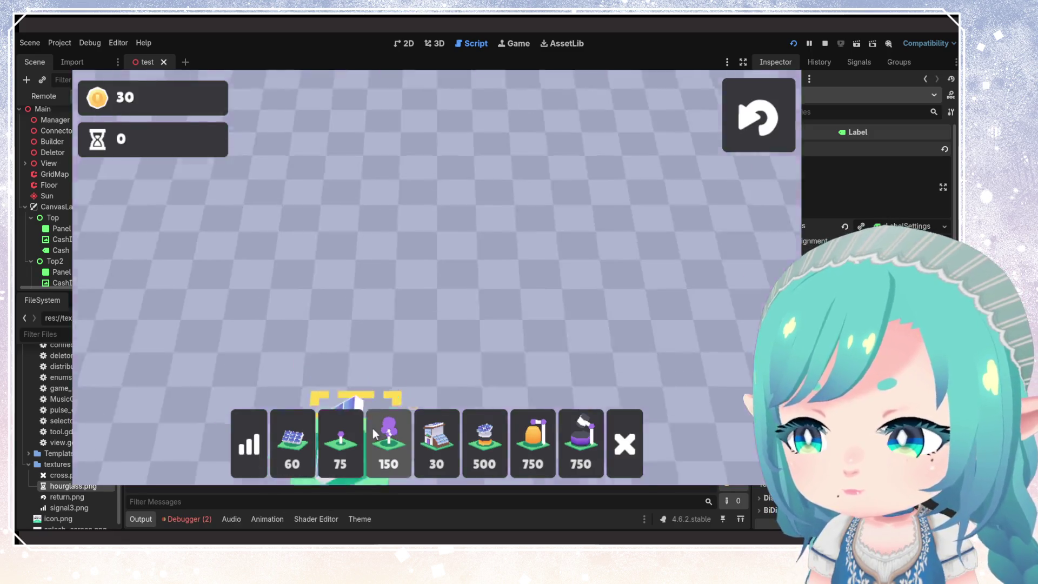
left_click(437, 443)
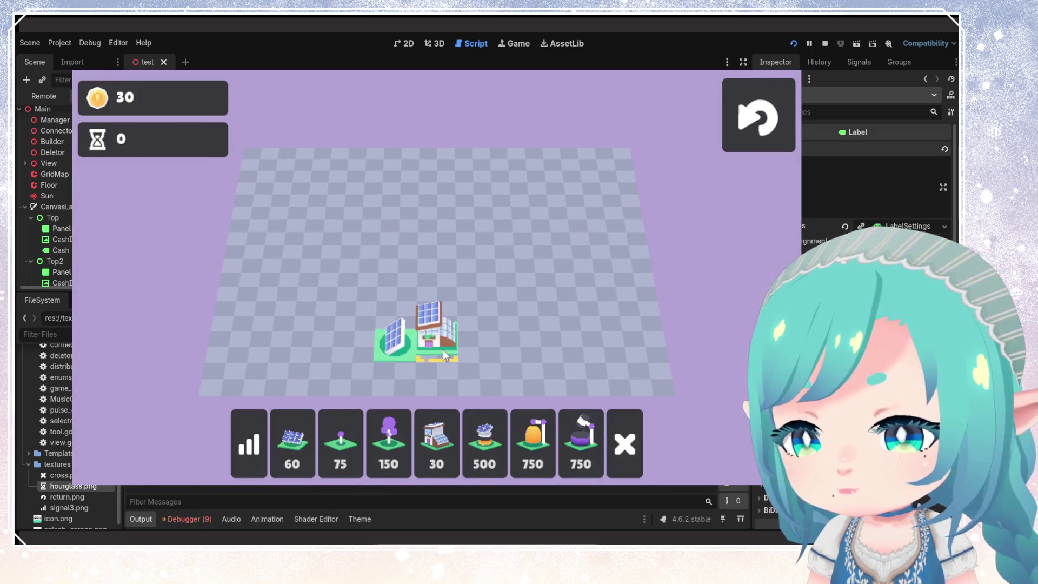
left_click(418, 381)
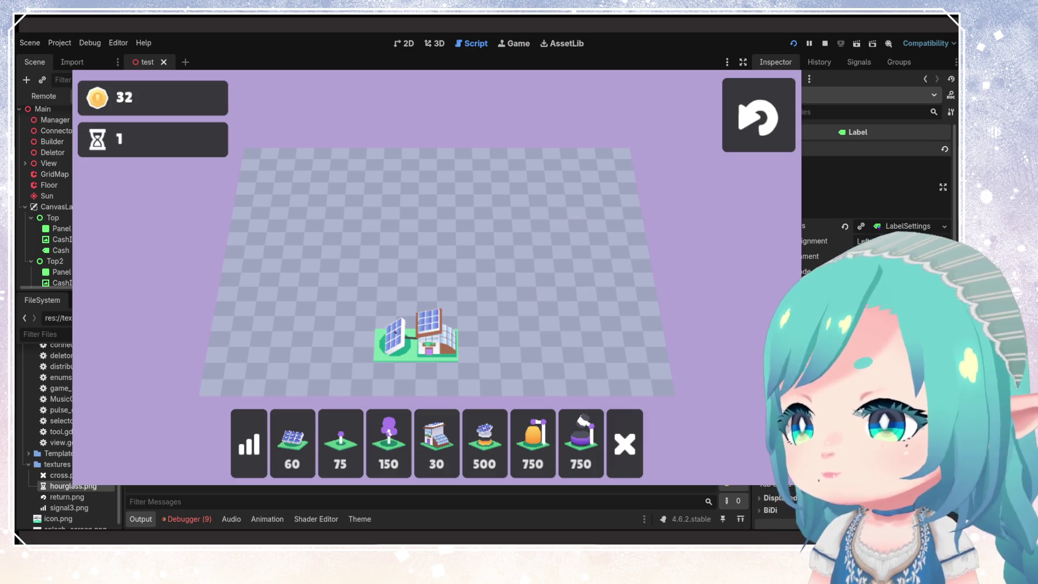
left_click(824, 43)
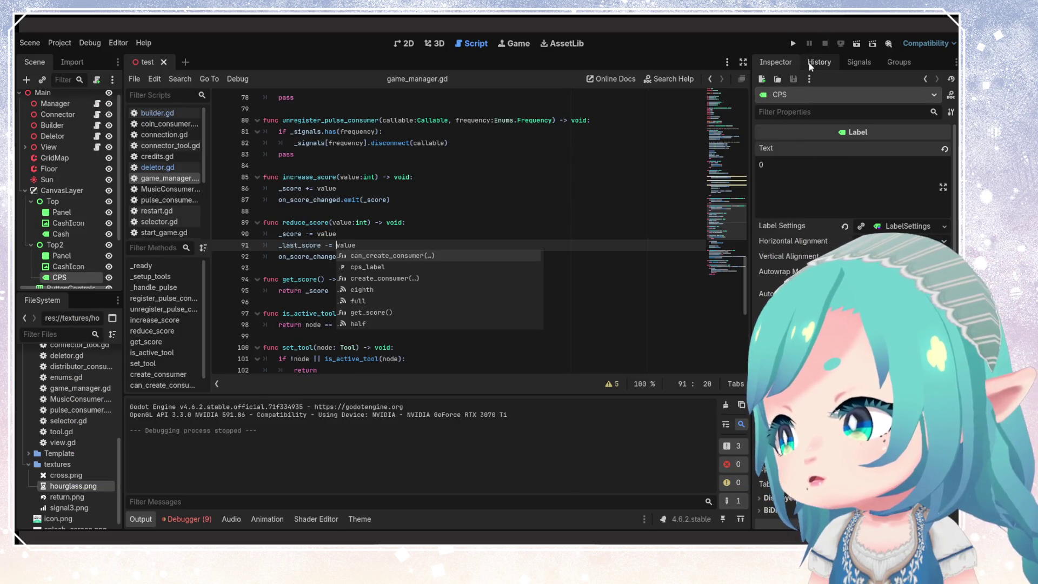
- In the 2D view, narrow Top2's hourglass Panel to about 166×47
left_click(404, 43)
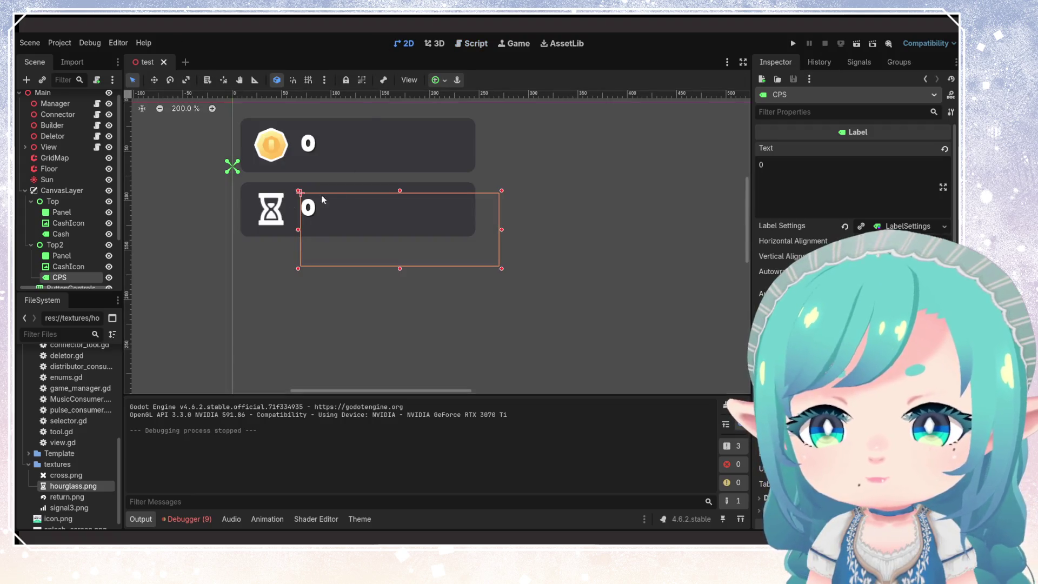
left_click(271, 209)
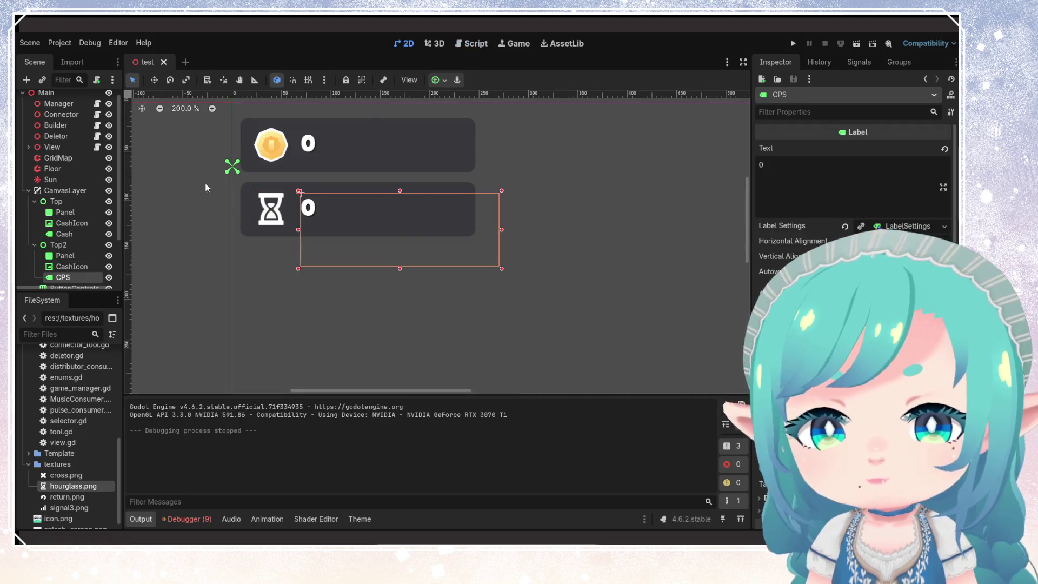
left_click(65, 255)
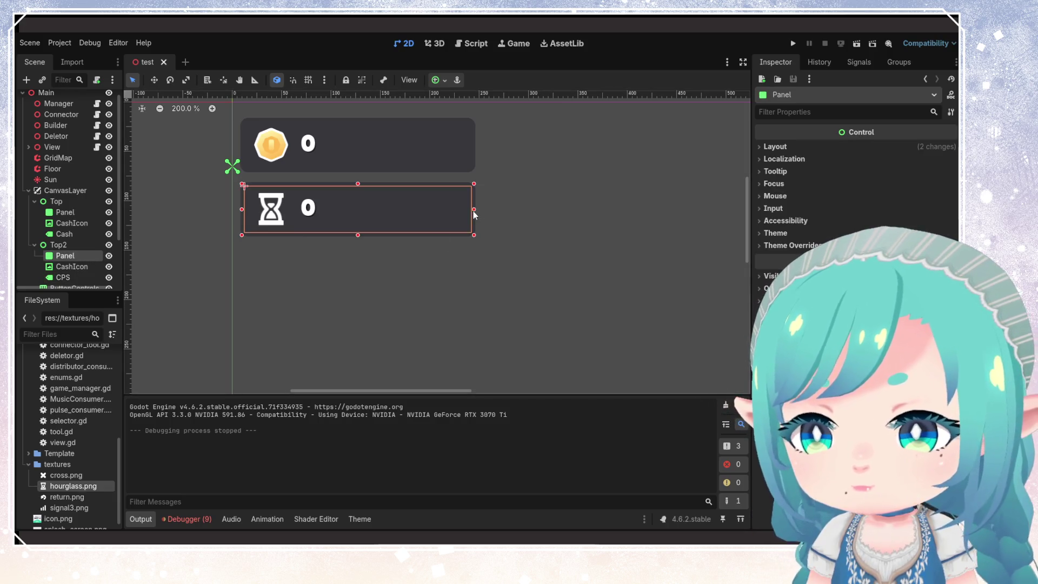
left_click_drag(474, 209, 410, 209)
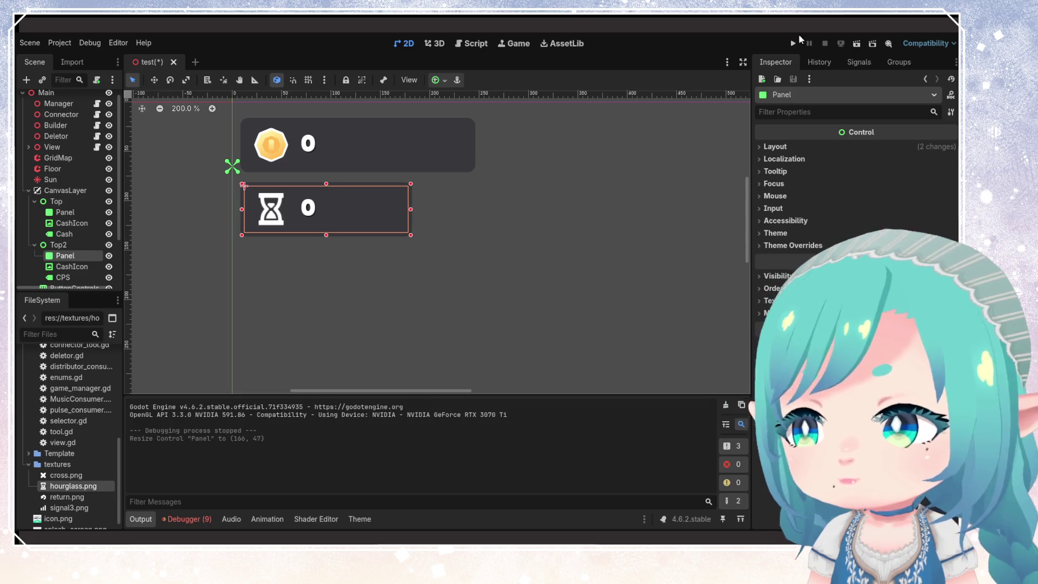
- Test-run the game to check the narrower panel, then return to the editor
left_click(793, 44)
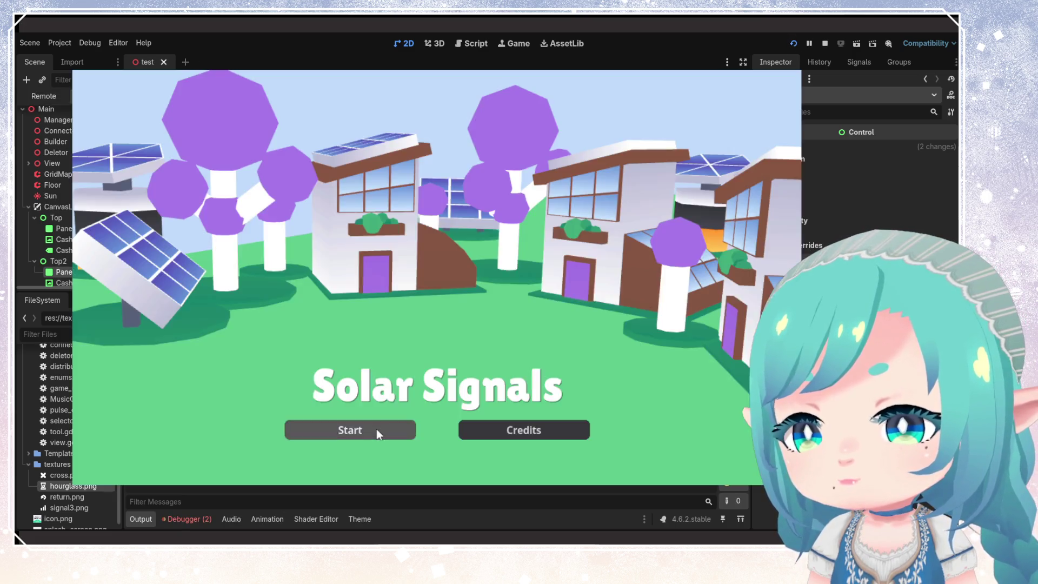
left_click(377, 430)
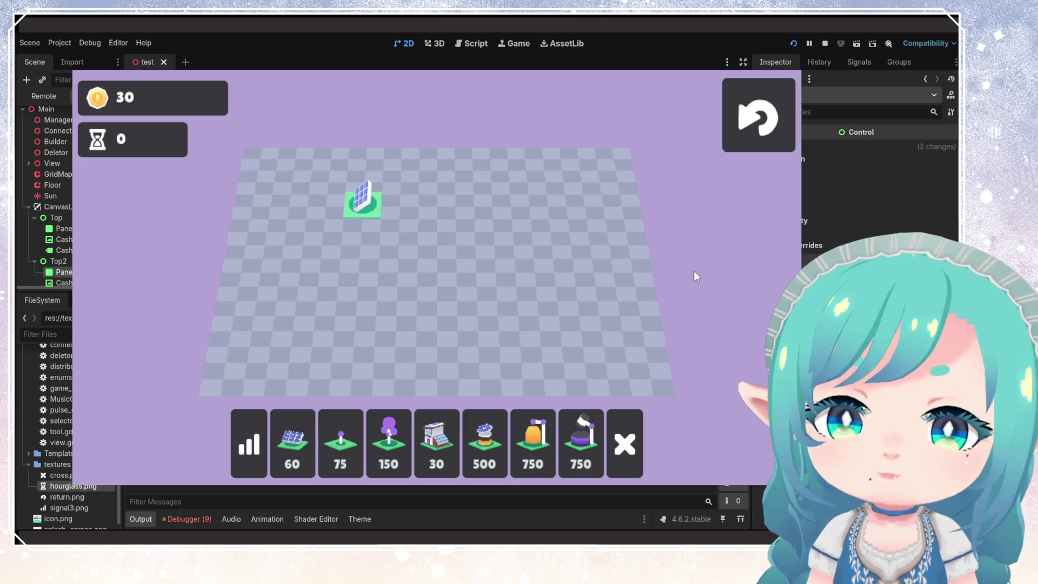
left_click(777, 95)
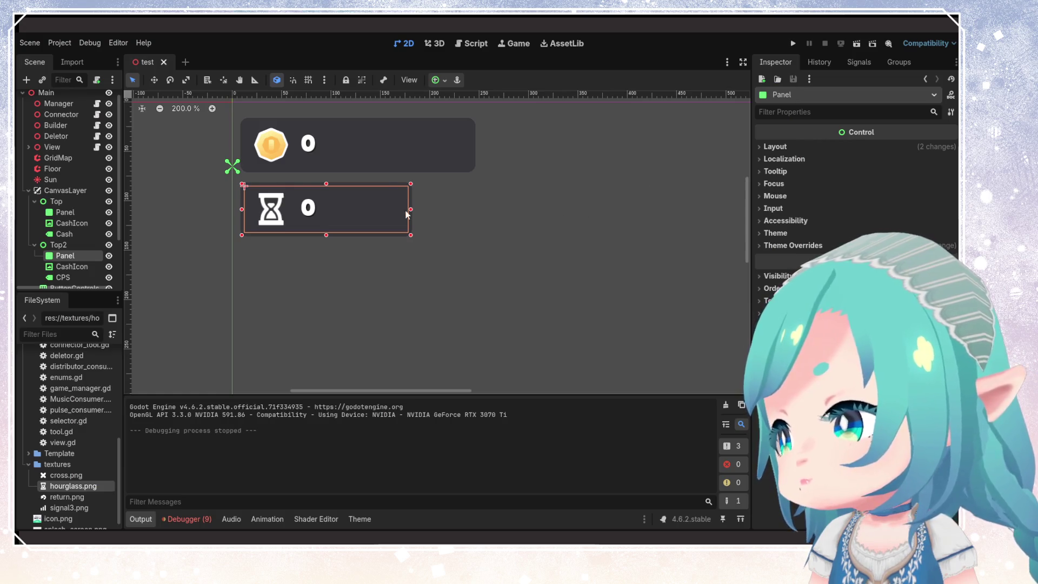
- Narrow the top coin panel to match the hourglass panel and check its Layout properties
left_click(65, 211)
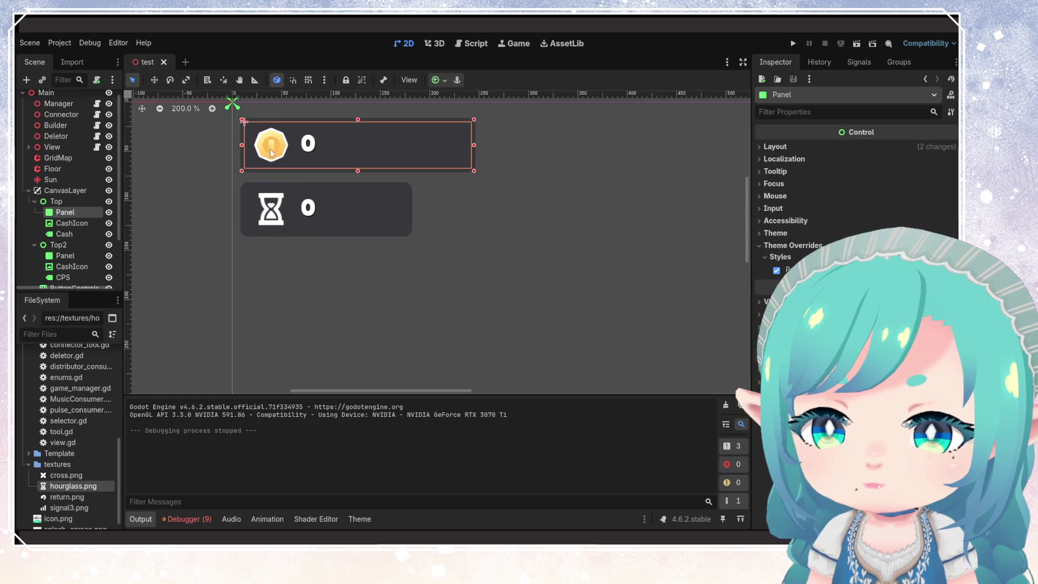
left_click_drag(473, 145, 412, 146)
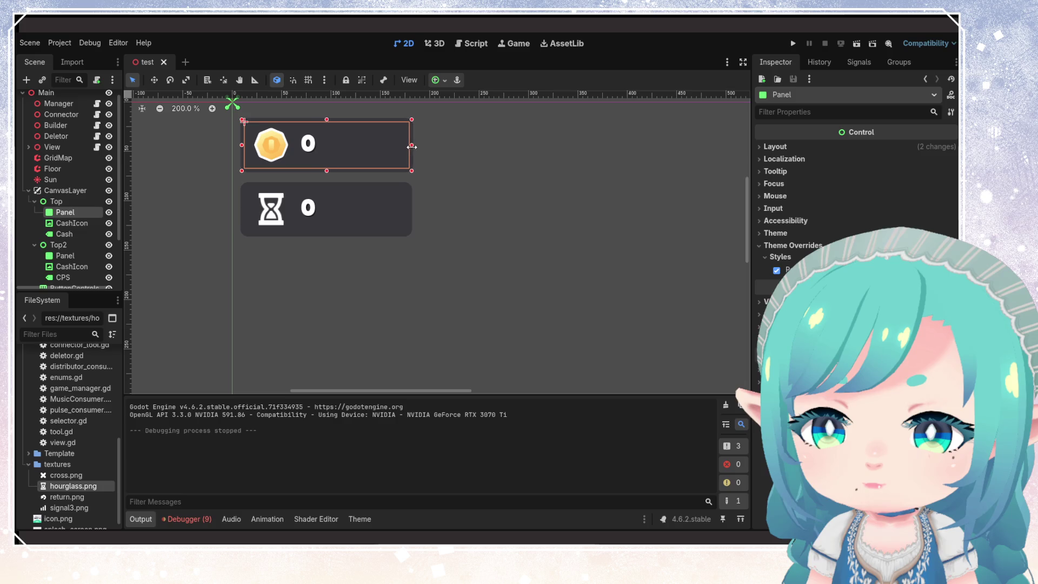
left_click(760, 146)
left_click(759, 146)
left_click(760, 146)
left_click(759, 146)
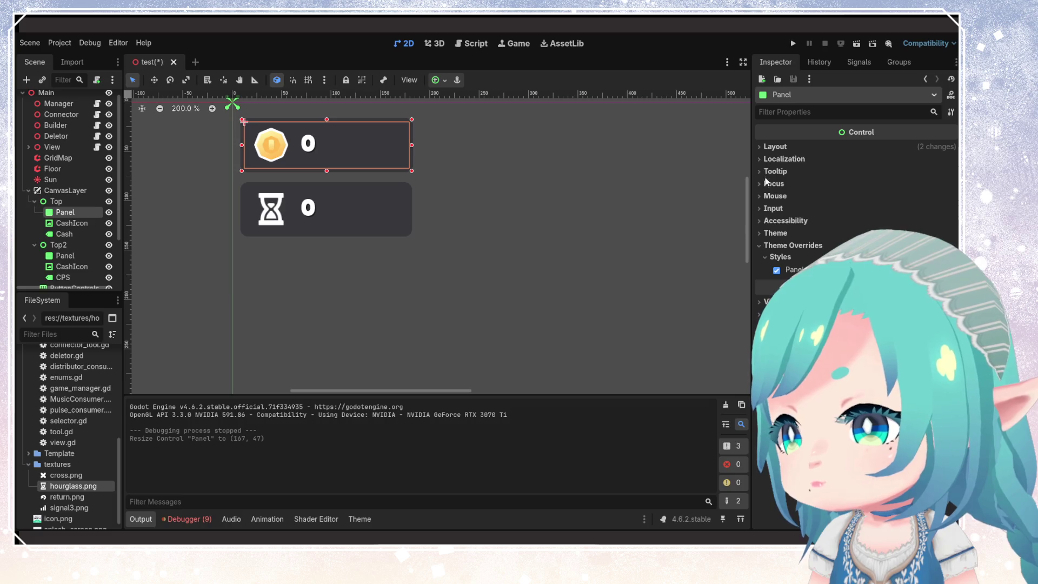
left_click(765, 148)
left_click(764, 150)
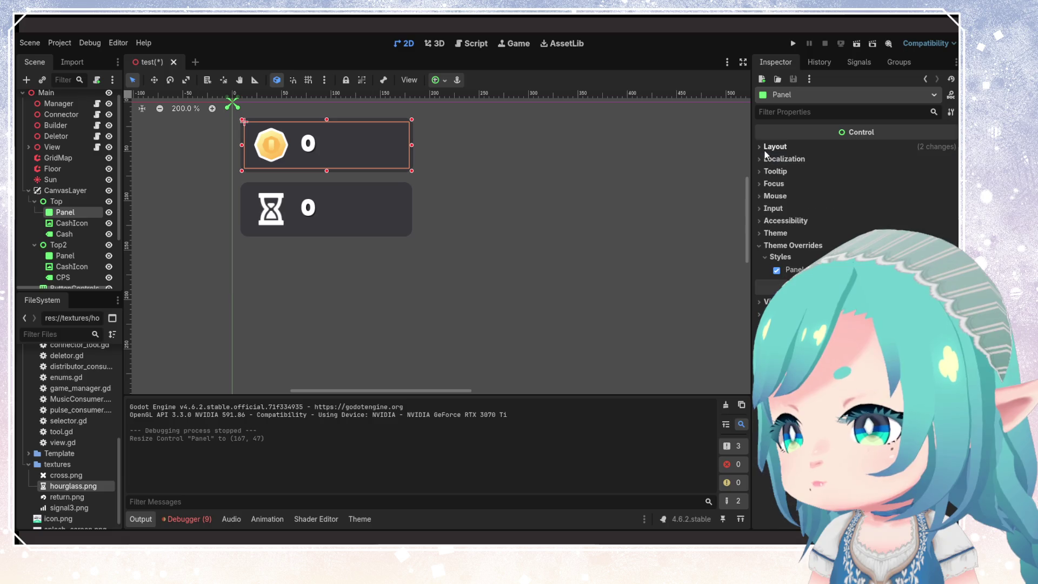
left_click(761, 147)
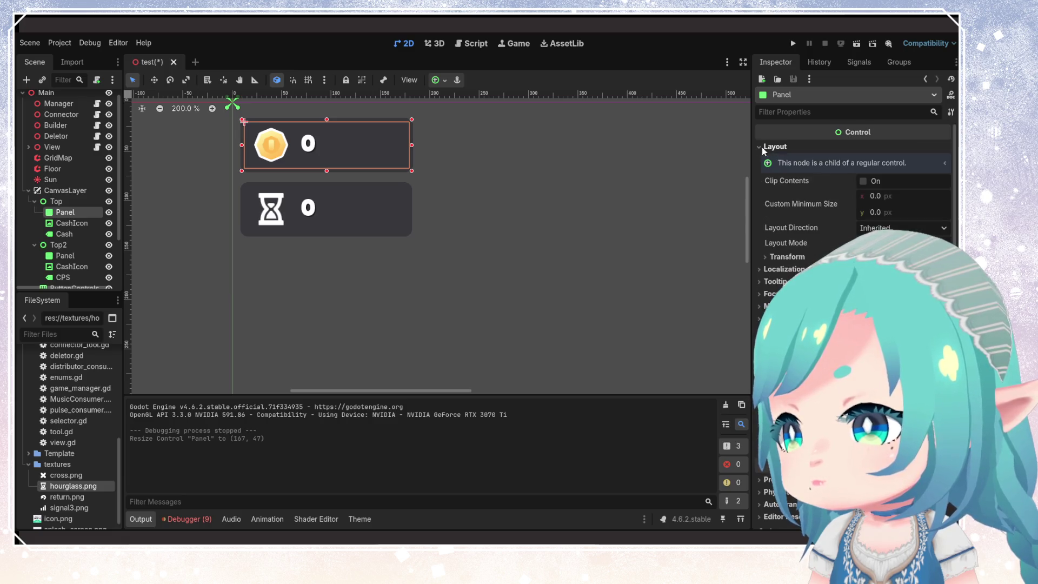
left_click(761, 147)
- Fine-tune the coin panel to 167×47 and save and run the game to test it
left_click(759, 170)
left_click(759, 171)
left_click(760, 245)
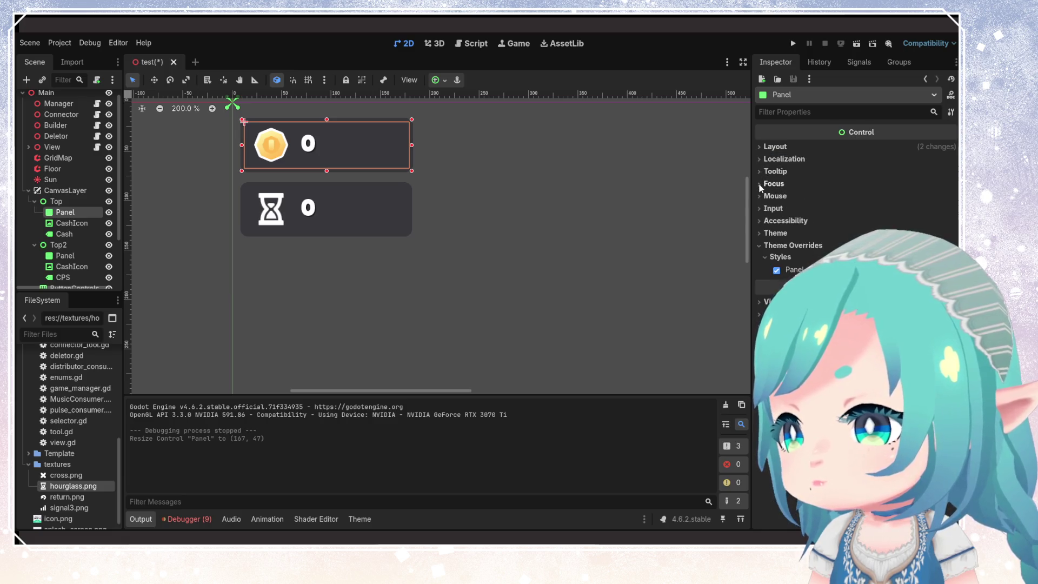
left_click(761, 301)
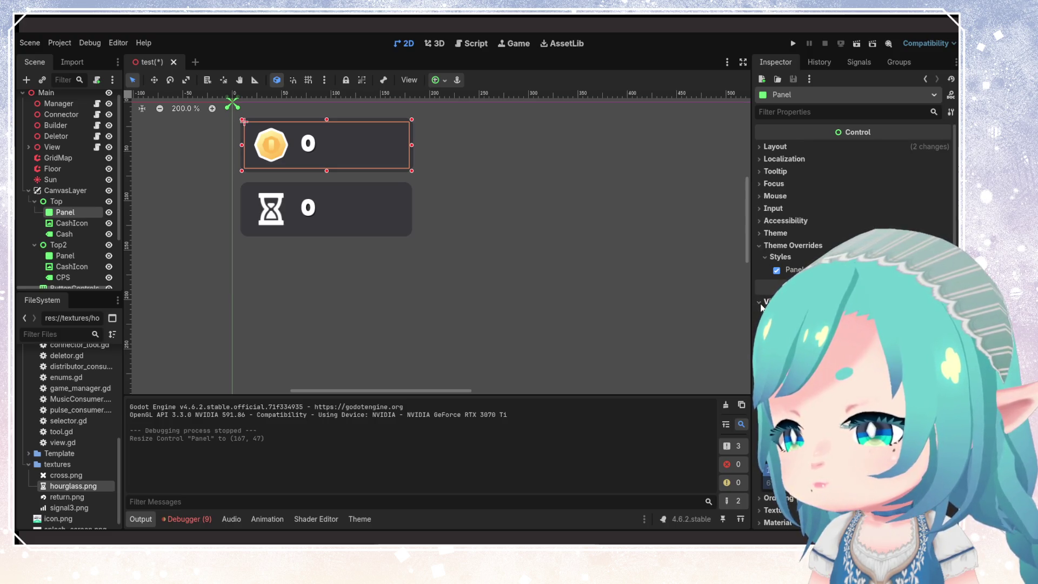
left_click(761, 304)
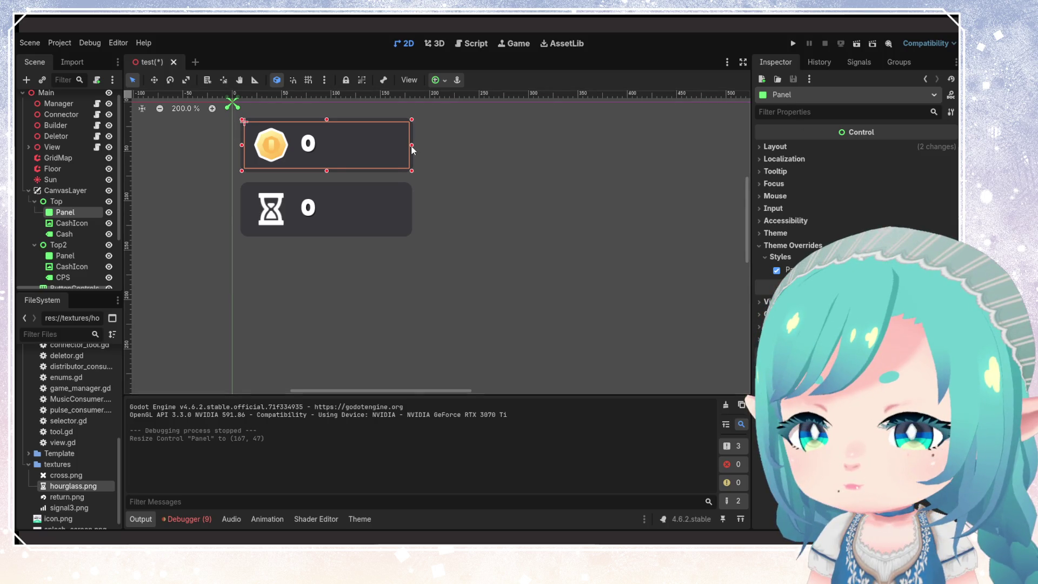
left_click_drag(412, 150, 410, 146)
left_click(793, 44)
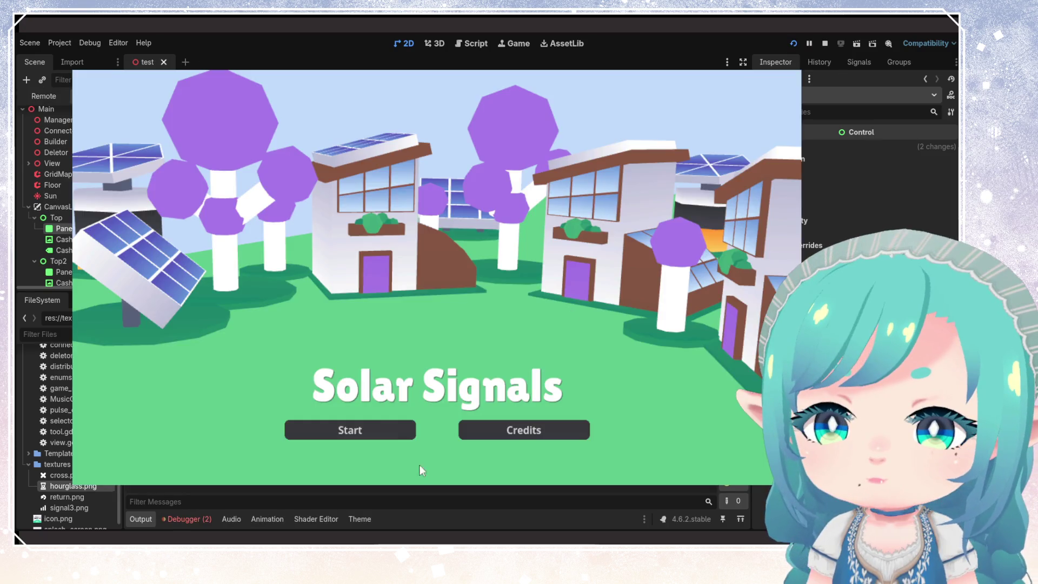
- Start the game, build the 30-coin house wired to the solar panel, and stop once CPS shows 1
left_click(321, 429)
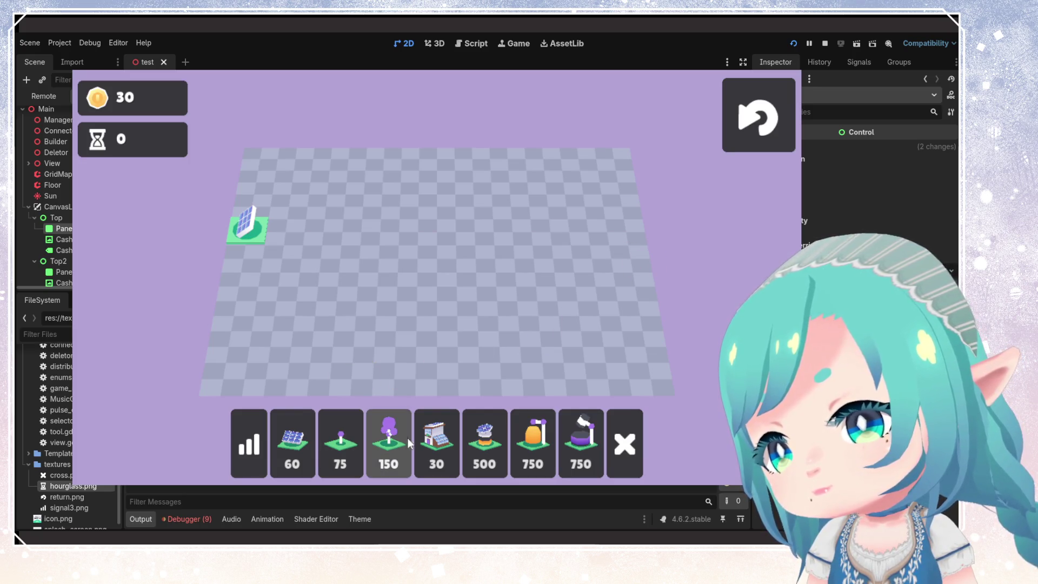
left_click(436, 444)
left_click(323, 226)
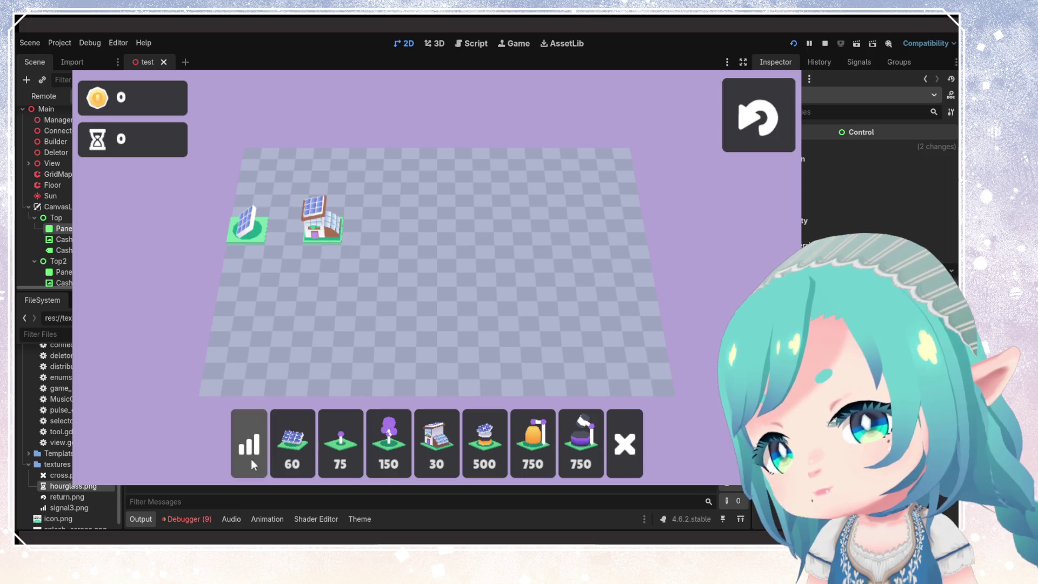
mouse_move(254, 253)
left_mouse_down()
mouse_move(258, 238)
mouse_move(323, 226)
left_mouse_up()
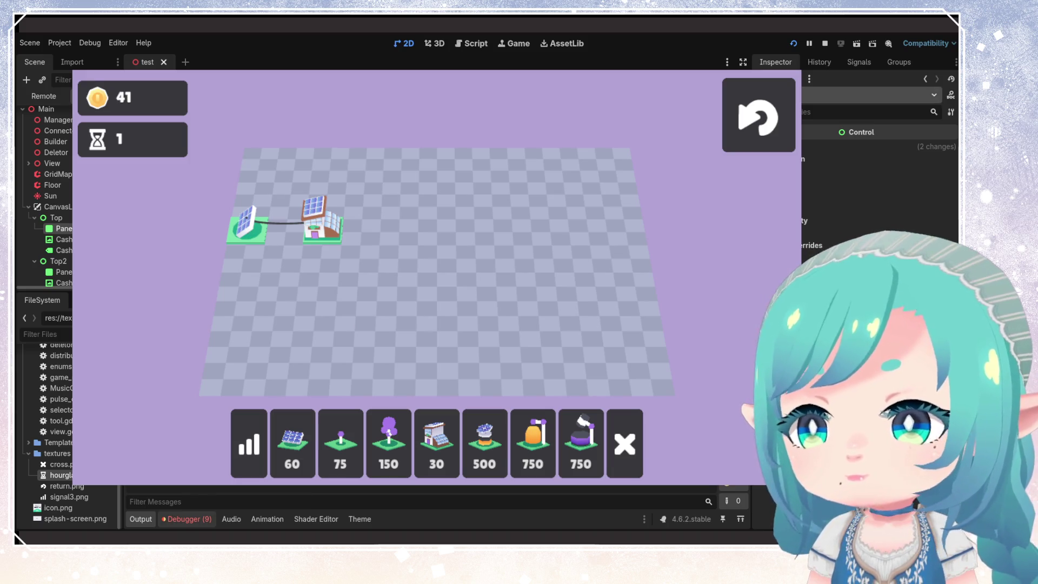
key("F8")
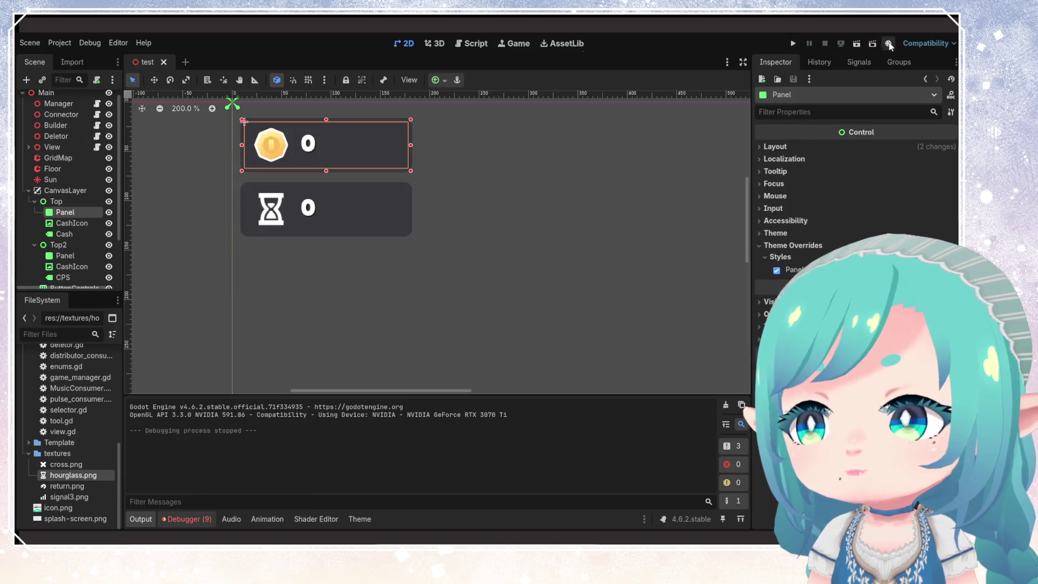
- Look through the Editor, Scene and Project menus to find the Export... option
left_click(116, 43)
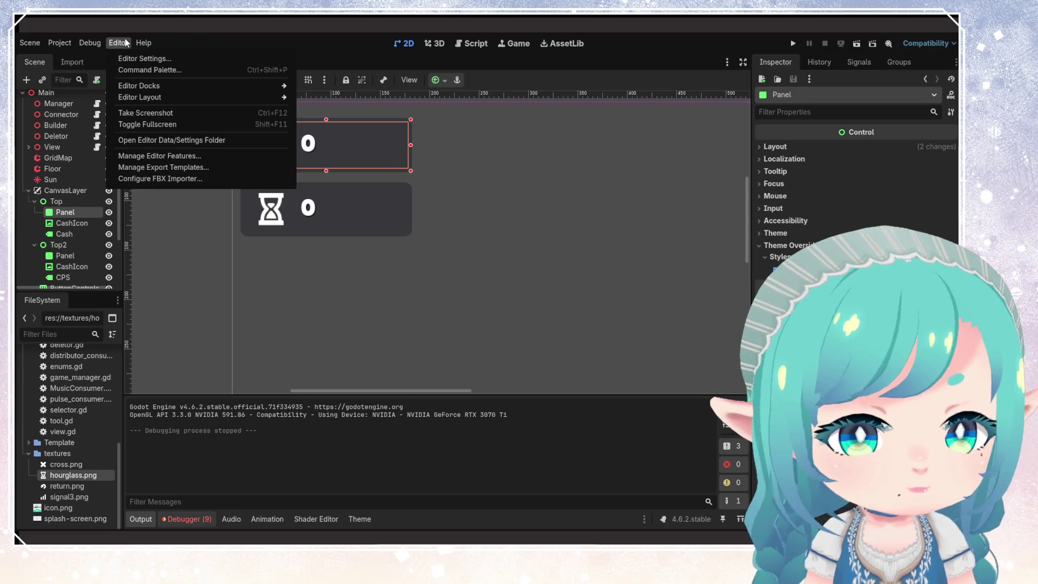
mouse_move(43, 47)
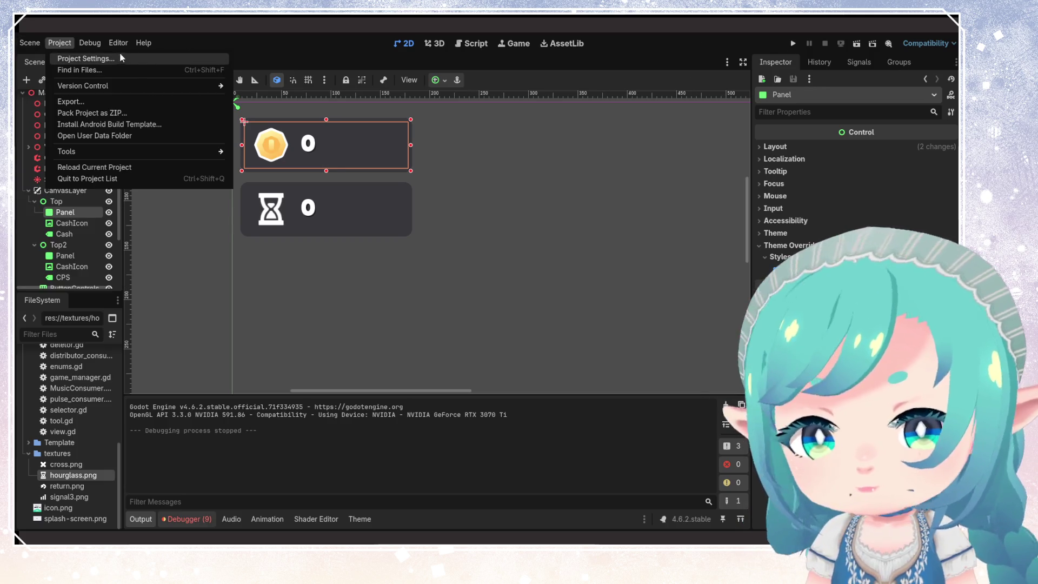
mouse_move(59, 202)
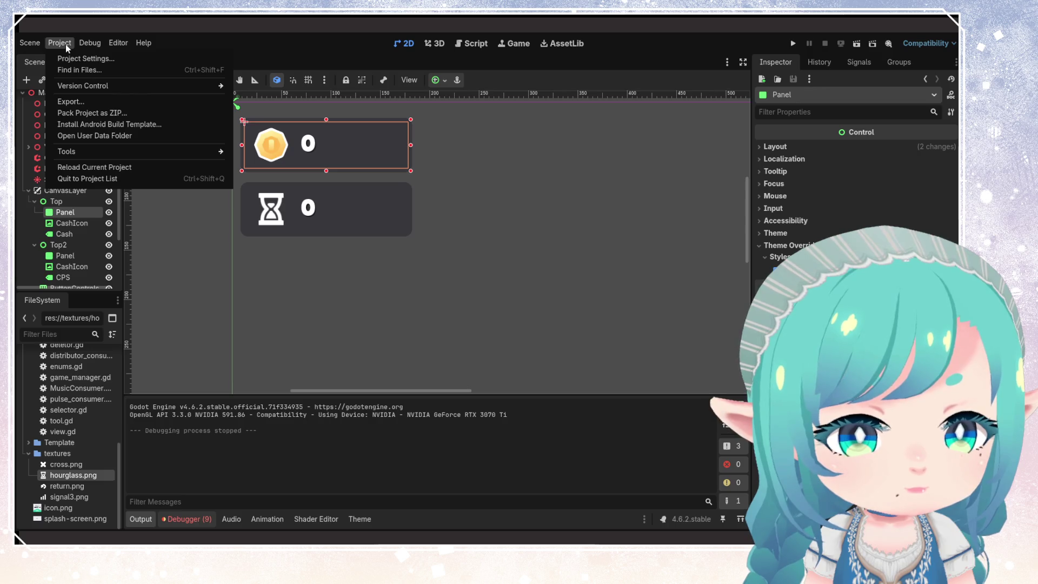
- Add a Web export preset in the project Export window
left_click(84, 101)
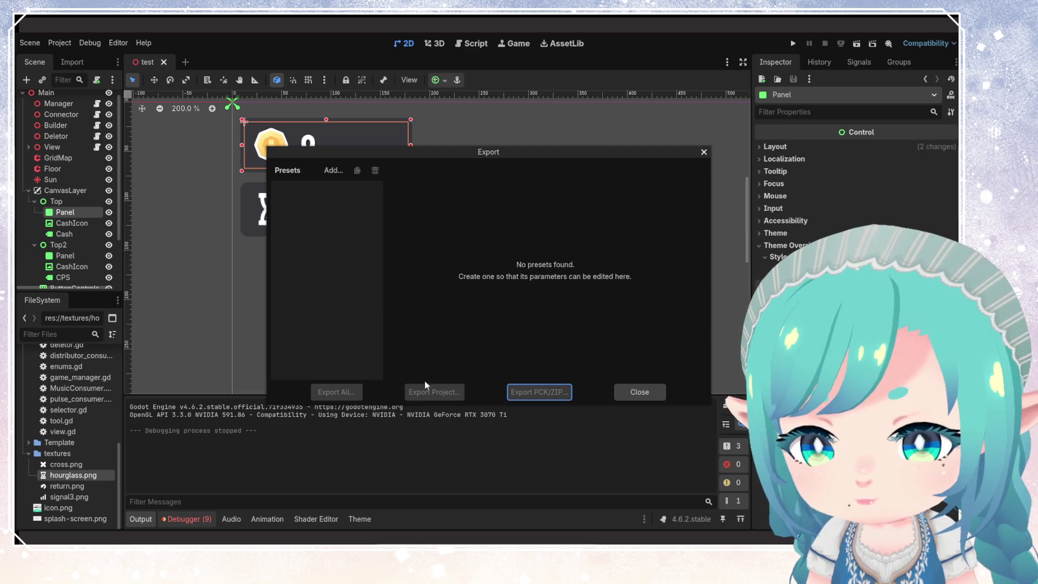
left_click(332, 170)
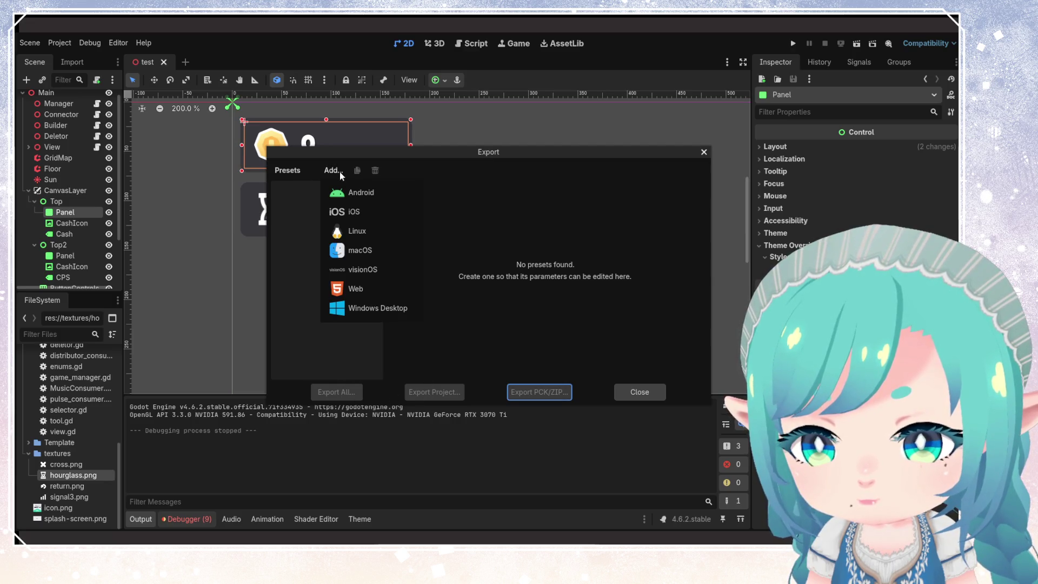
left_click(361, 288)
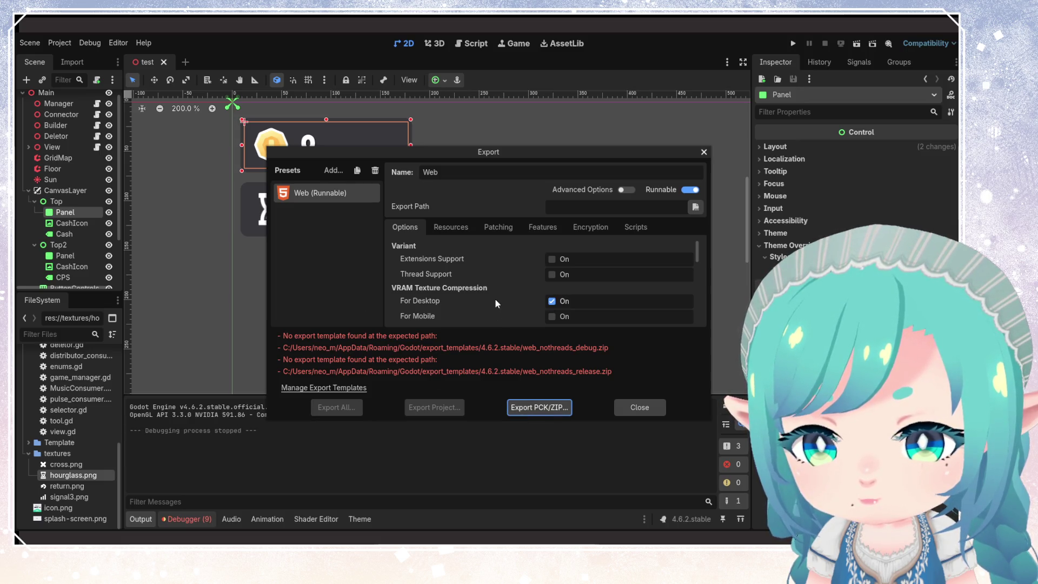
- Keep 'Export all resources' on the preset's Resources tab and start a PCK/ZIP export
left_click(461, 230)
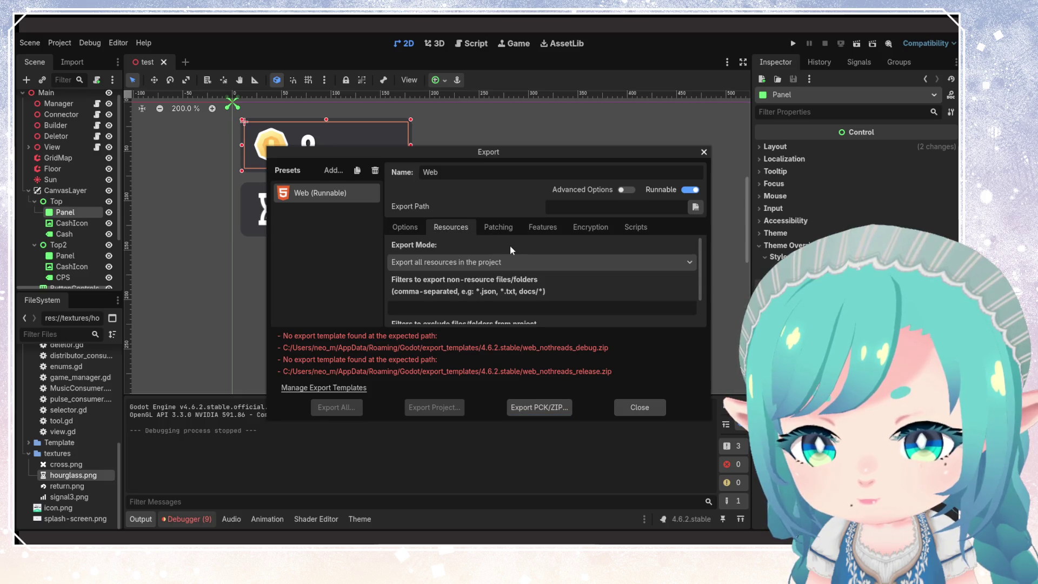
left_click(511, 263)
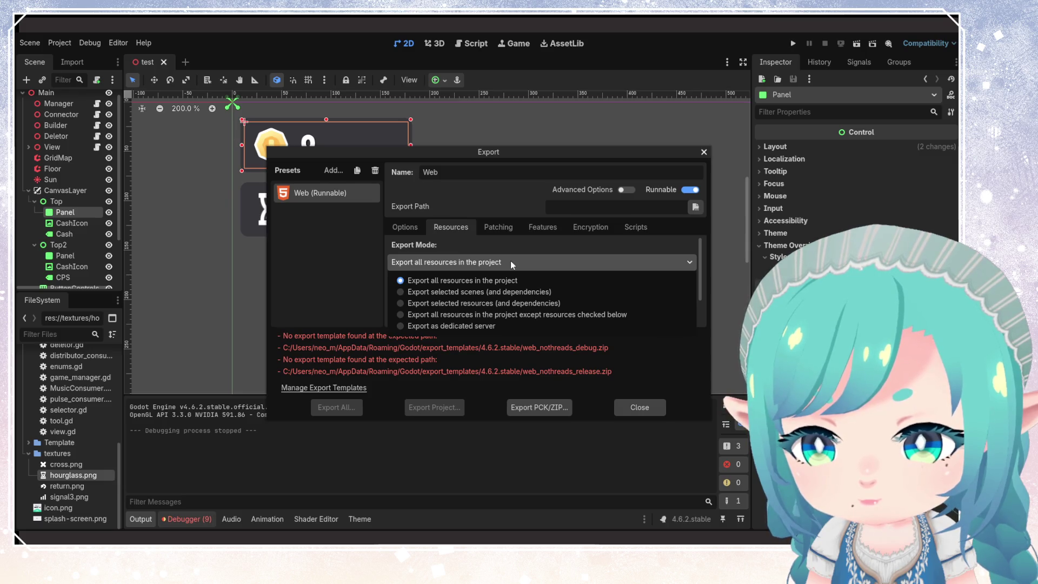
left_click(510, 261)
scroll(508, 250, "down", 2)
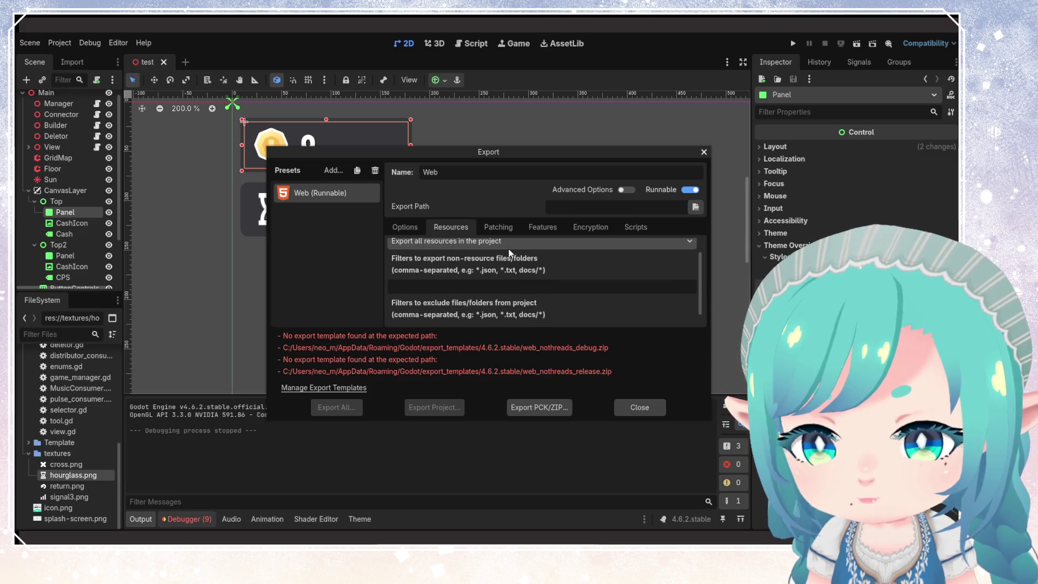
scroll(508, 250, "up", 2)
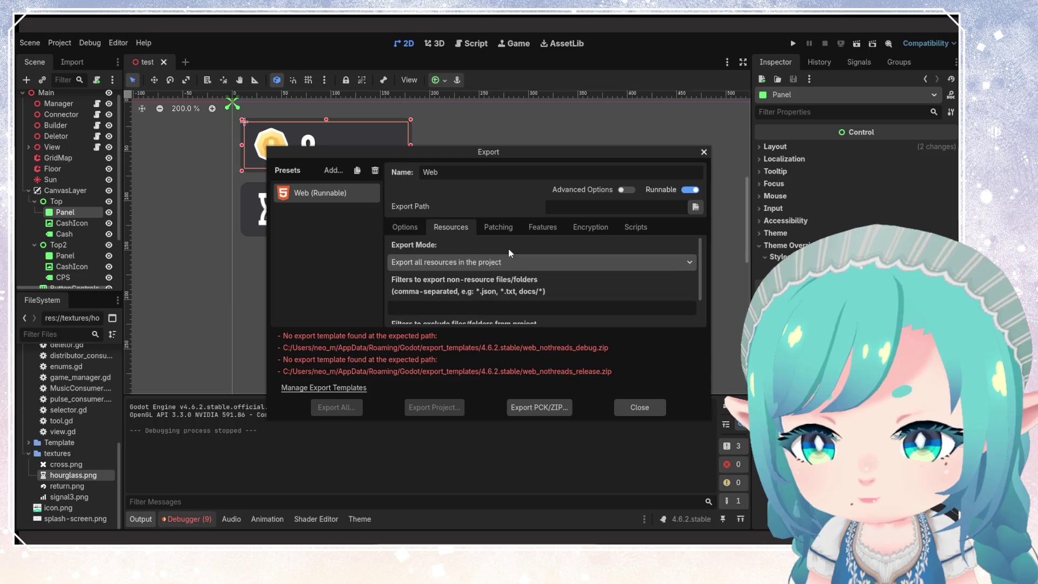
left_click(549, 414)
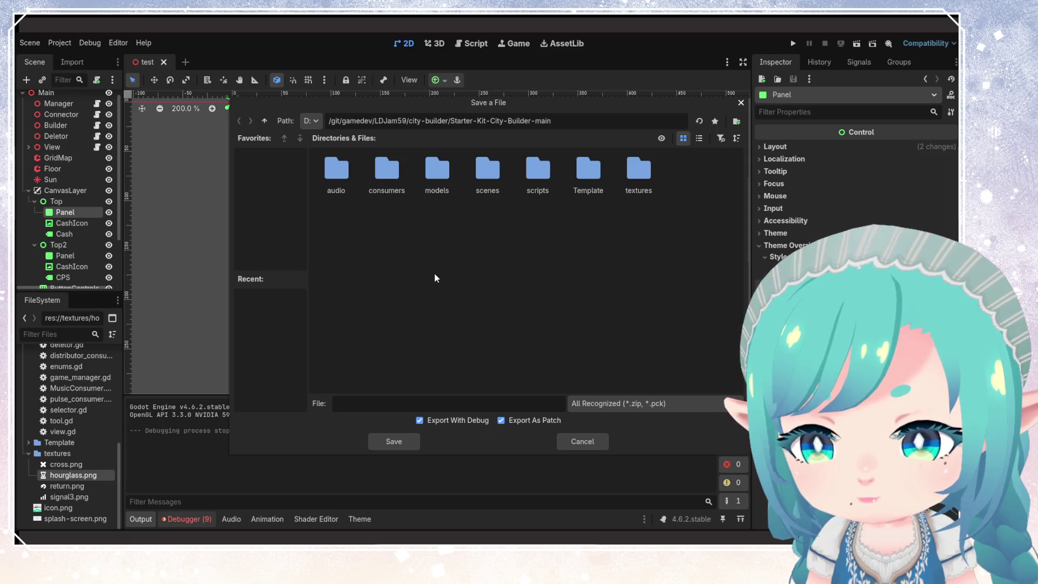
- Move up two folders to LDJam59 and try saving the export as 'test'
left_click(267, 122)
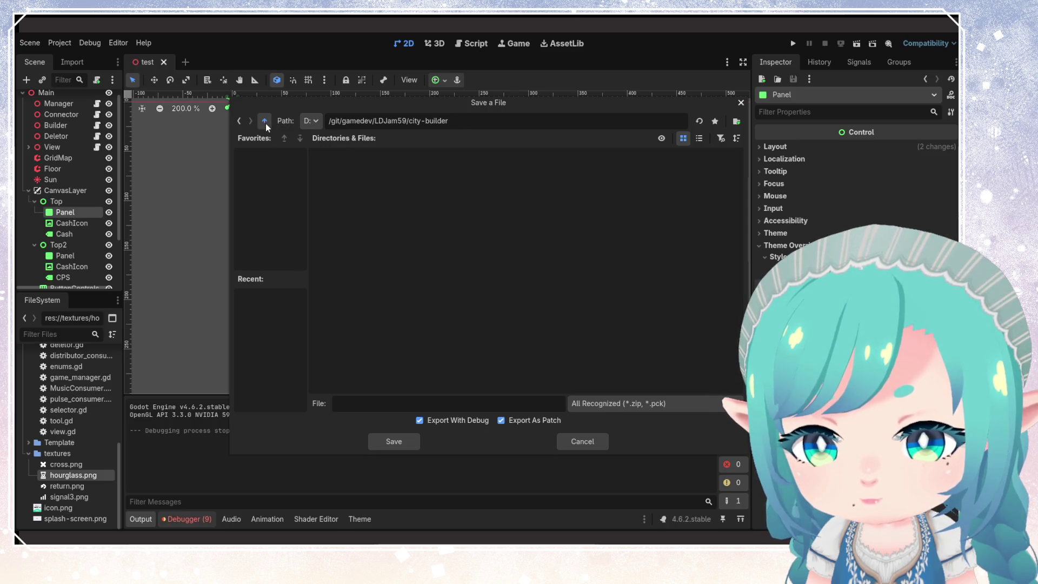
left_click(265, 123)
left_click(406, 400)
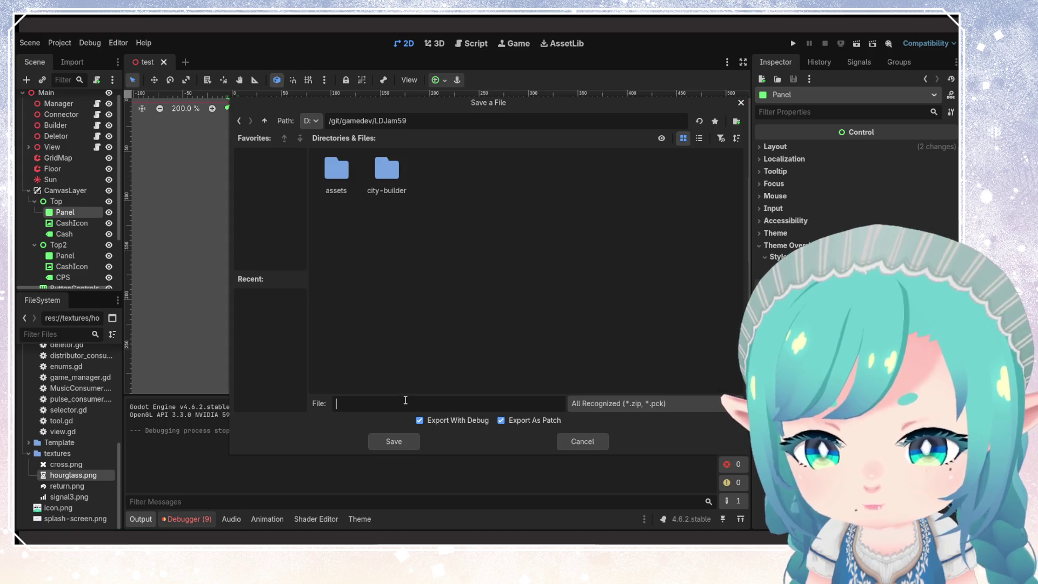
type("test")
key("Return")
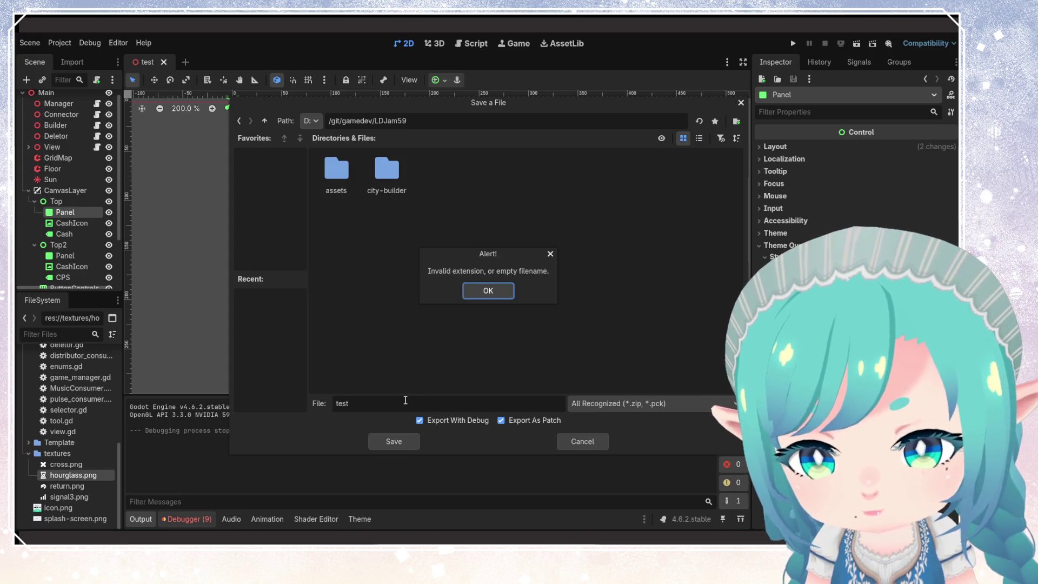
- Clear the invalid-extension alerts, save the export as test.zip, and close the Export window
left_click(488, 290)
left_click(395, 439)
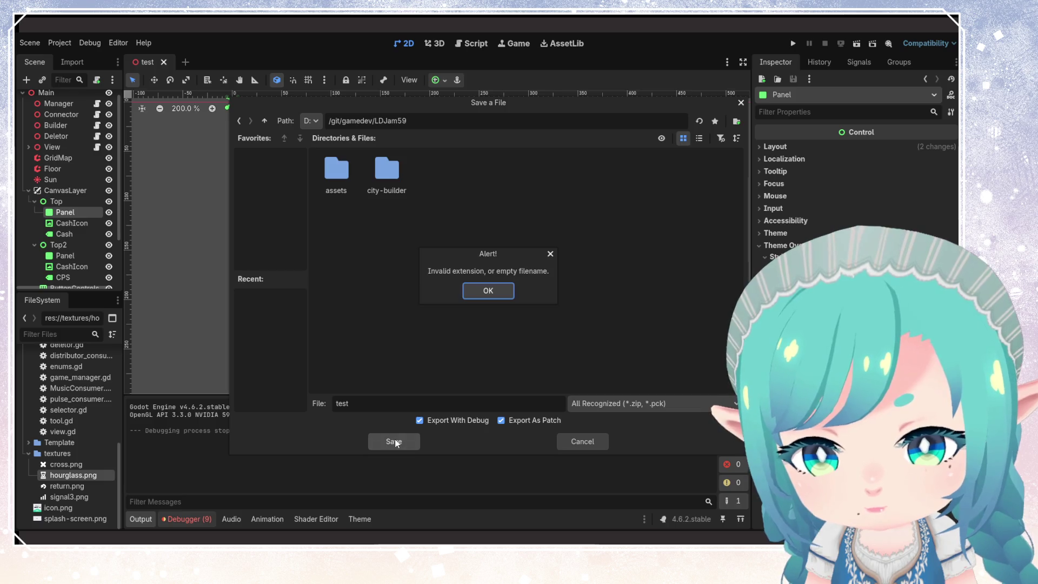
left_click(487, 292)
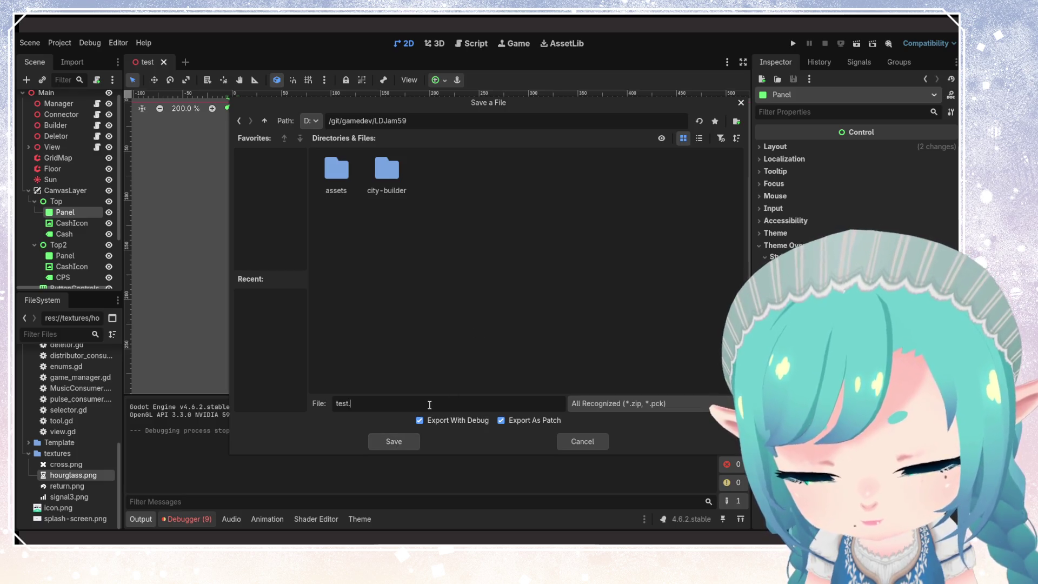
type(".zip")
key("Return")
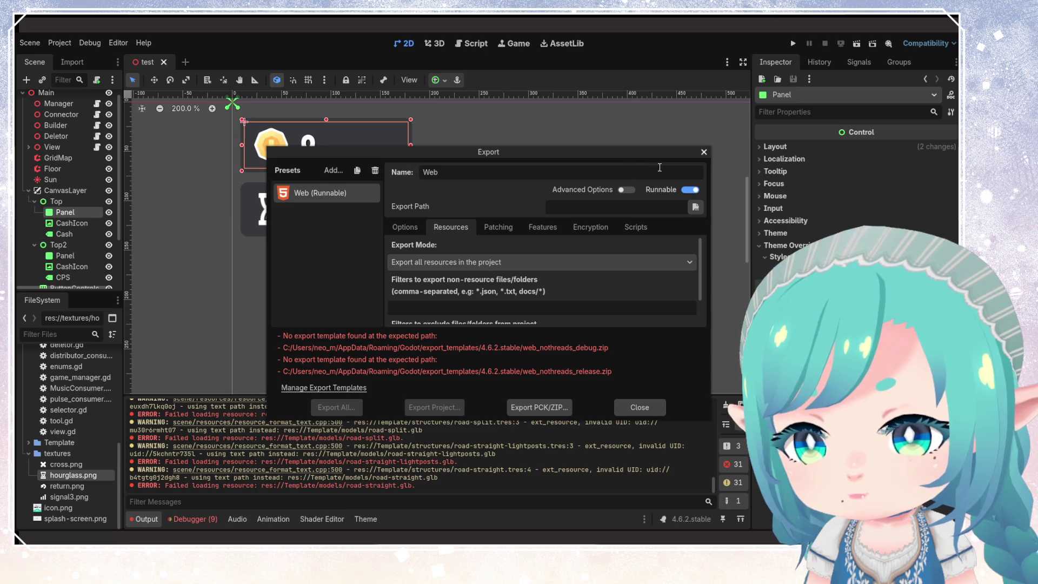
left_click(703, 153)
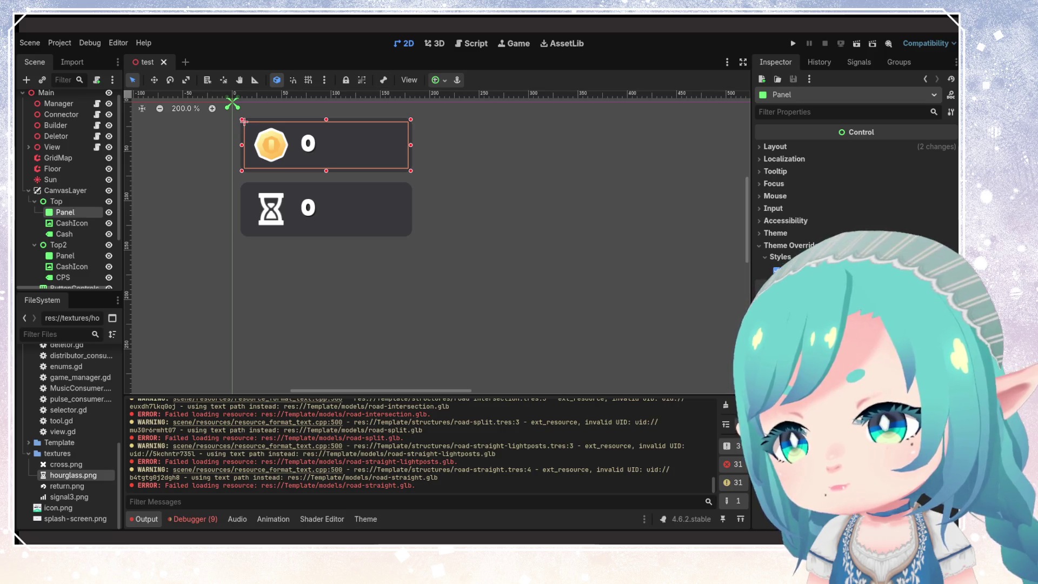
left_click(59, 43)
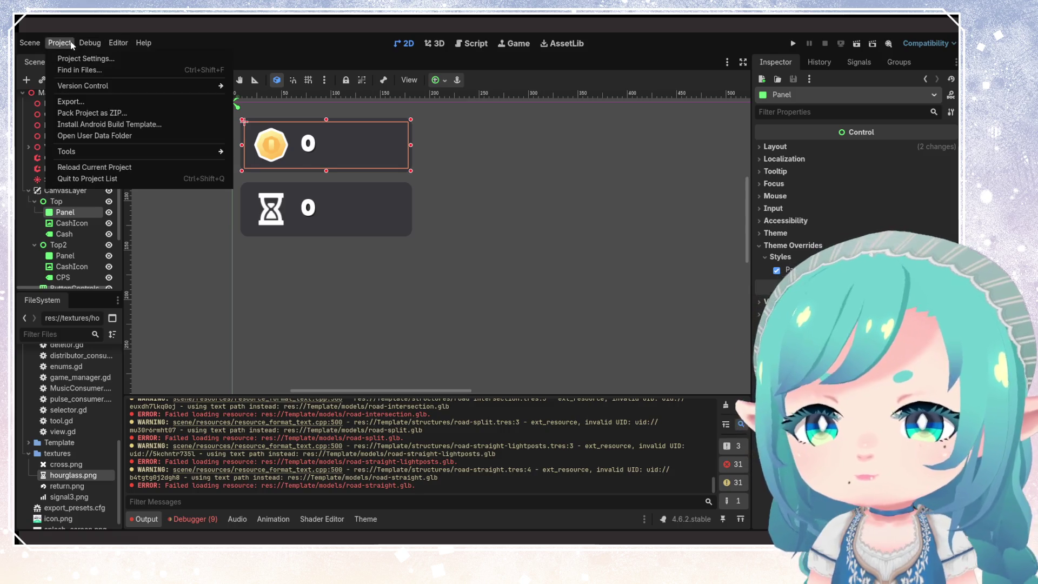
left_click(86, 102)
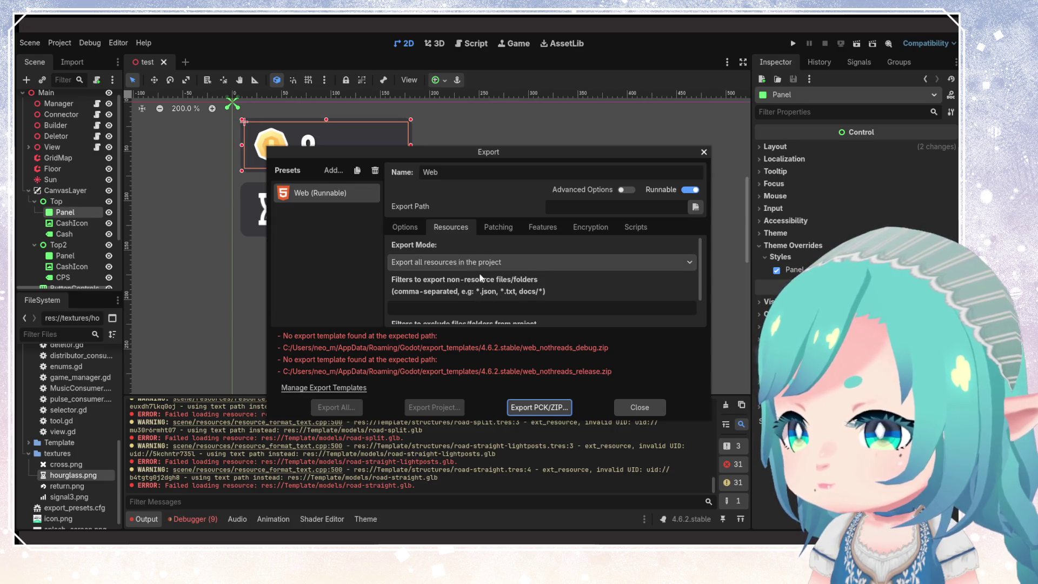
scroll(482, 289, "down", 3)
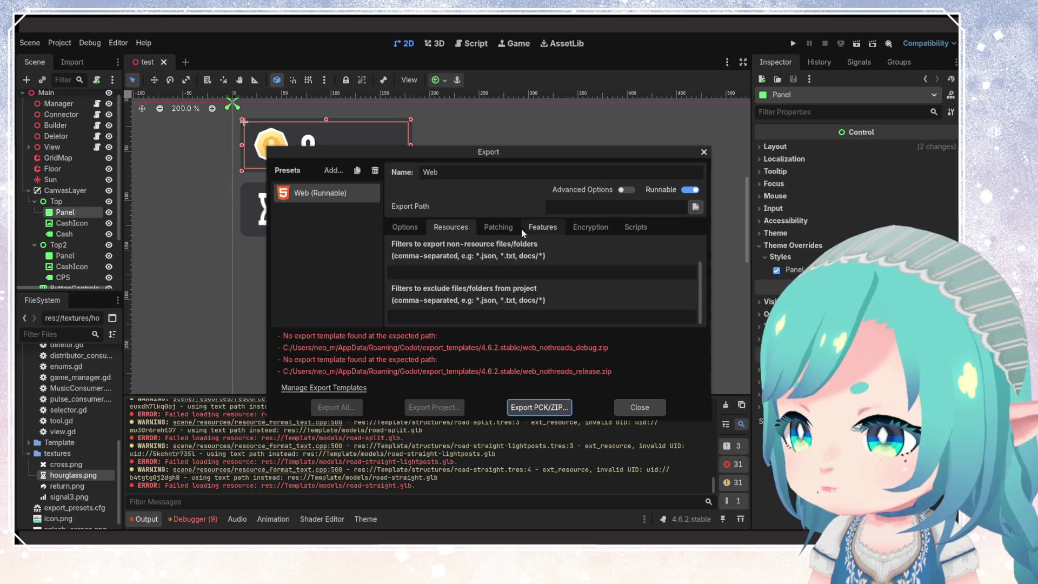
left_click(498, 229)
left_click(539, 228)
left_click(569, 228)
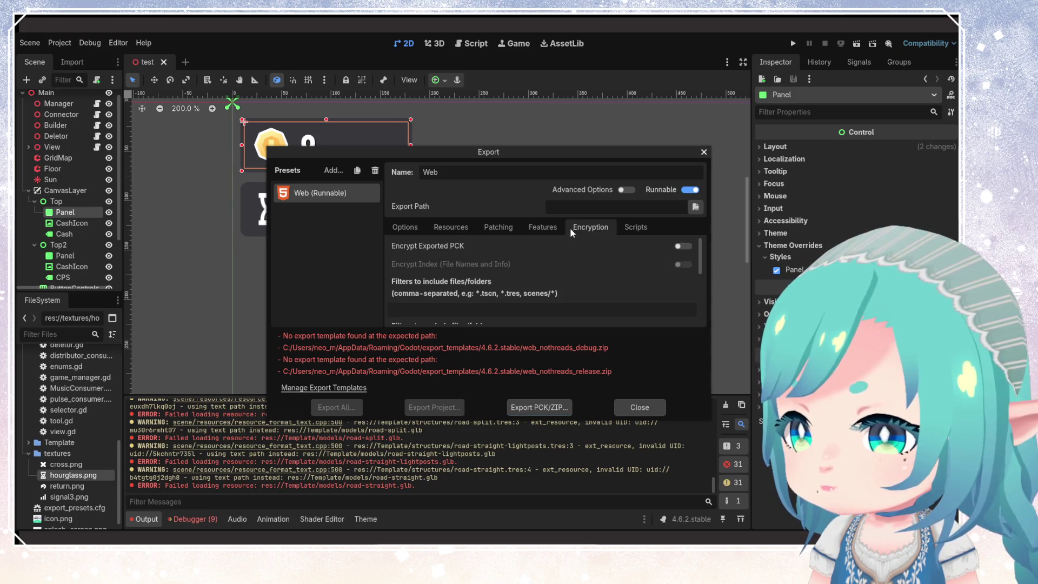
left_click(630, 228)
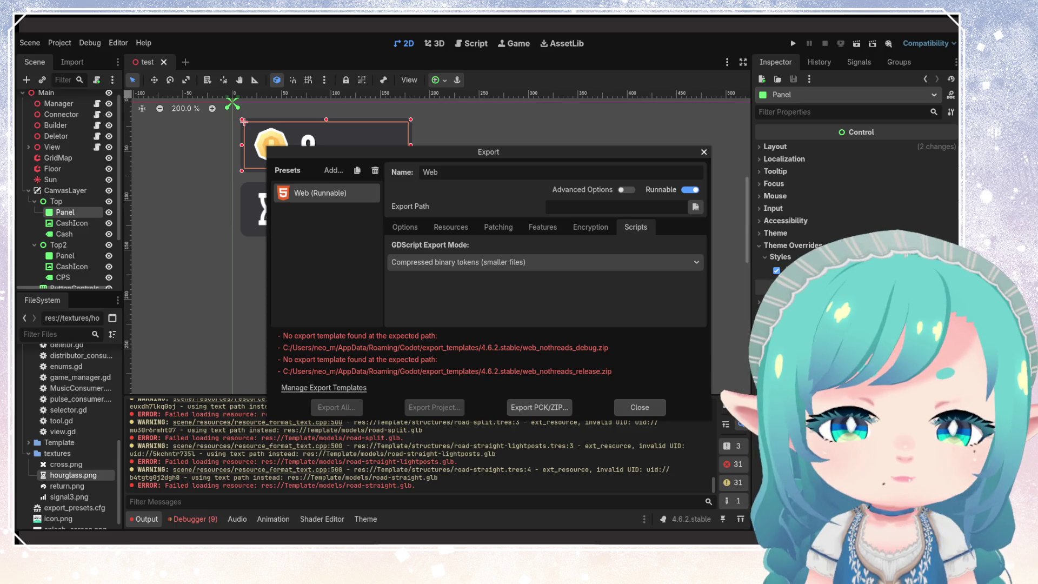
left_click(481, 262)
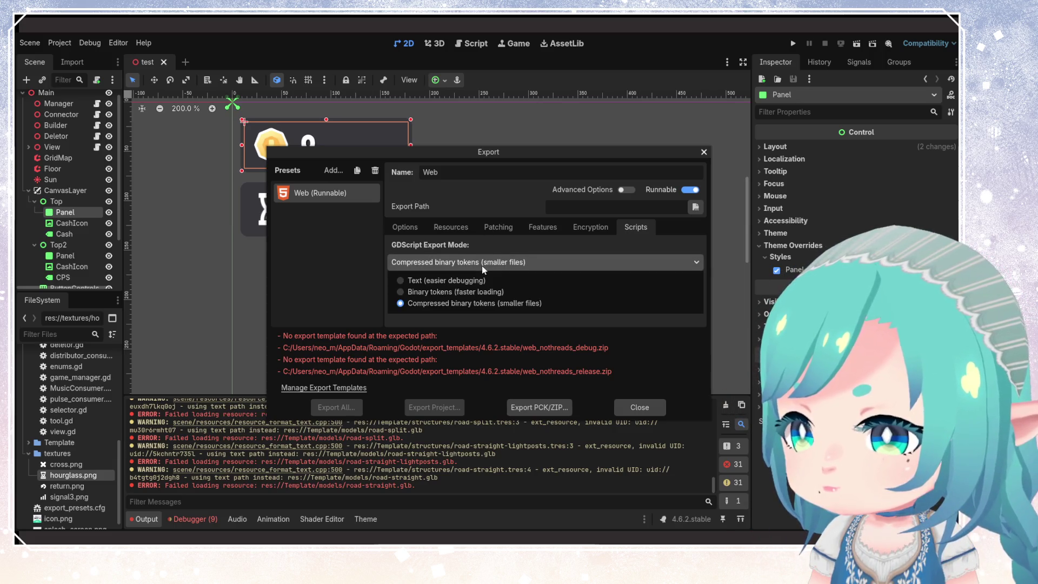
left_click(482, 265)
left_click(437, 228)
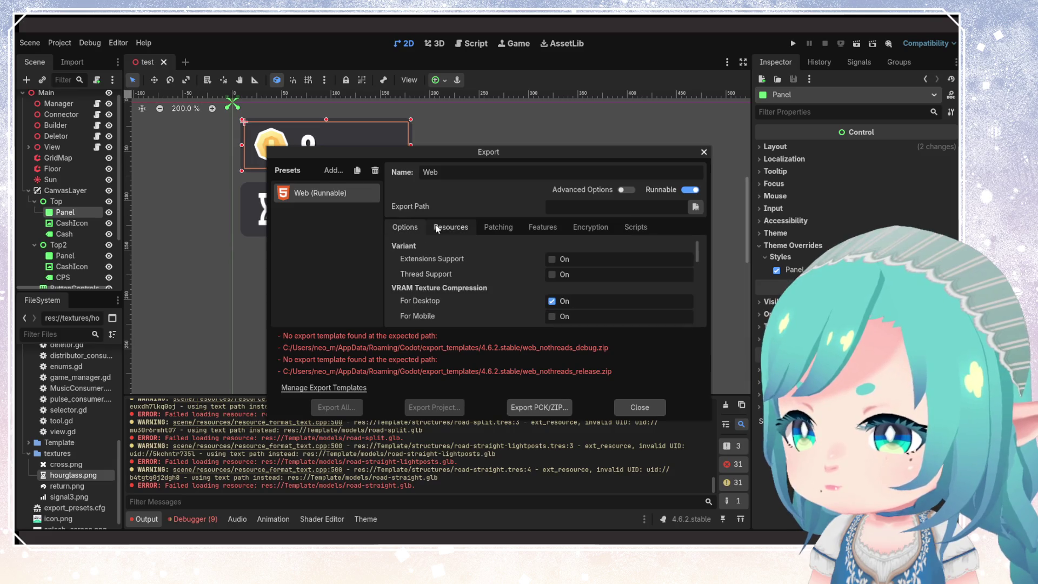
scroll(464, 270, "down", 2)
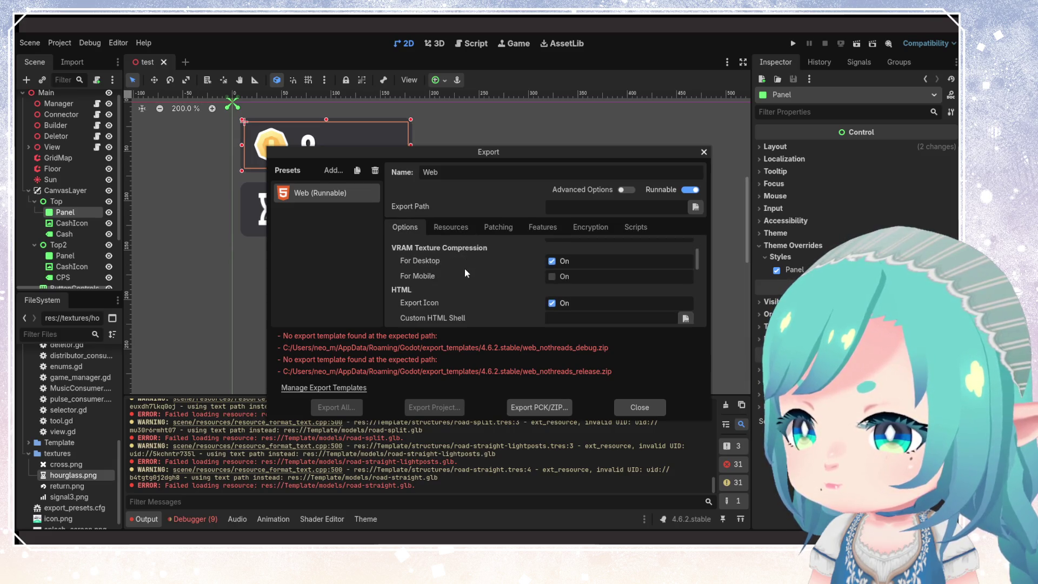
scroll(462, 270, "down", 2)
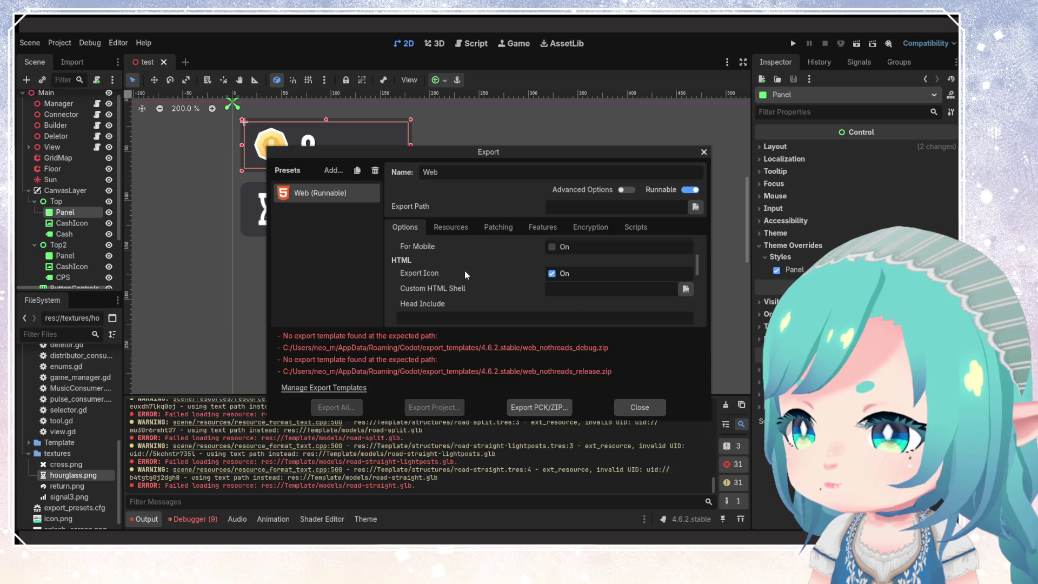
scroll(465, 274, "down", 5)
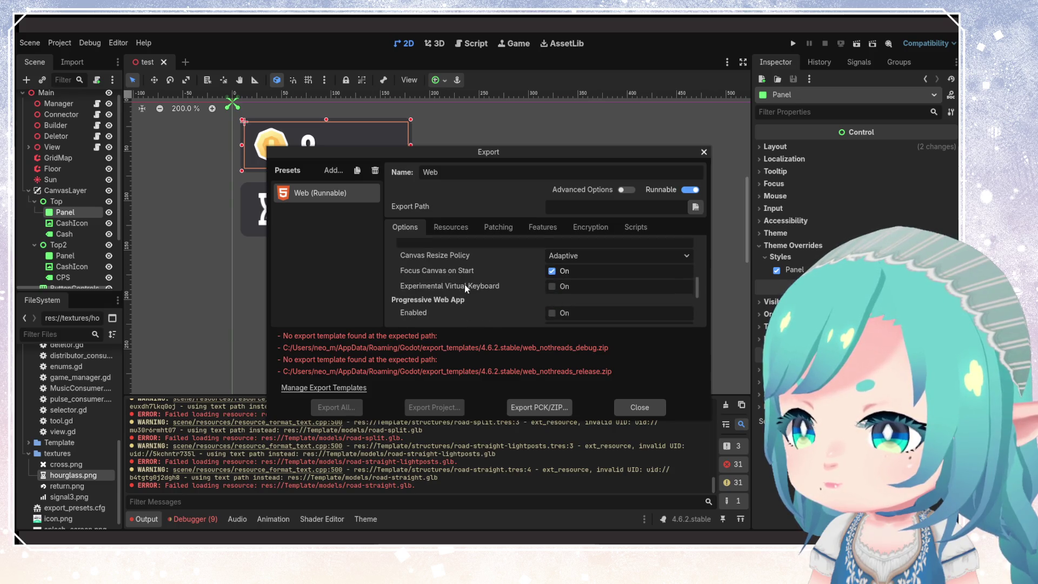
scroll(466, 289, "down", 5)
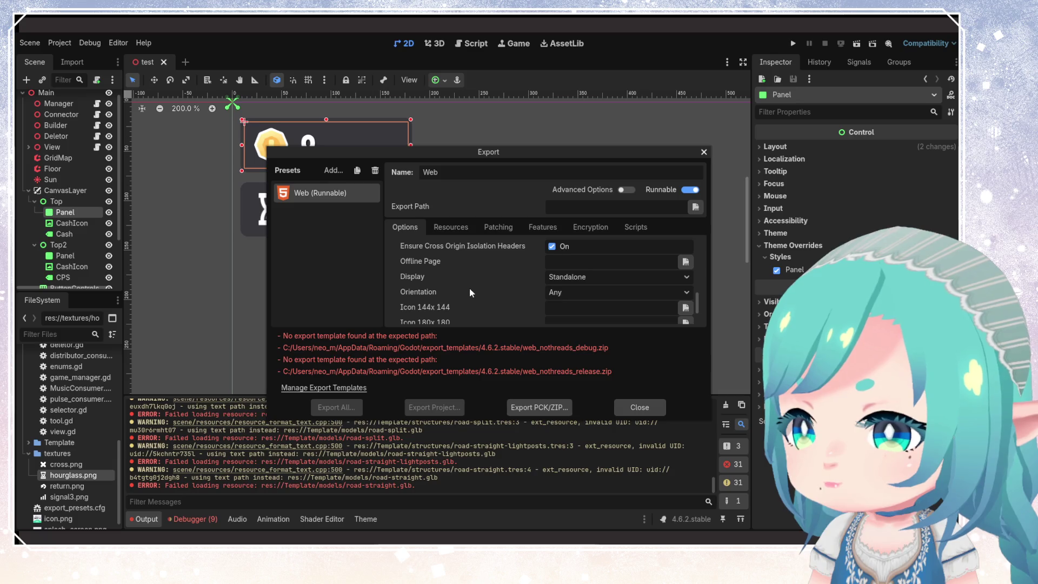
scroll(470, 291, "up", 2)
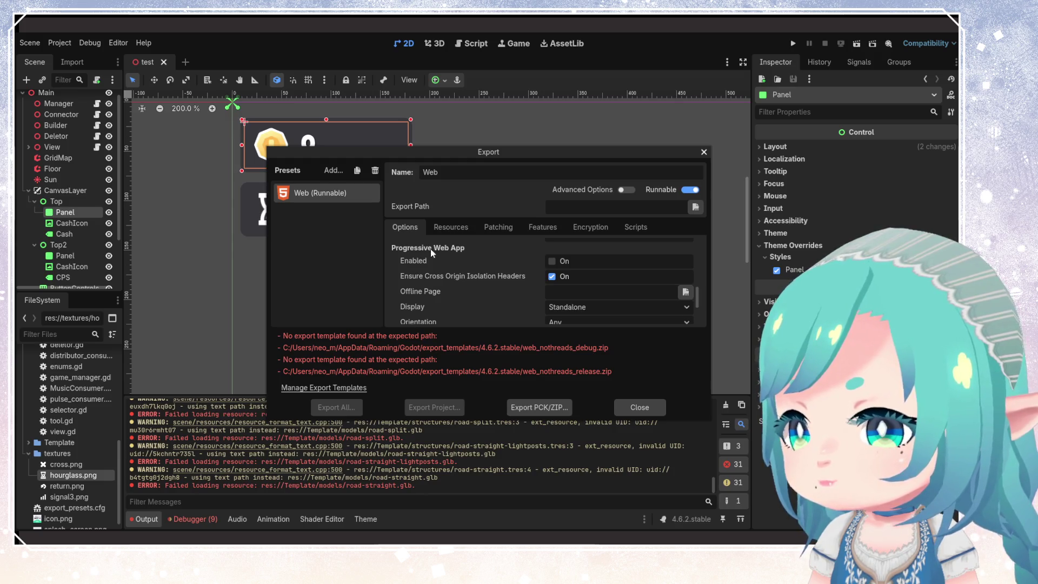
scroll(430, 259, "up", 3)
- Download and install the missing 4.6.2.stable export templates through the template manager in online mode
left_click(354, 387)
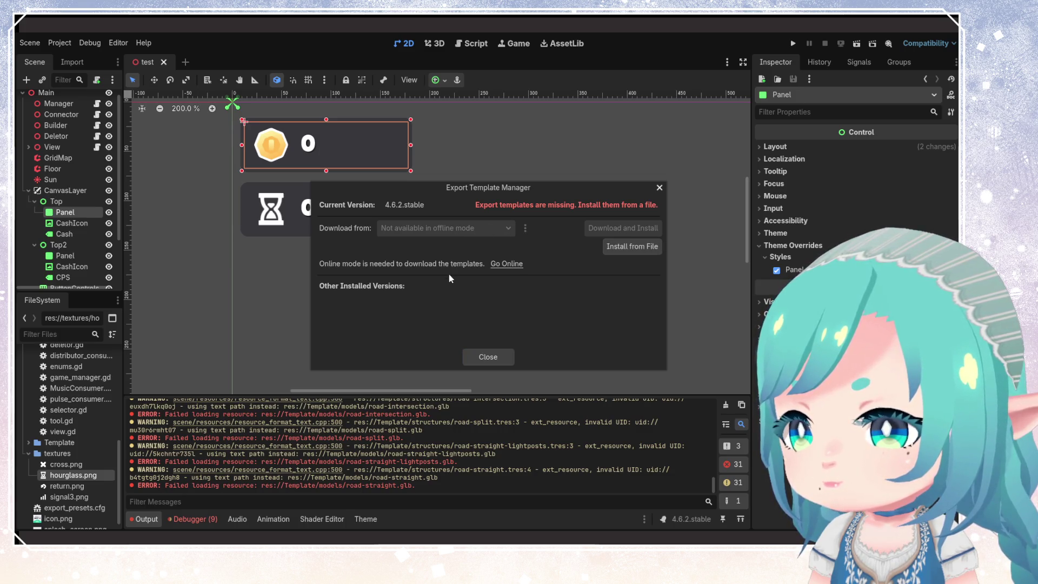
left_click(514, 265)
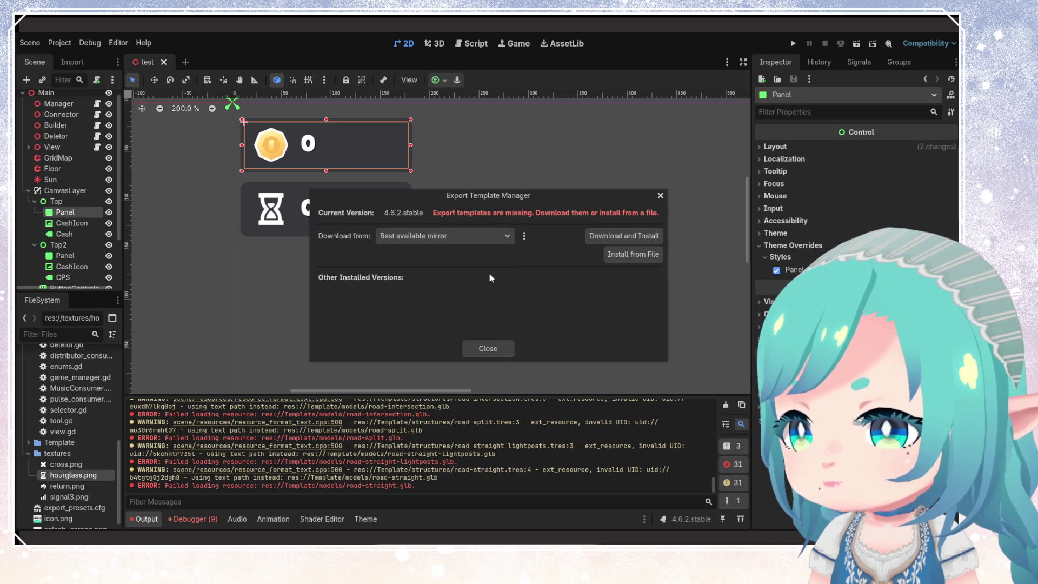
left_click(608, 236)
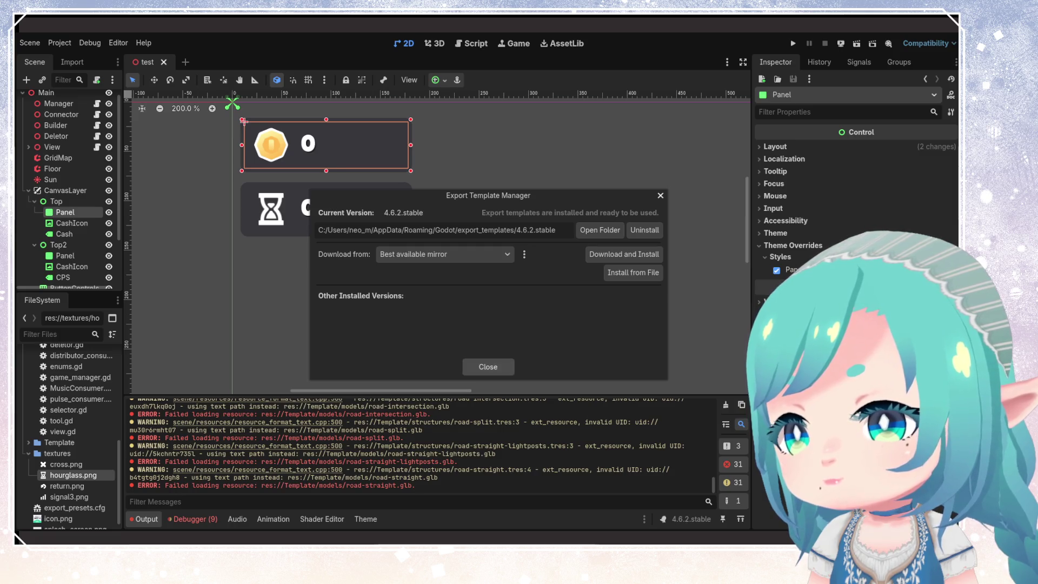
- Close the template manager, pick the Web (Runnable) preset and start a full HTML project export
left_click(489, 367)
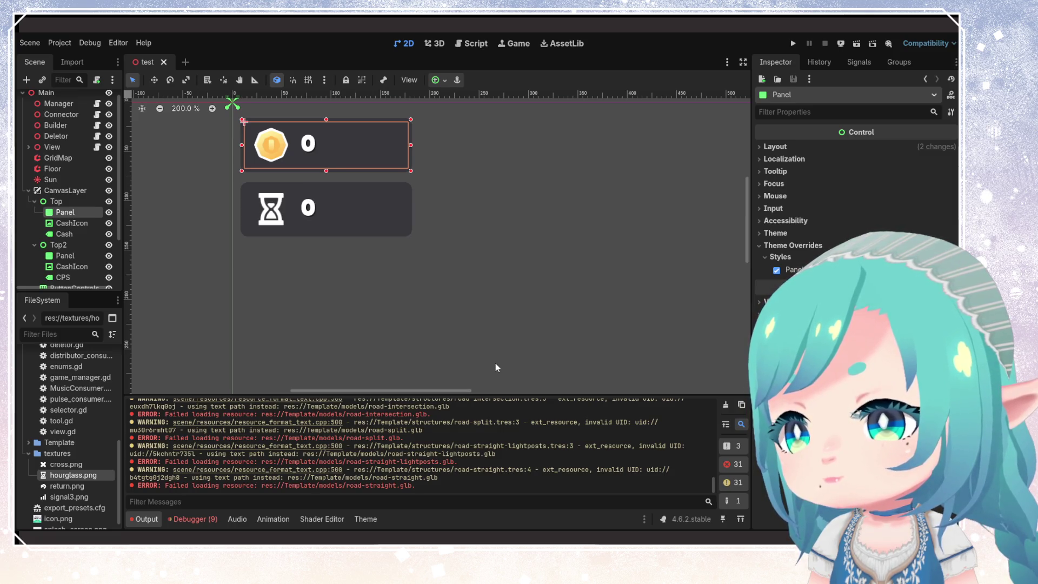
left_click(67, 44)
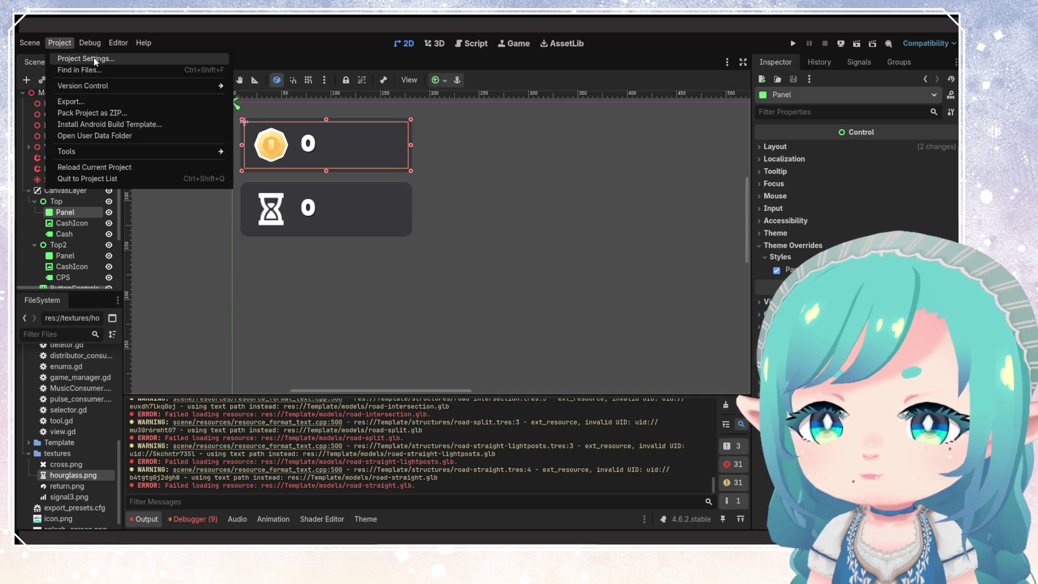
left_click(91, 101)
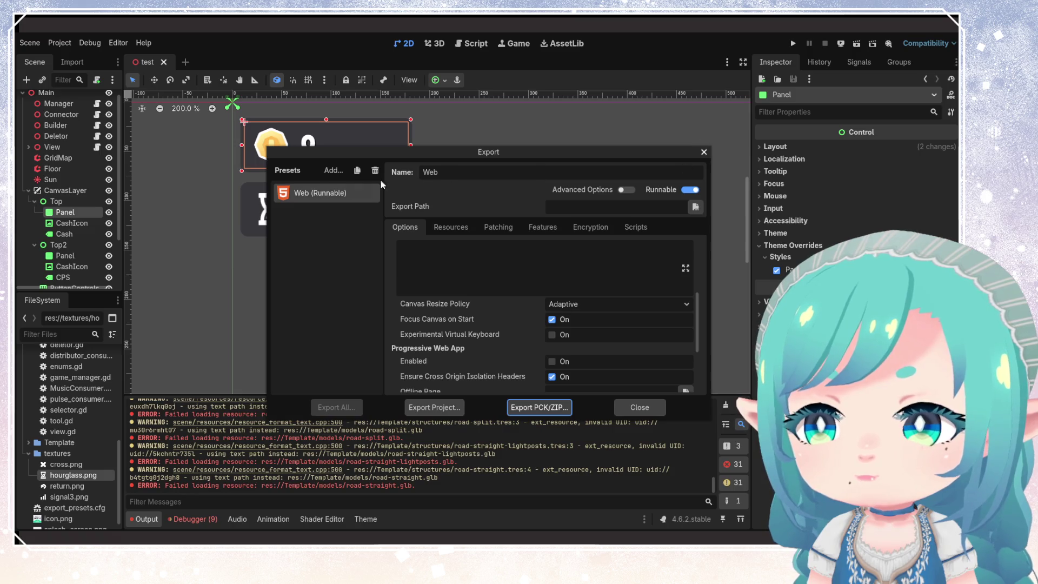
left_click(336, 193)
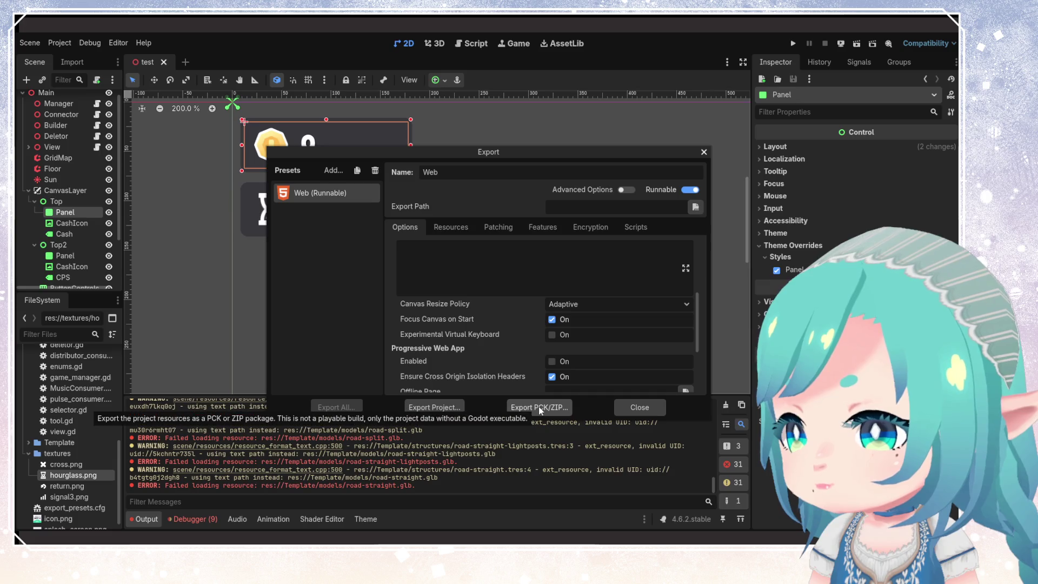
left_click(454, 408)
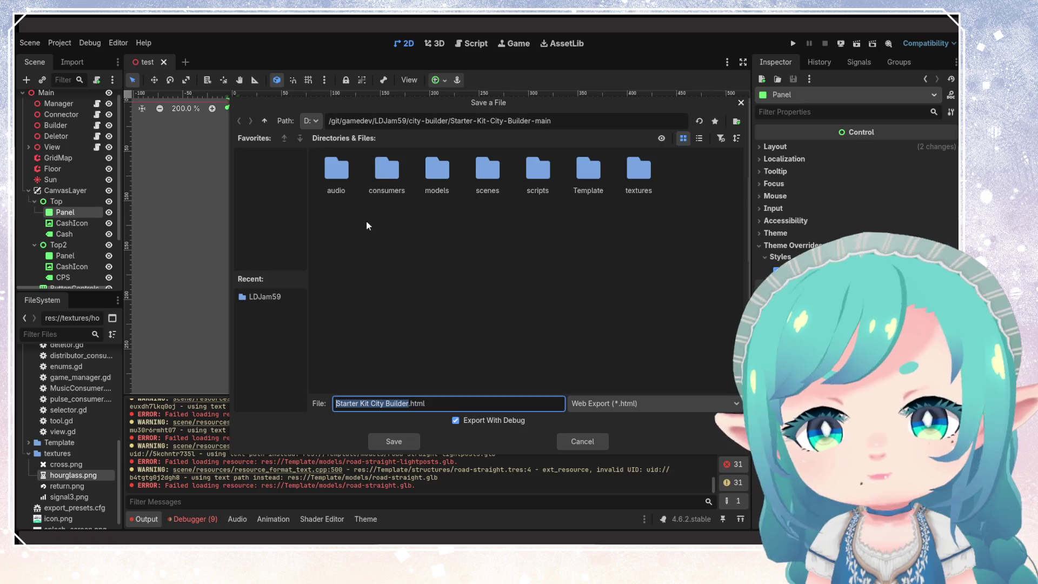
- Restart the export save dialog and navigate through gamedev into the LDJam59 folder
left_click(264, 121)
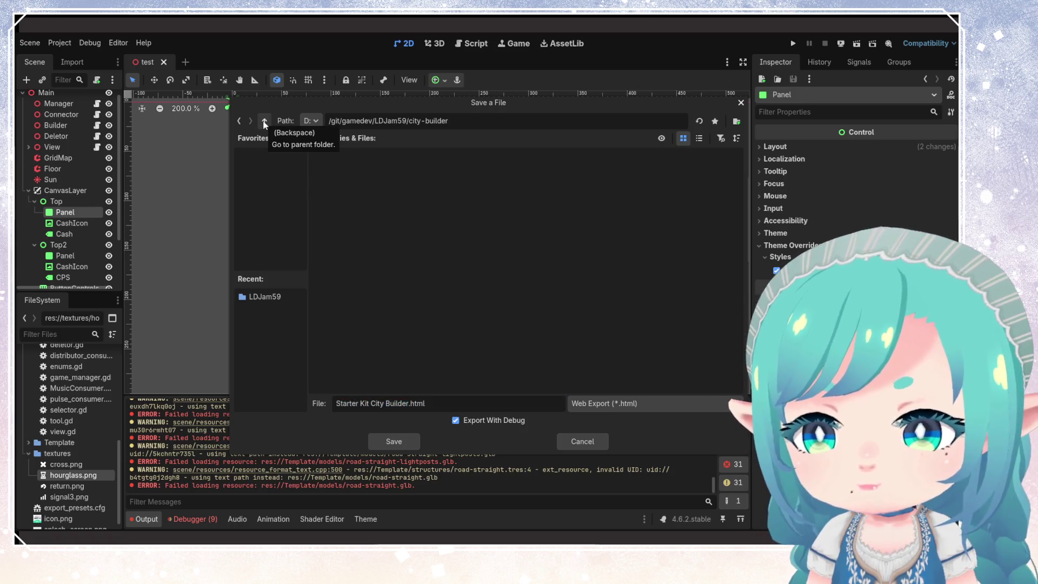
left_click(264, 121)
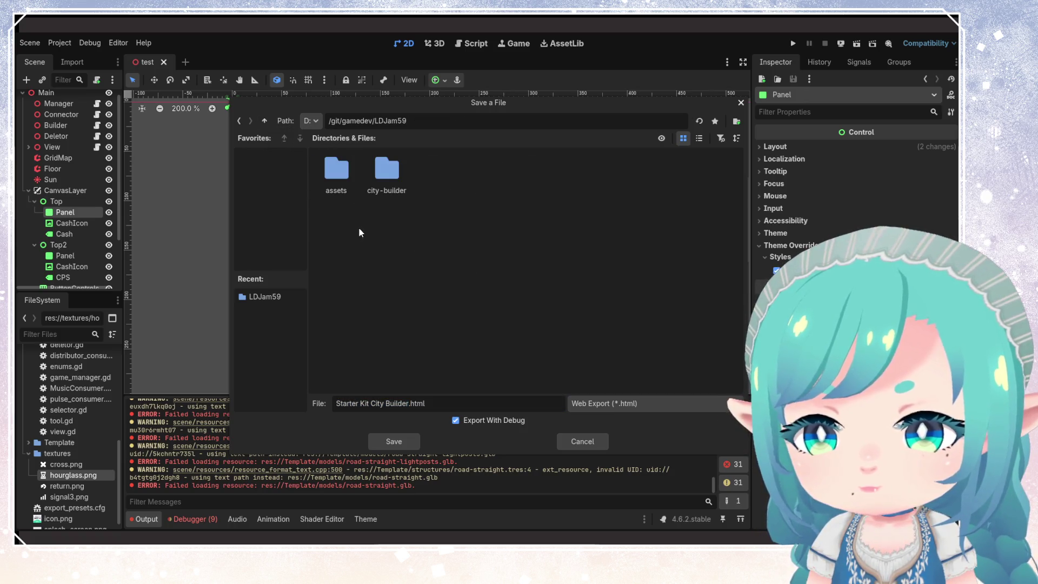
left_click(741, 103)
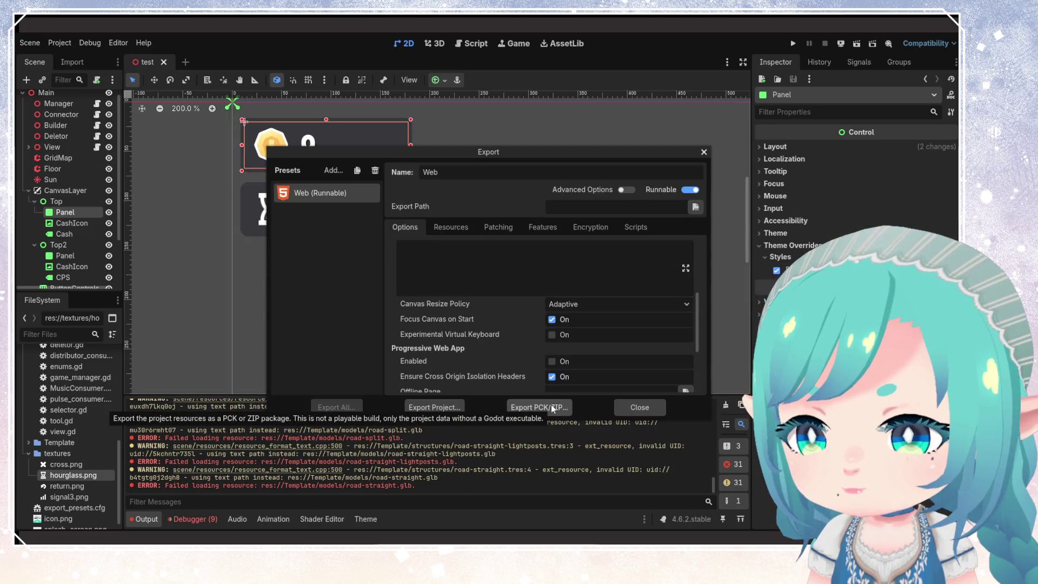
left_click(449, 406)
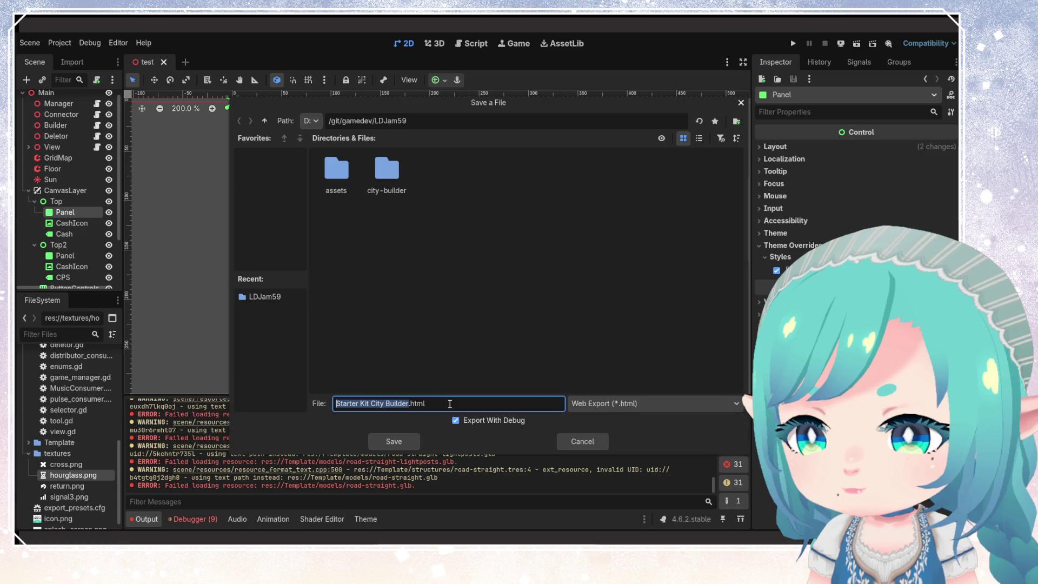
left_click(264, 121)
left_click(264, 121)
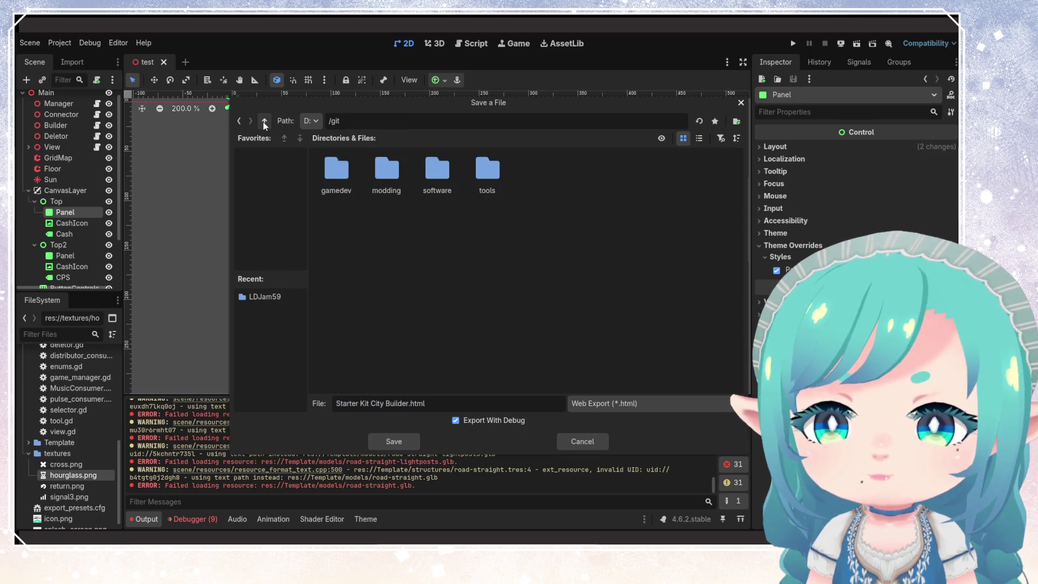
double_click(336, 170)
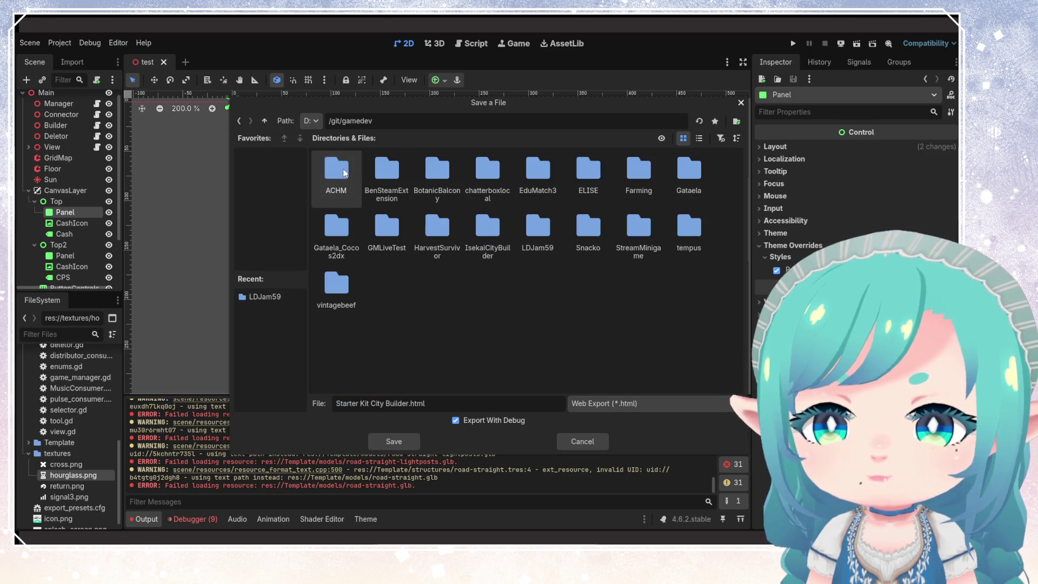
double_click(552, 246)
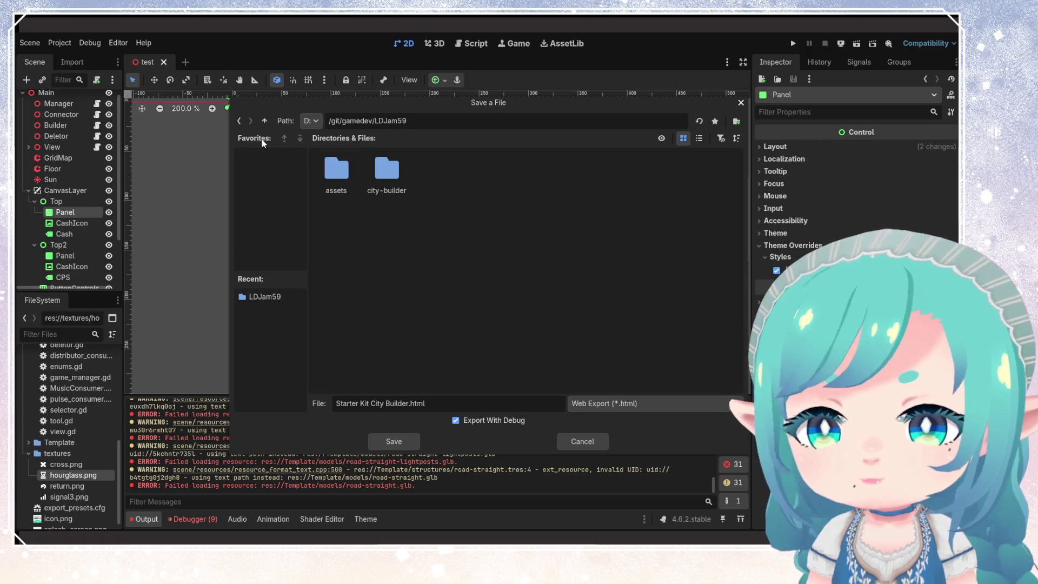
- Create an 'export' folder in LDJam59, save Starter Kit City Builder.html there, and close the Export window
right_click(494, 199)
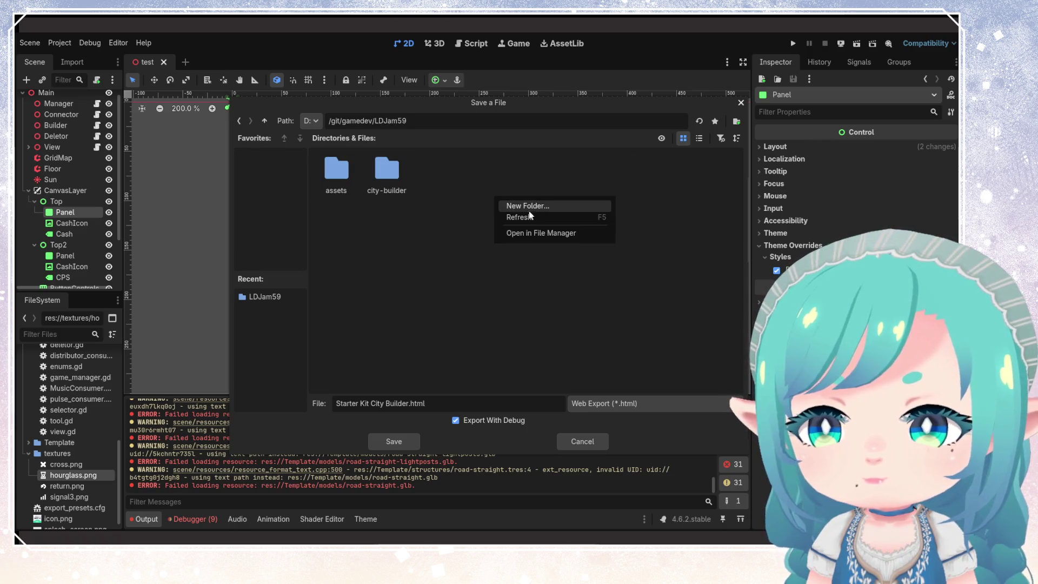
left_click(533, 207)
type("expo")
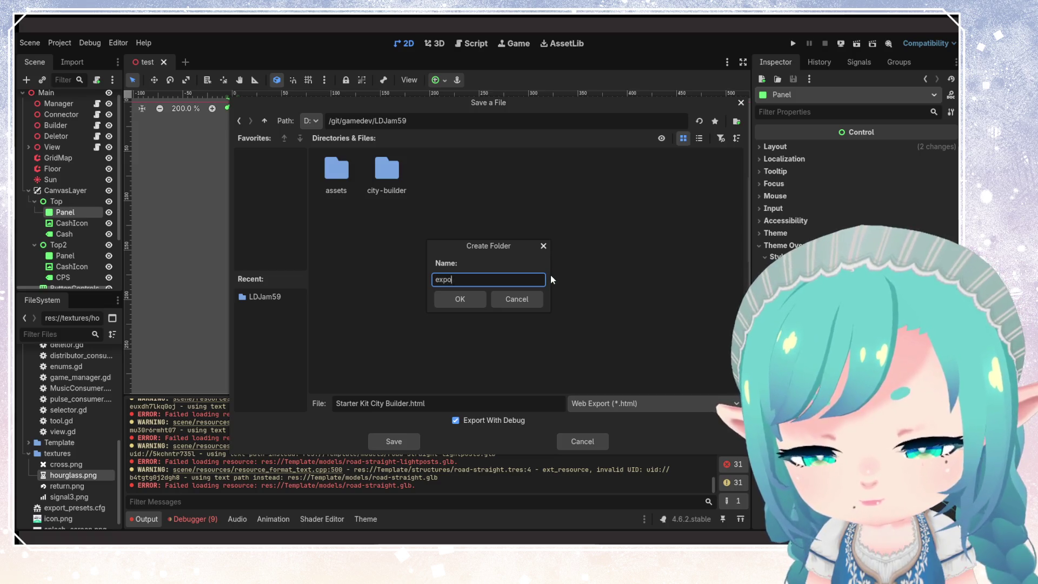
type("rt")
key("Return")
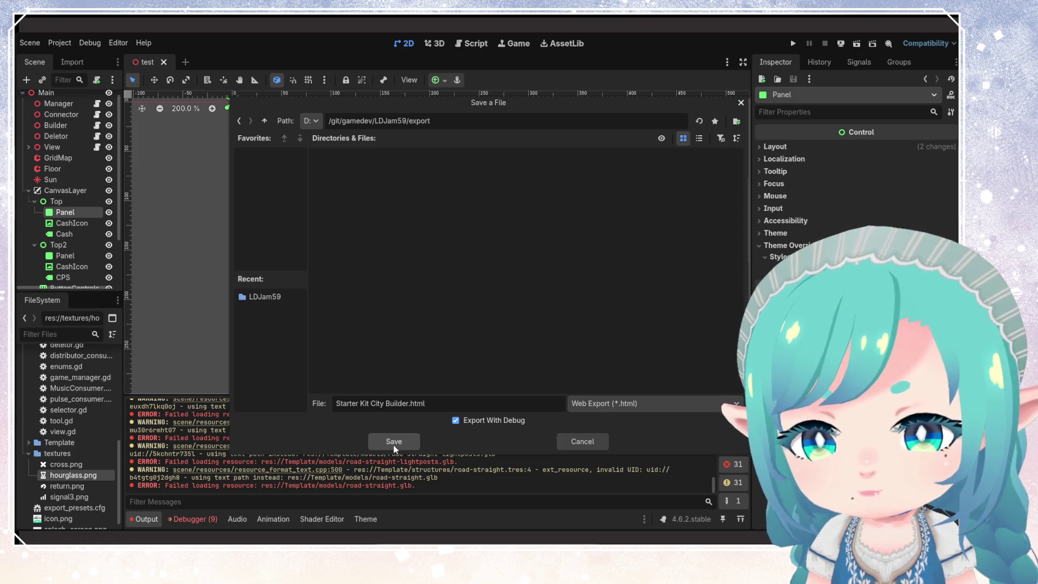
left_click(394, 442)
scroll(434, 297, "down", 2)
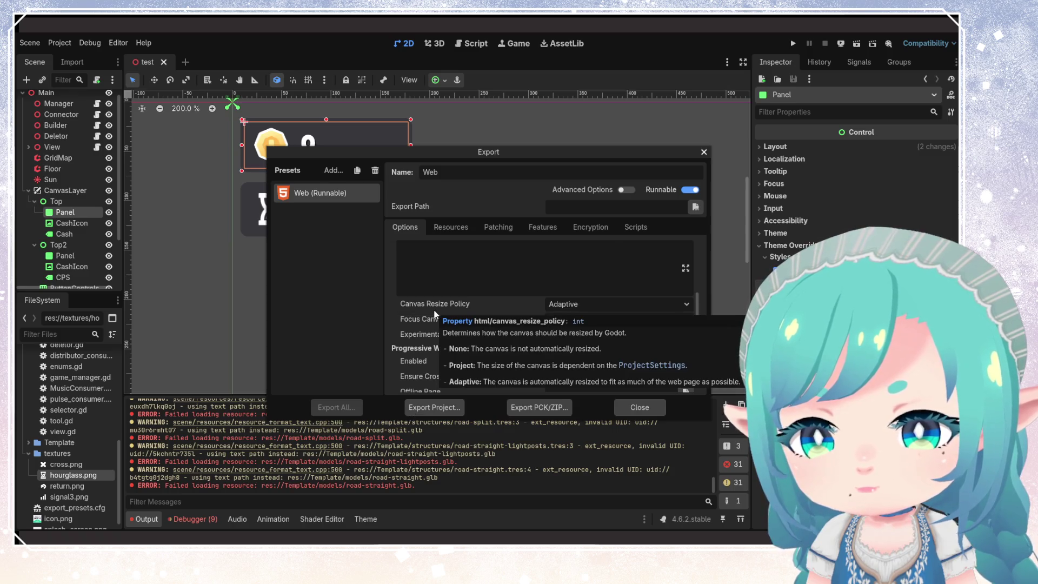
left_click(631, 409)
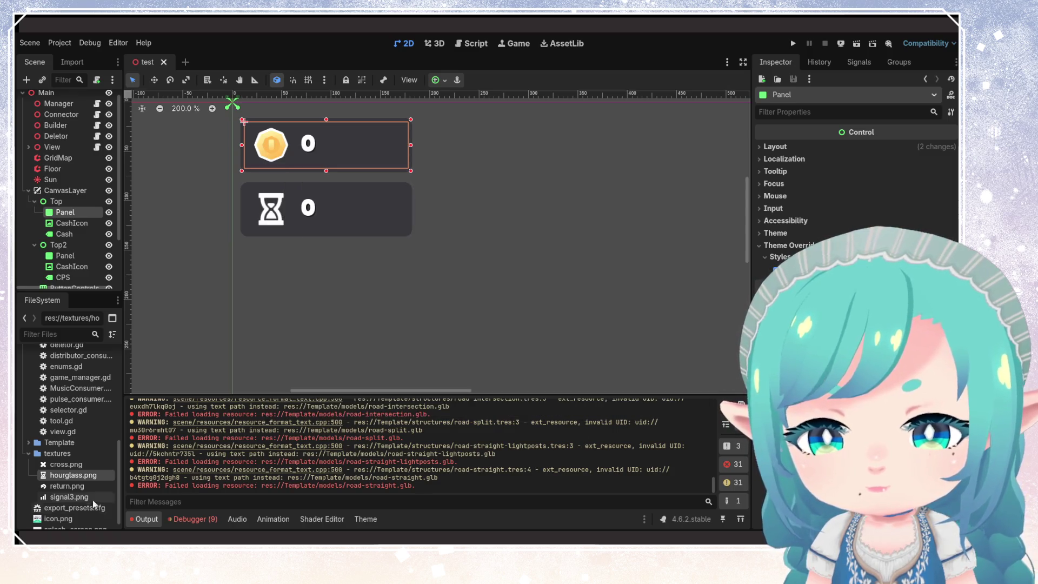
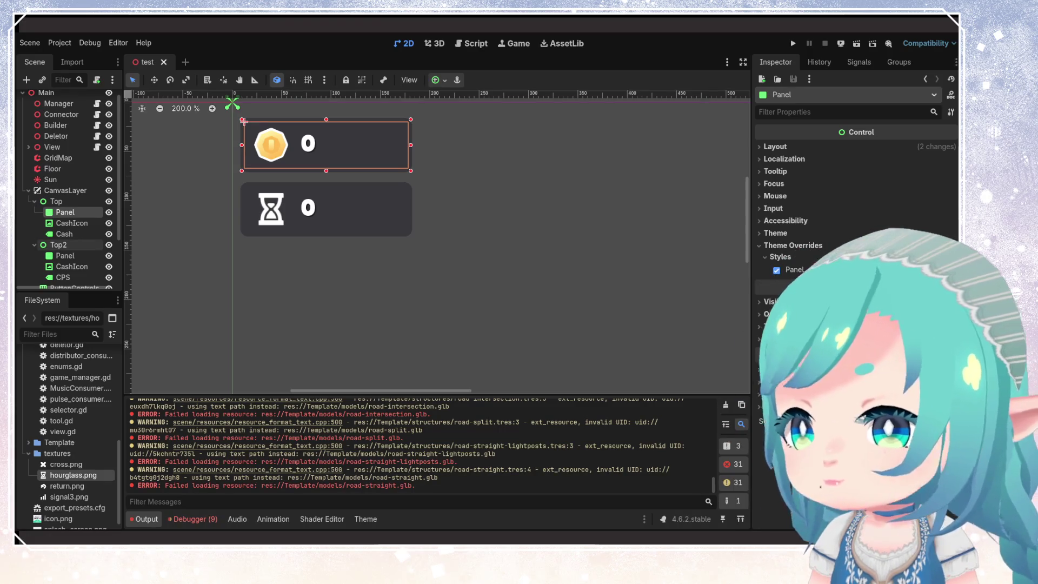
- In export_presets.cfg, replace 'Starter Kit City Builder' in the export path with 'index' and save
scroll(93, 495, "down", 1)
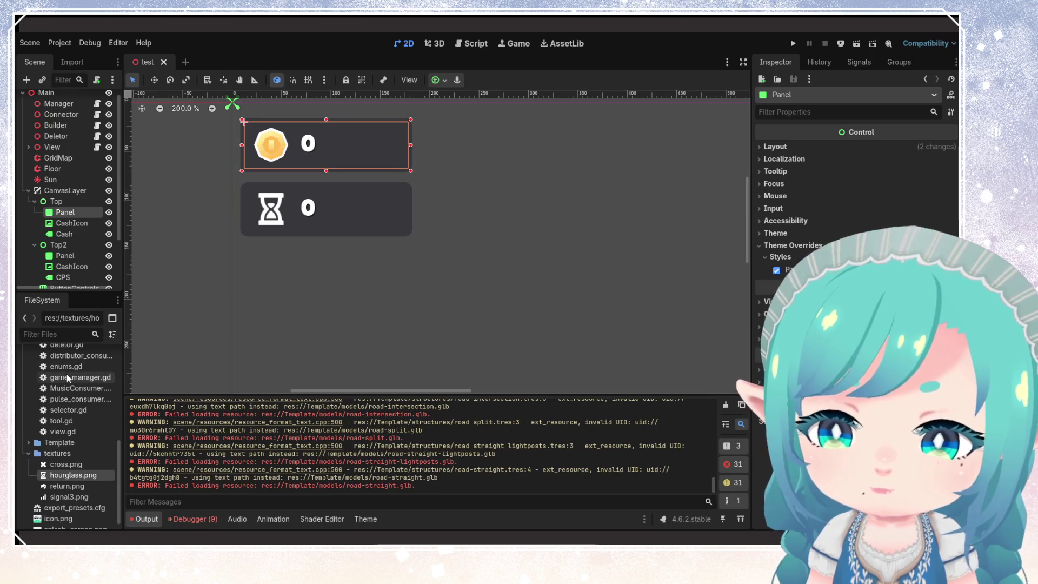
double_click(81, 499)
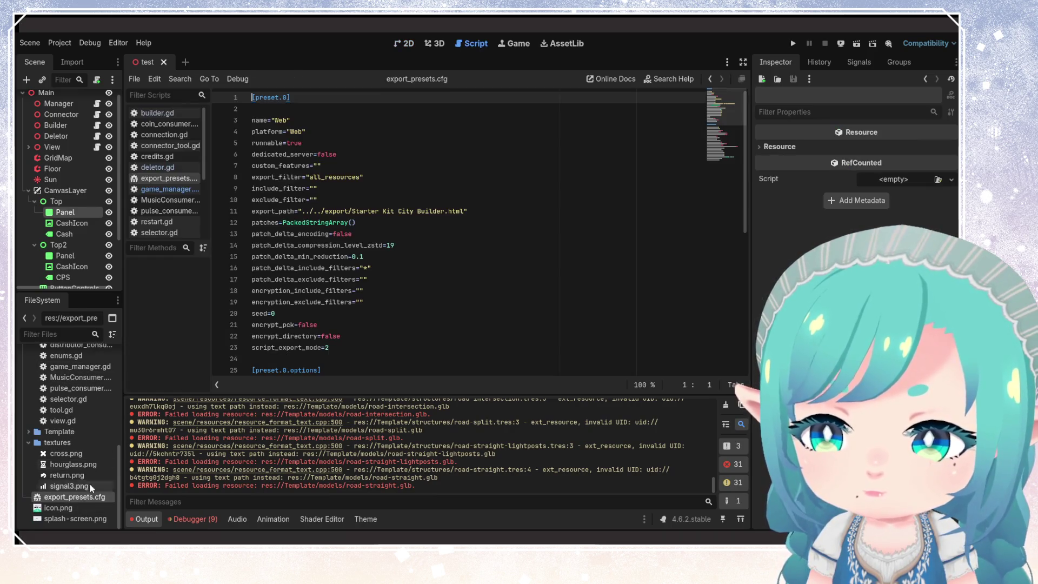
left_click(412, 266)
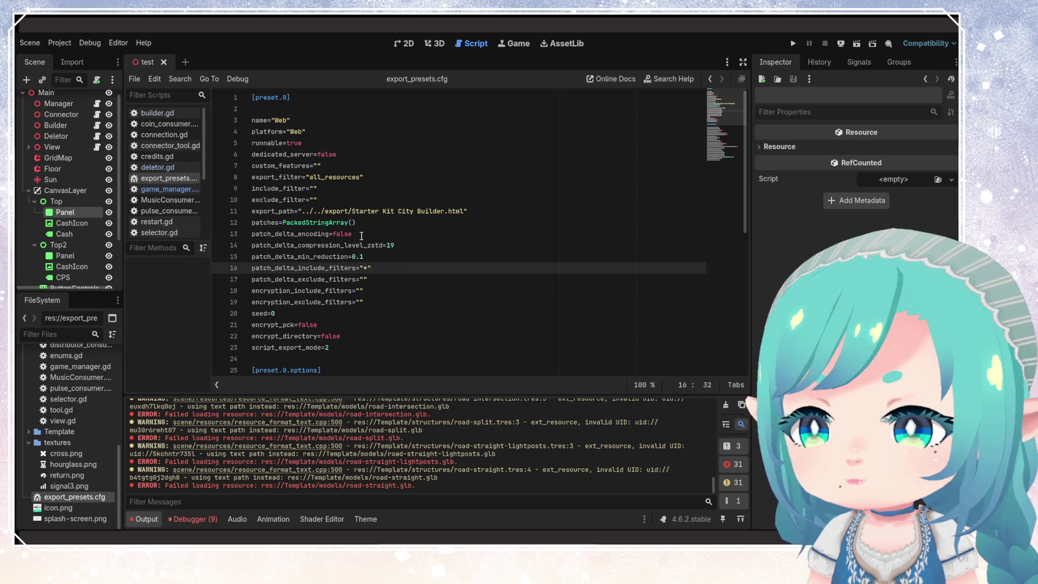
left_click(392, 211)
left_click(379, 234)
left_click_drag(352, 210, 446, 212)
type("index")
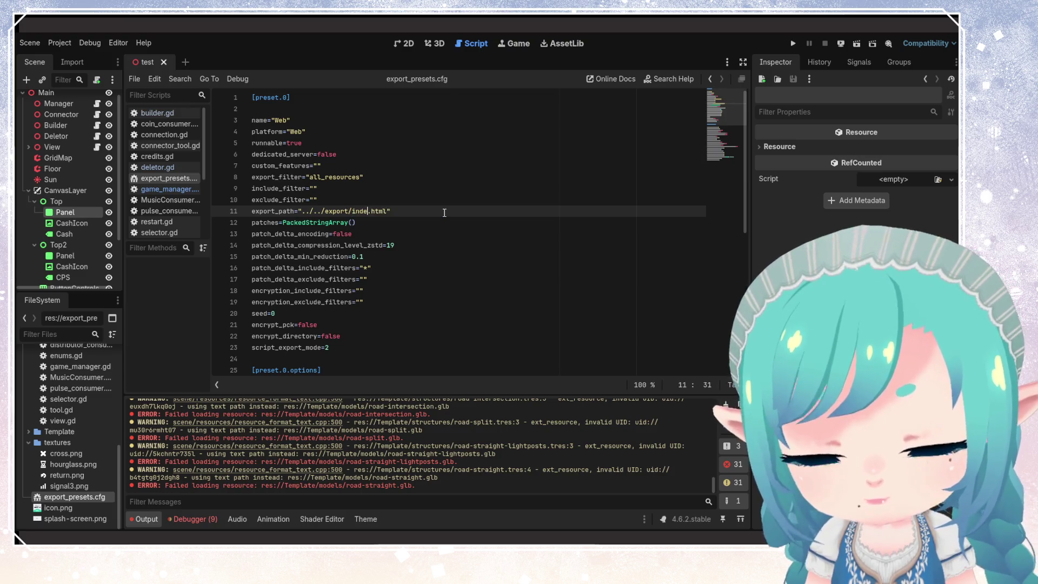
left_click(422, 245)
key("ctrl+s")
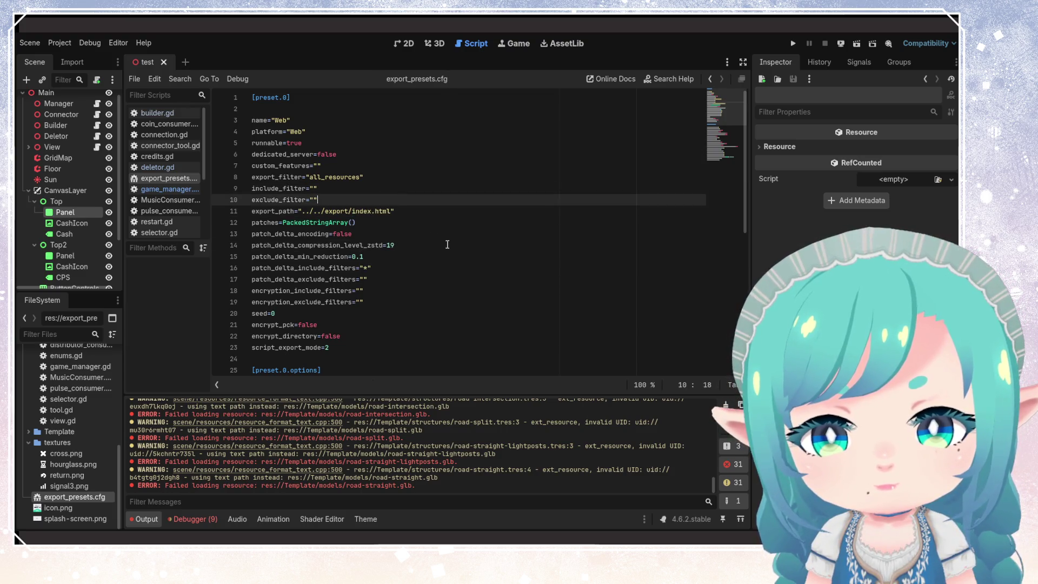
- Scroll through the export presets to review the emscripten pool size setting
left_click(421, 258)
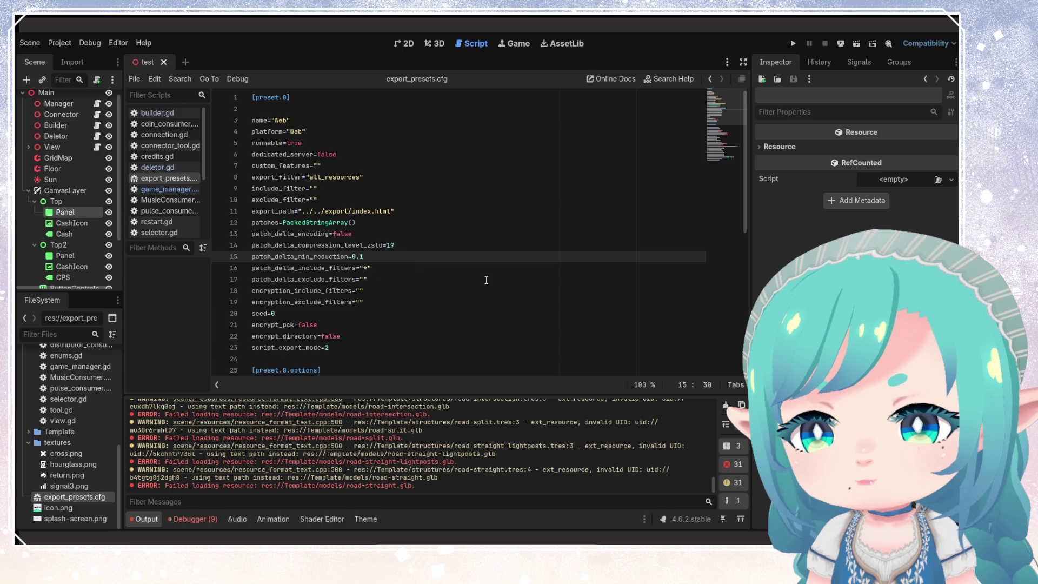
scroll(476, 280, "down", 3)
scroll(471, 280, "down", 5)
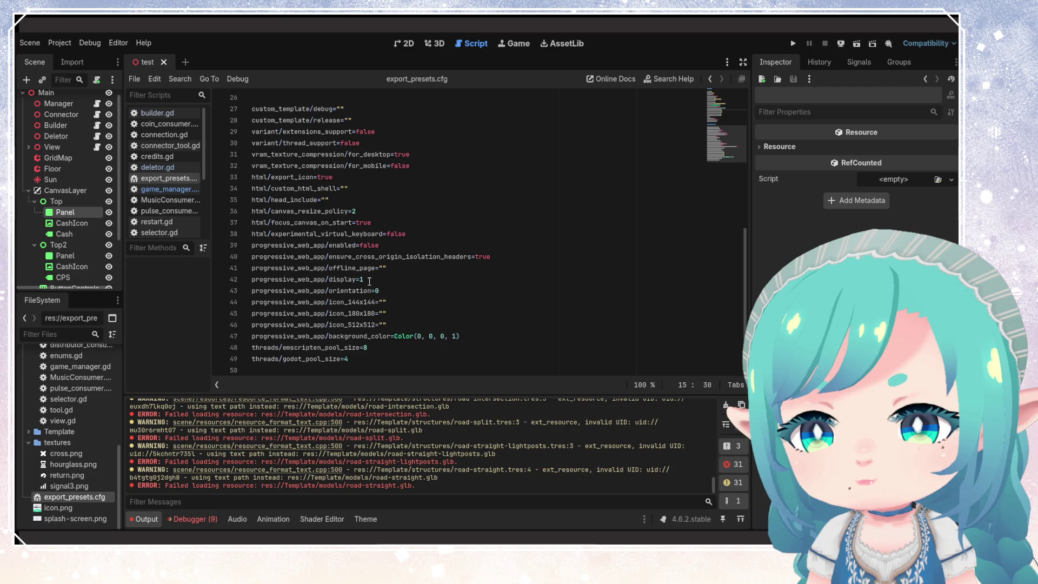
left_click(367, 357)
left_click(383, 348)
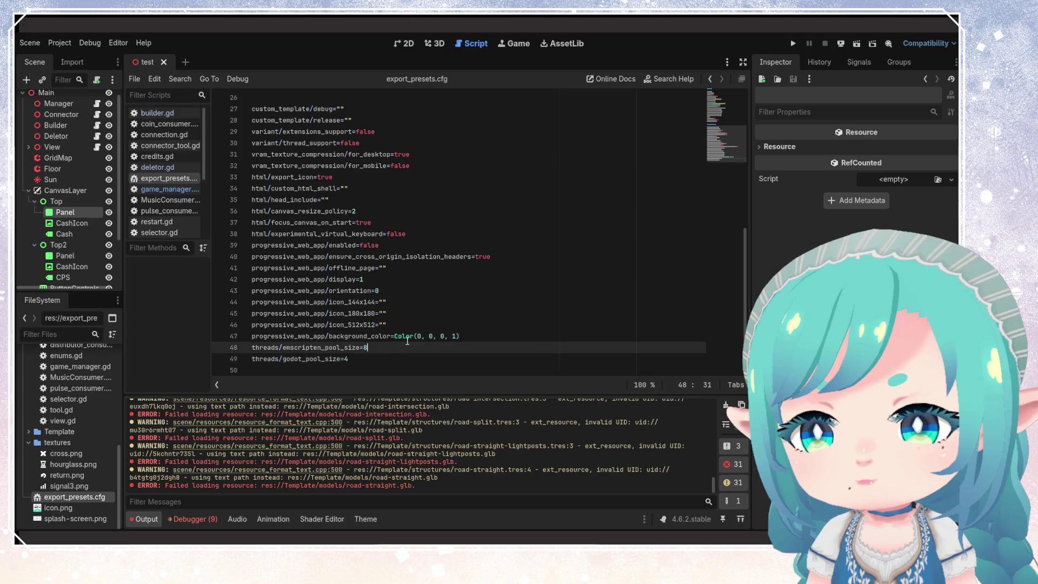
scroll(417, 337, "up", 1)
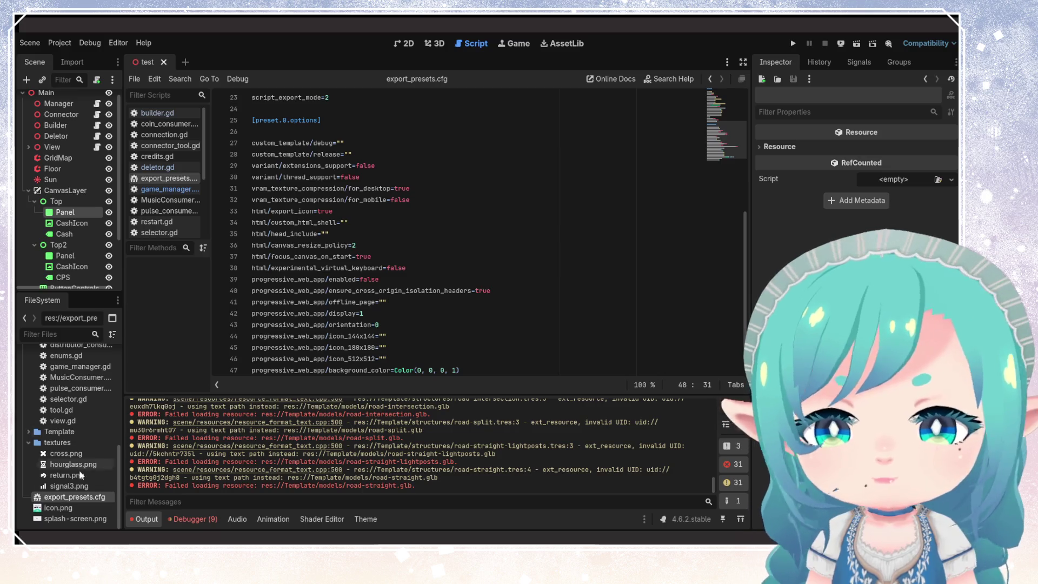
left_click(60, 43)
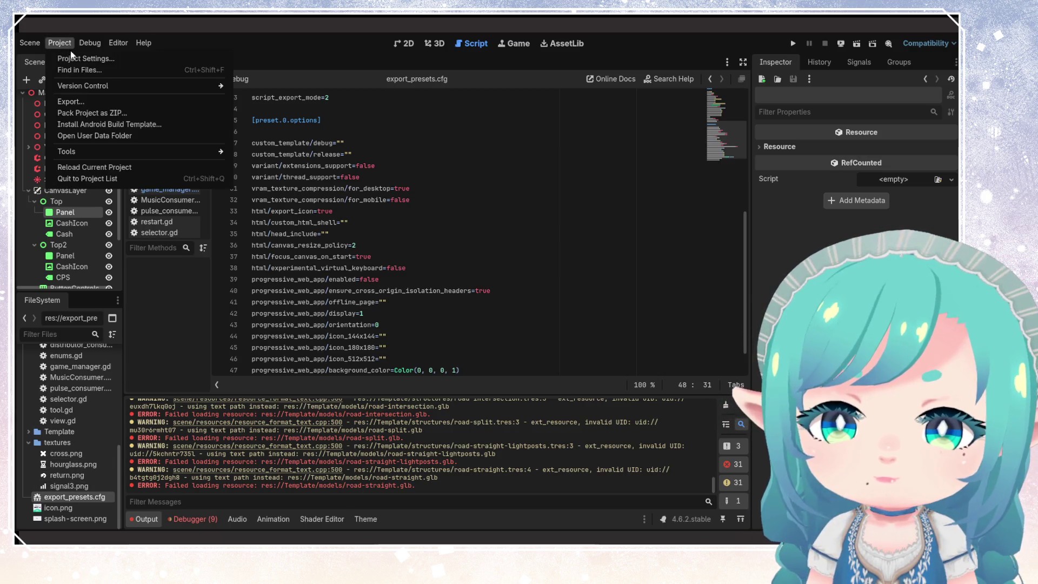
- In the Export dialog, set the Web preset's Canvas Resize Policy to Project
left_click(92, 101)
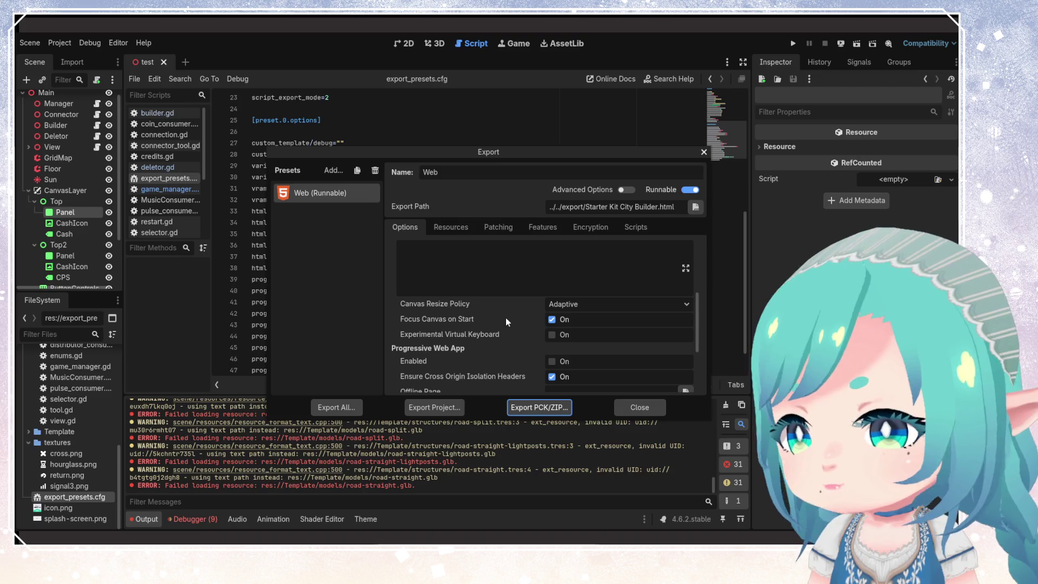
scroll(501, 332, "down", 1)
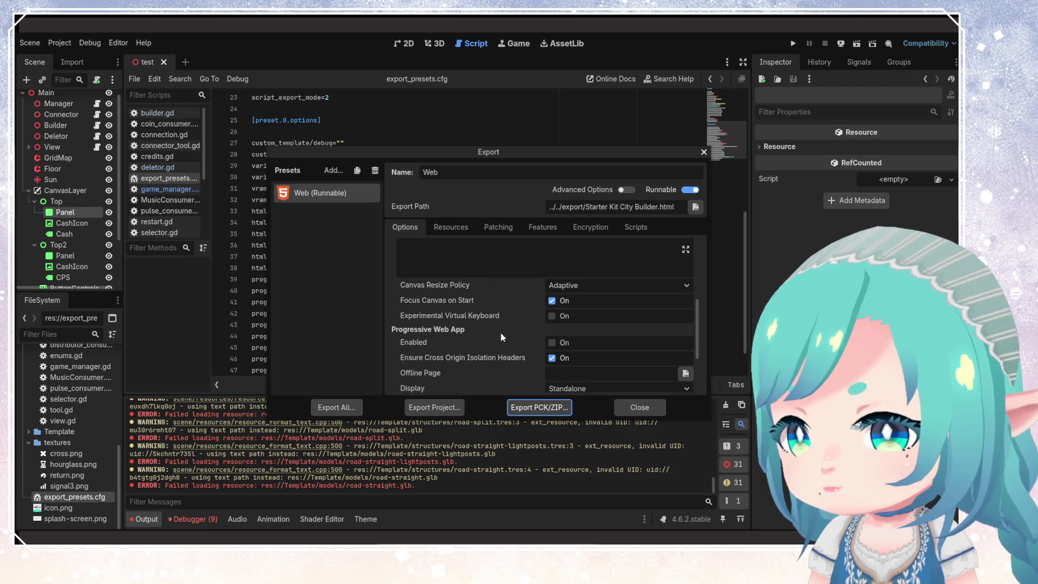
left_click(561, 287)
left_click(563, 285)
left_click(557, 287)
left_click(550, 287)
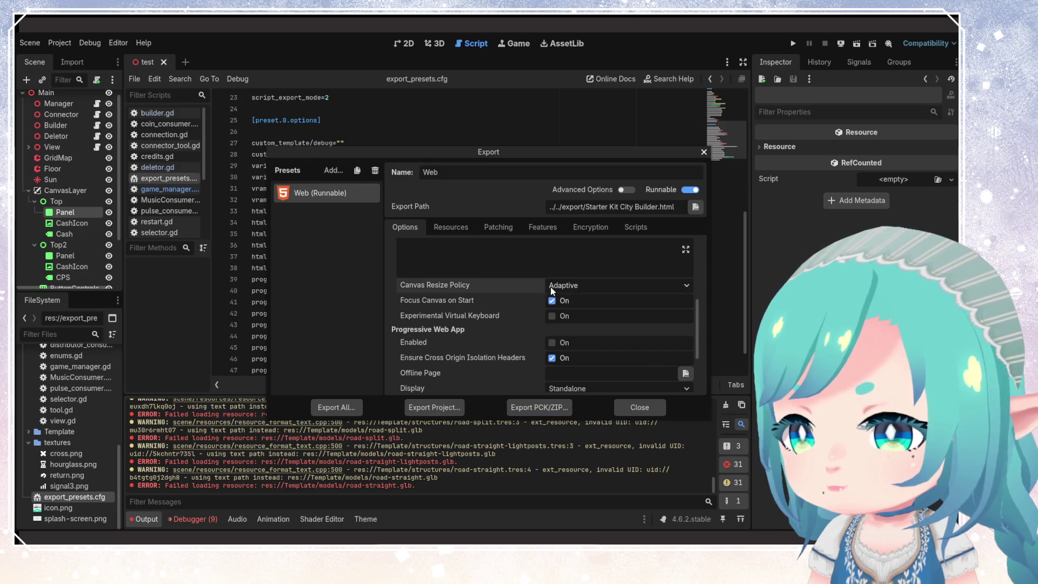
mouse_move(464, 292)
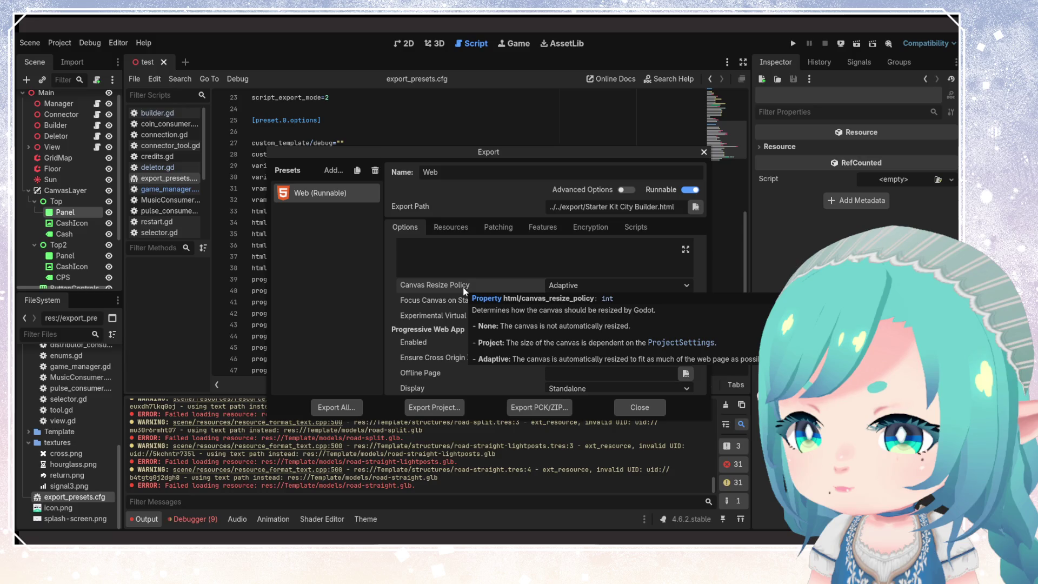
left_click(547, 285)
left_click(567, 311)
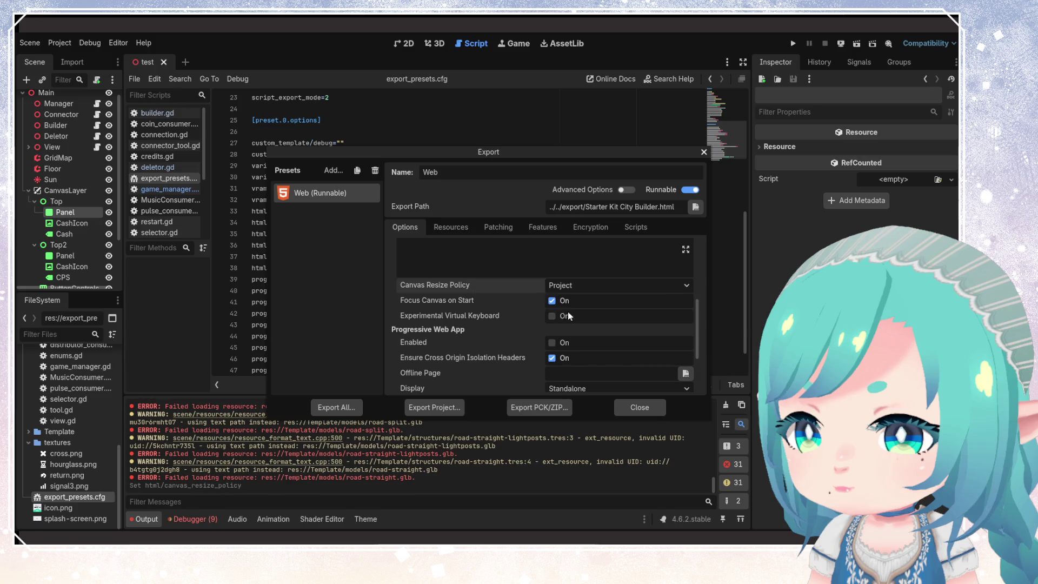
- Export the project over the existing index.html and dismiss the export_presets.cfg modification warning
scroll(484, 313, "down", 3)
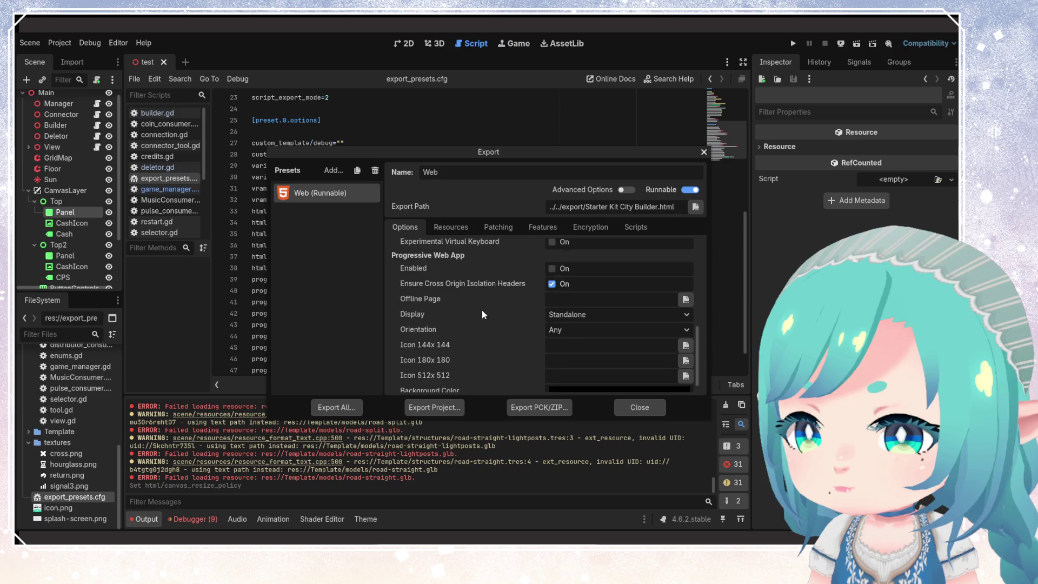
scroll(483, 314, "down", 1)
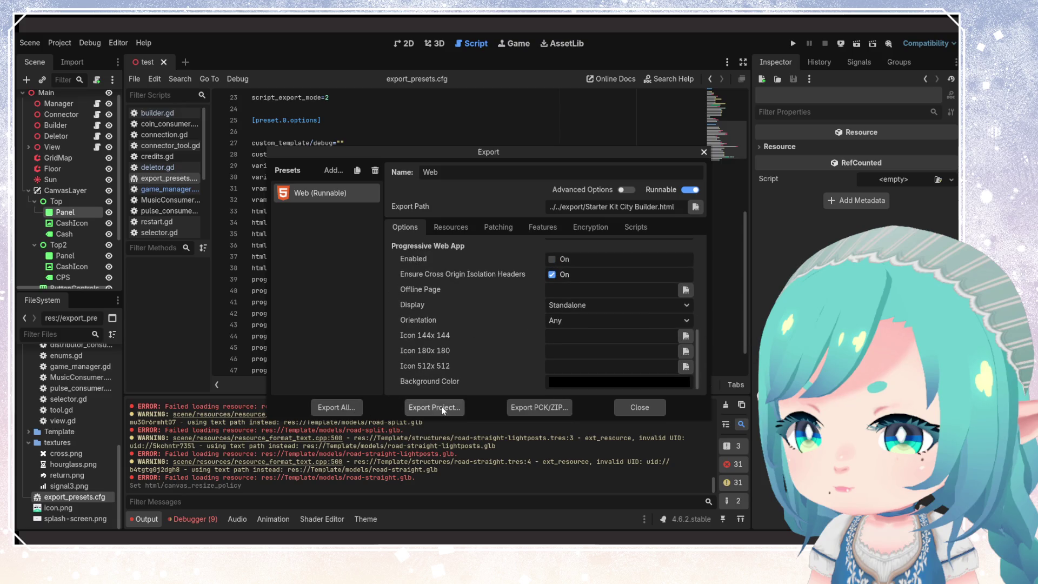
left_click(437, 407)
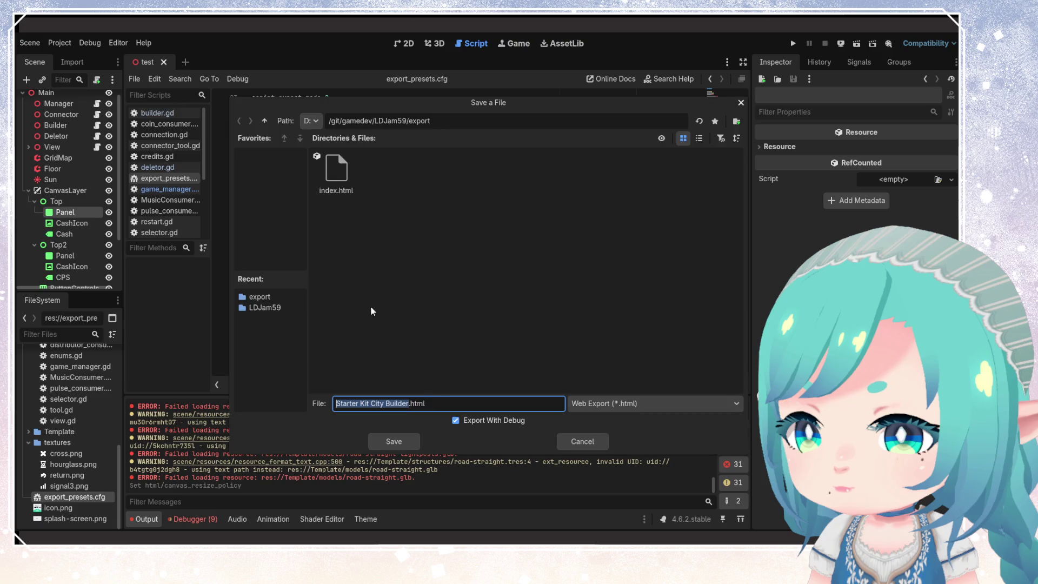
left_click(349, 176)
left_click(404, 443)
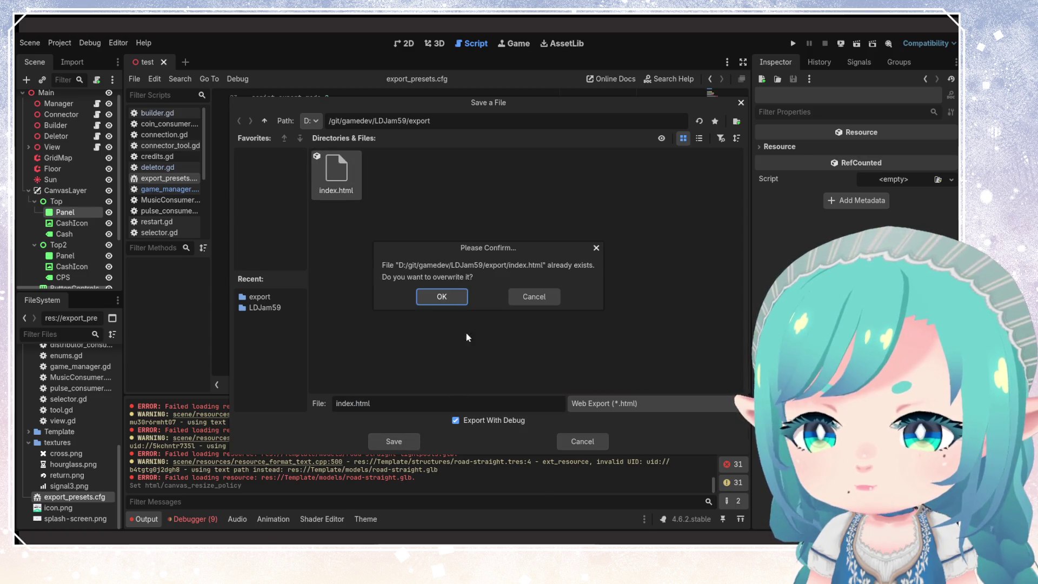
left_click(456, 297)
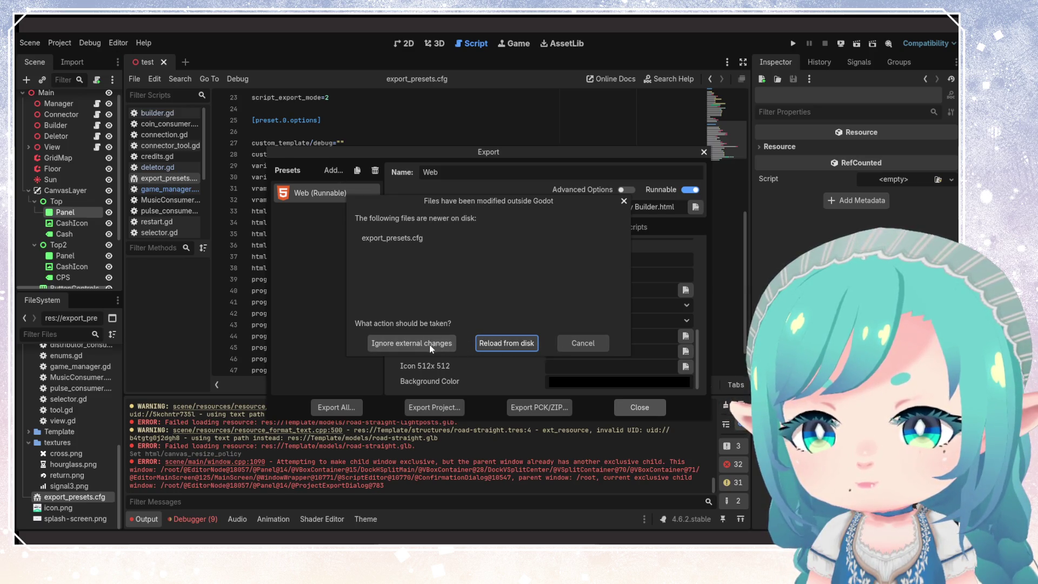
left_click(498, 347)
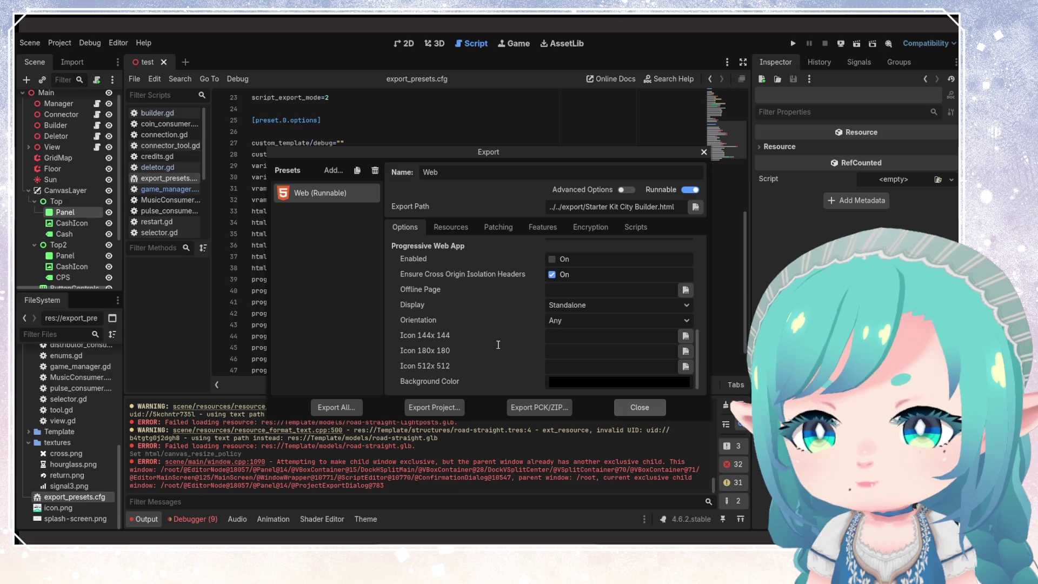
- Close the Export dialog and open Project Settings
left_click(626, 411)
left_click(60, 43)
left_click(81, 56)
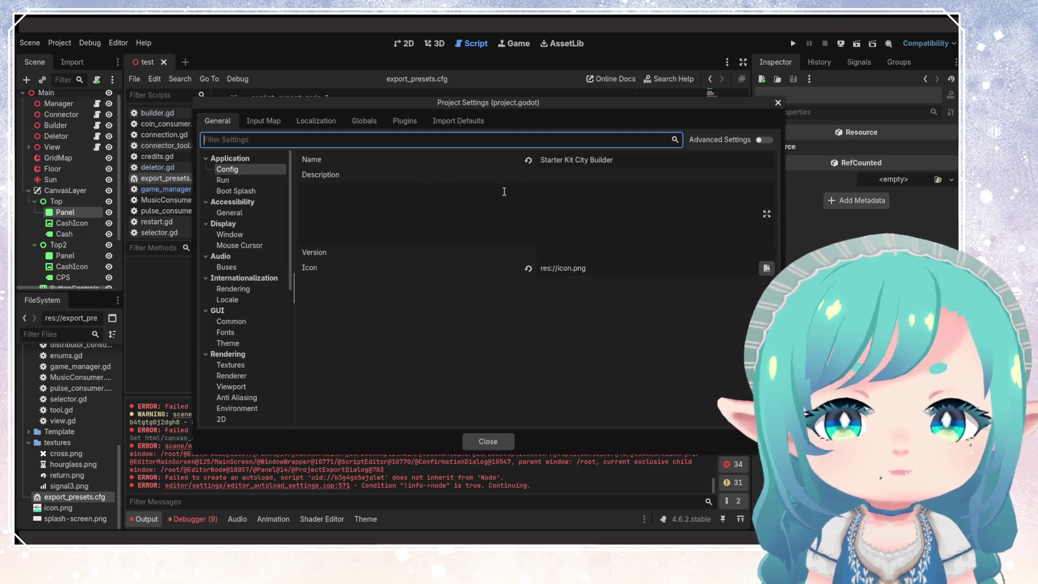
- Collapse Application and show Display > Window, checking viewport width 1152 and height 648
left_click(242, 183)
left_click(243, 189)
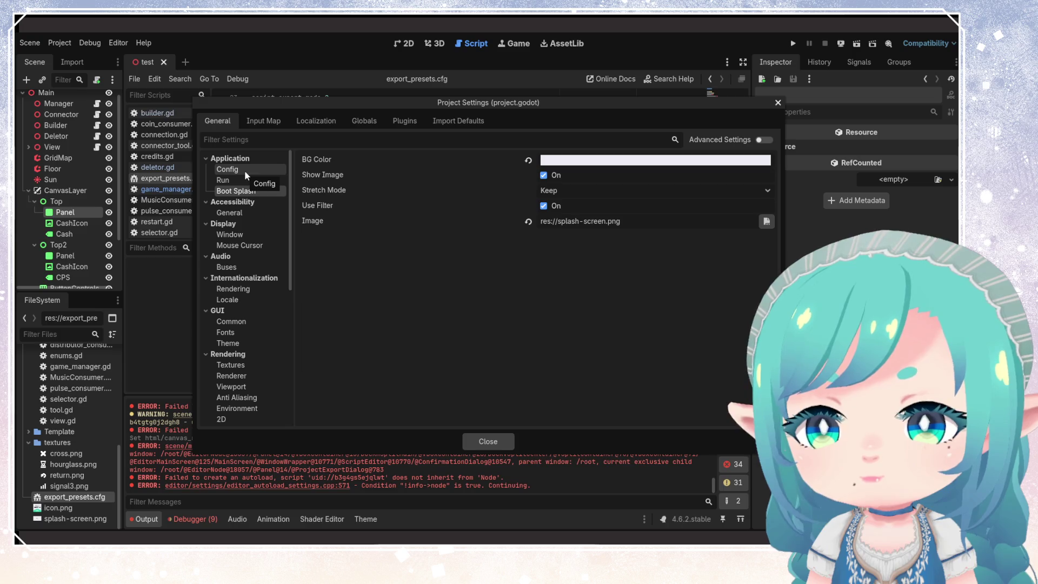
left_click(206, 158)
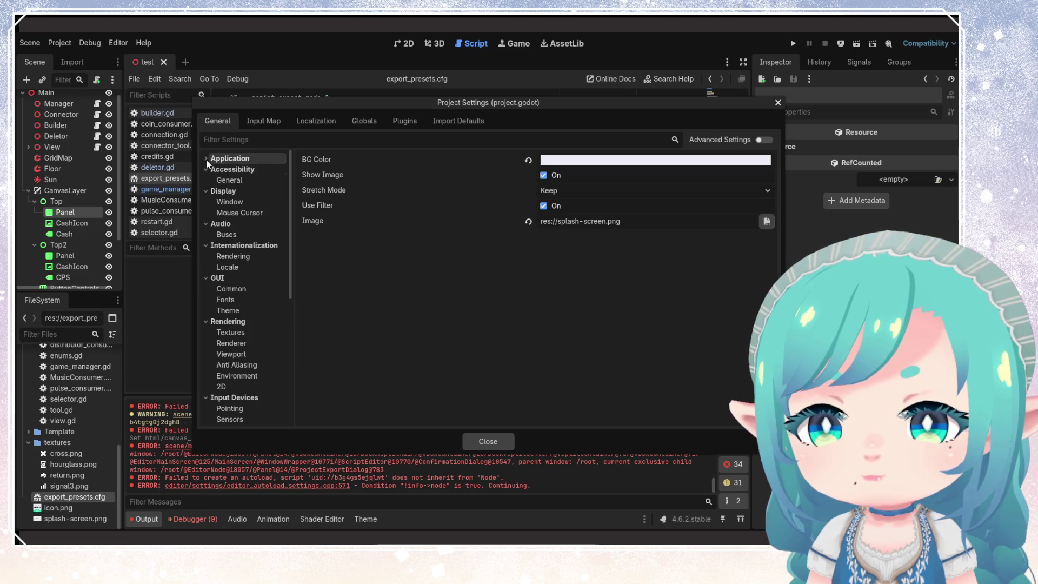
left_click(242, 200)
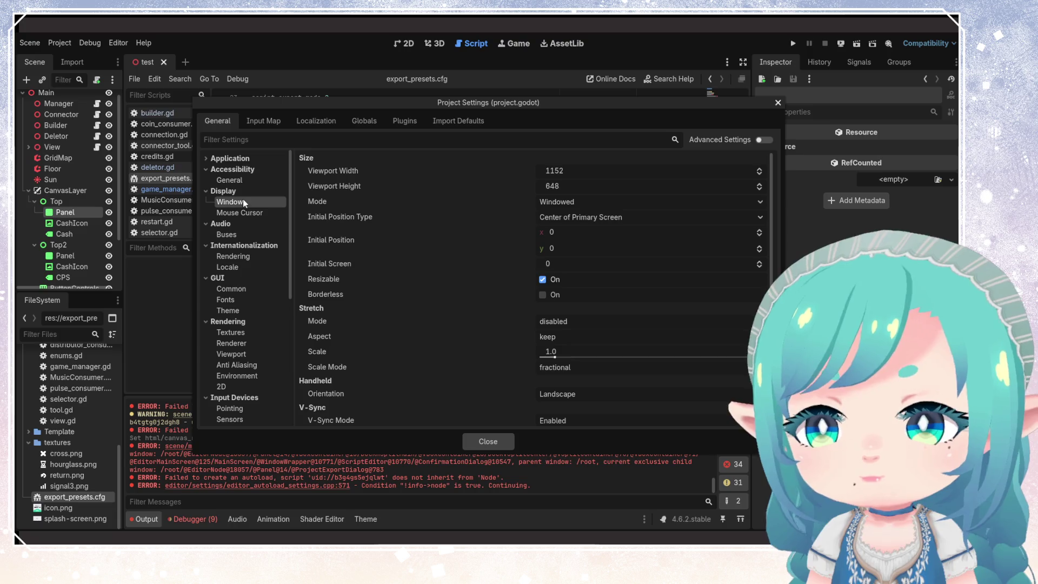
left_click(575, 169)
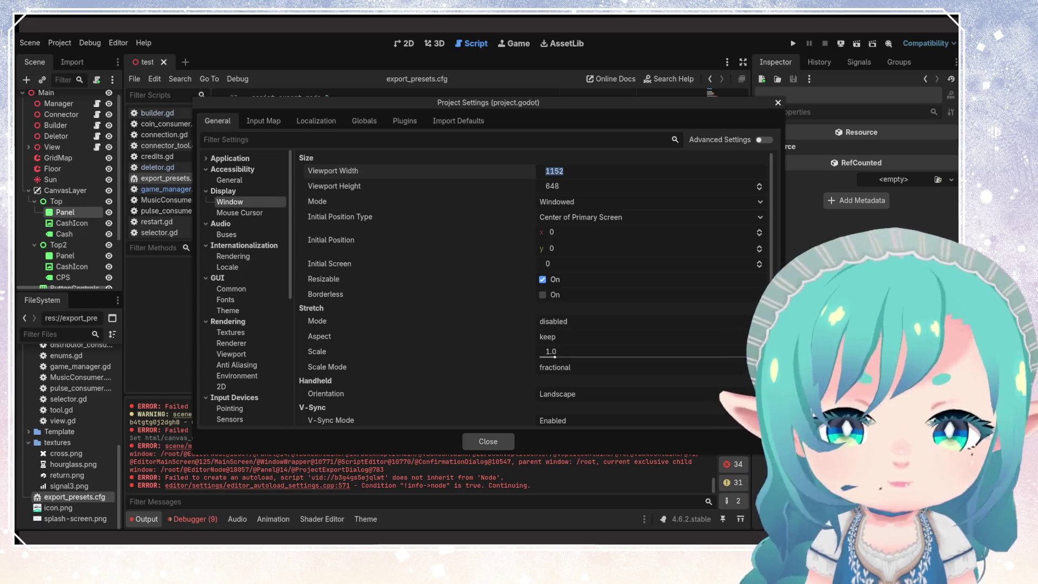
key("Tab")
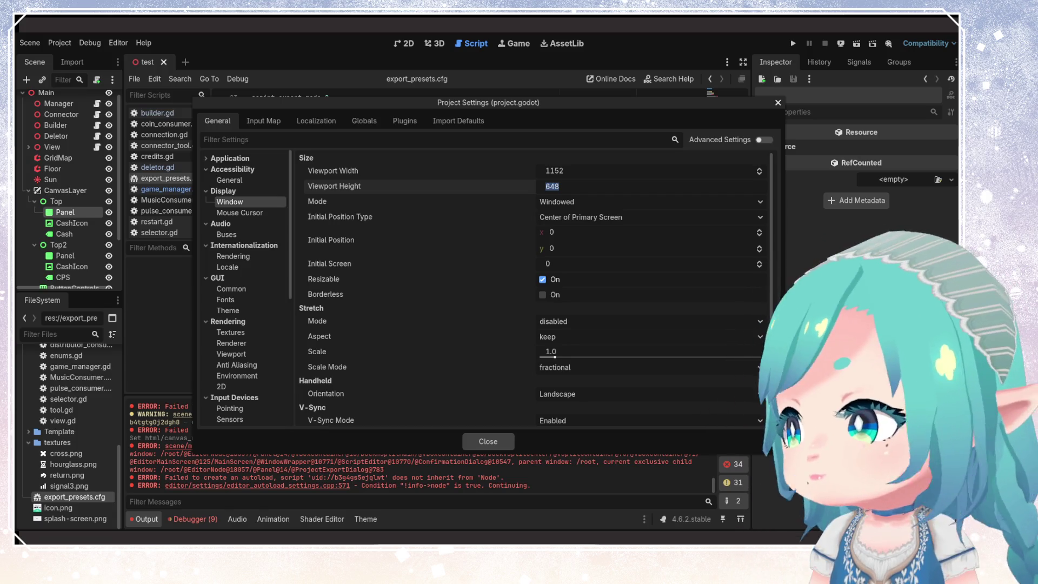
- Close the Project Settings window with Escape
key("Escape")
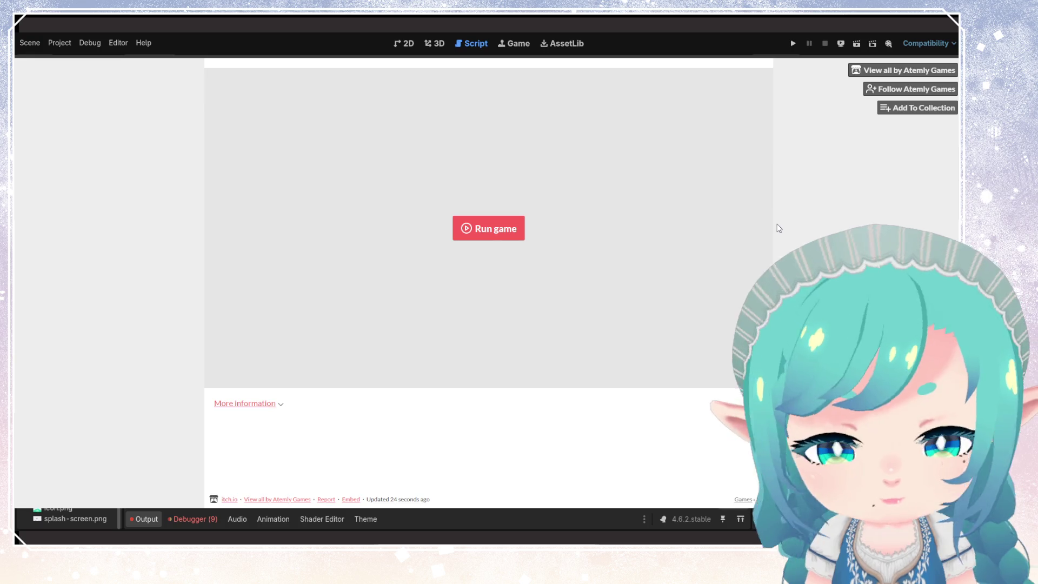
- Run the Solar Signals web build on itch.io and press Start on the title screen
left_click(520, 226)
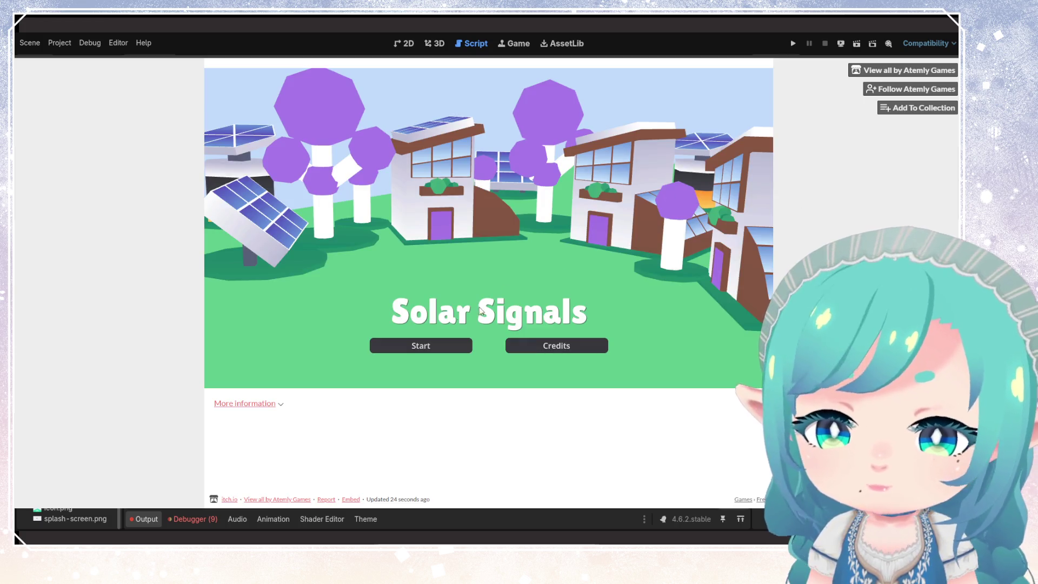
left_click(459, 343)
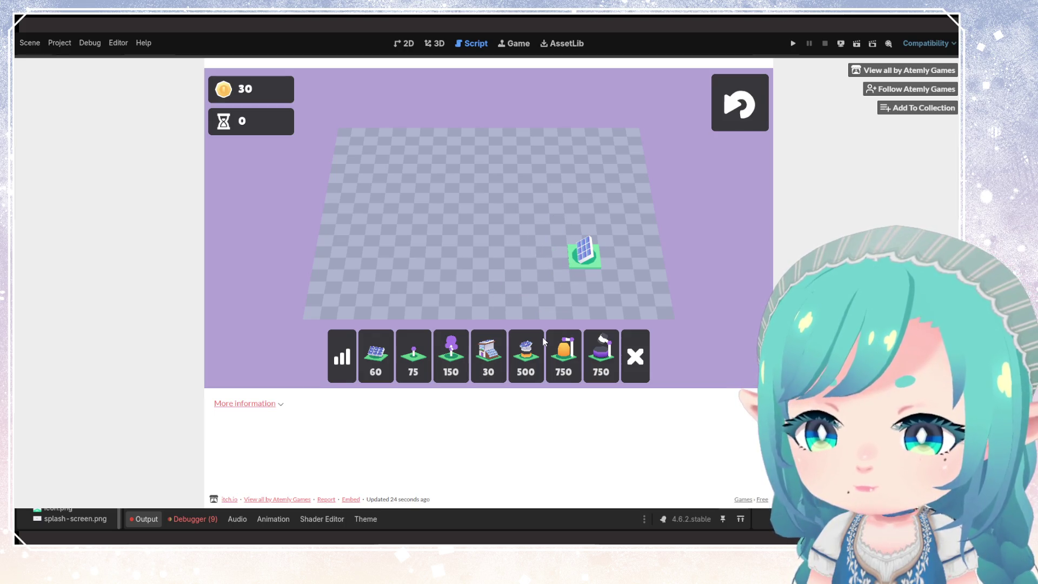
- Build 30-coin houses on the right panel and a new left panel, plus one beside it
left_click(533, 354)
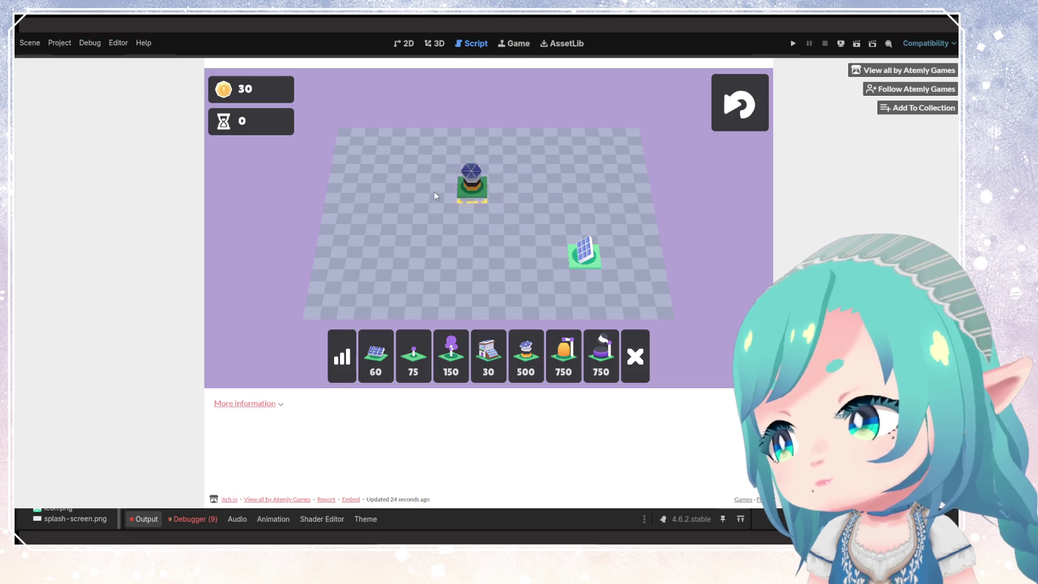
left_click(482, 363)
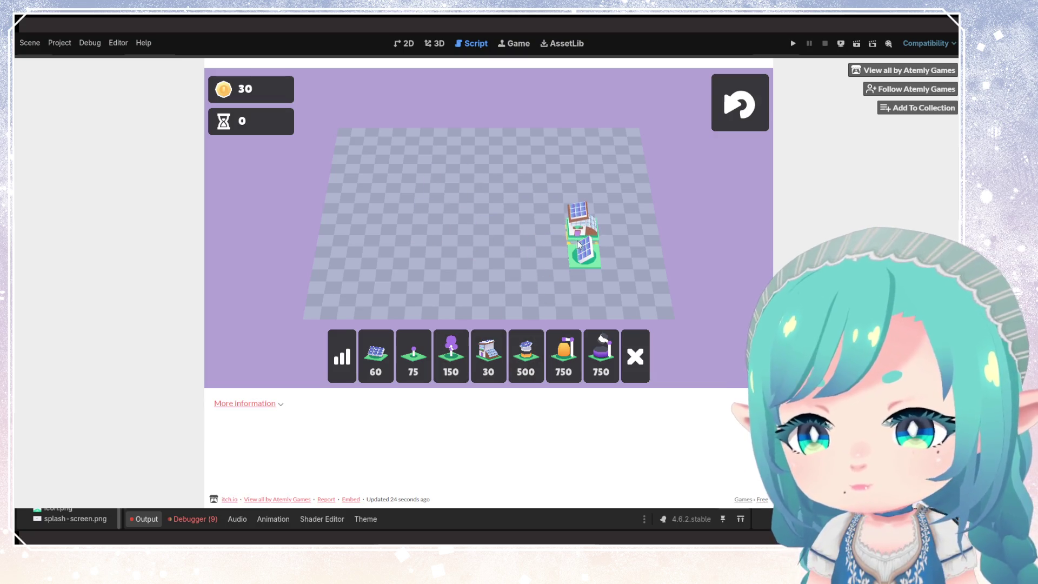
left_click(579, 230)
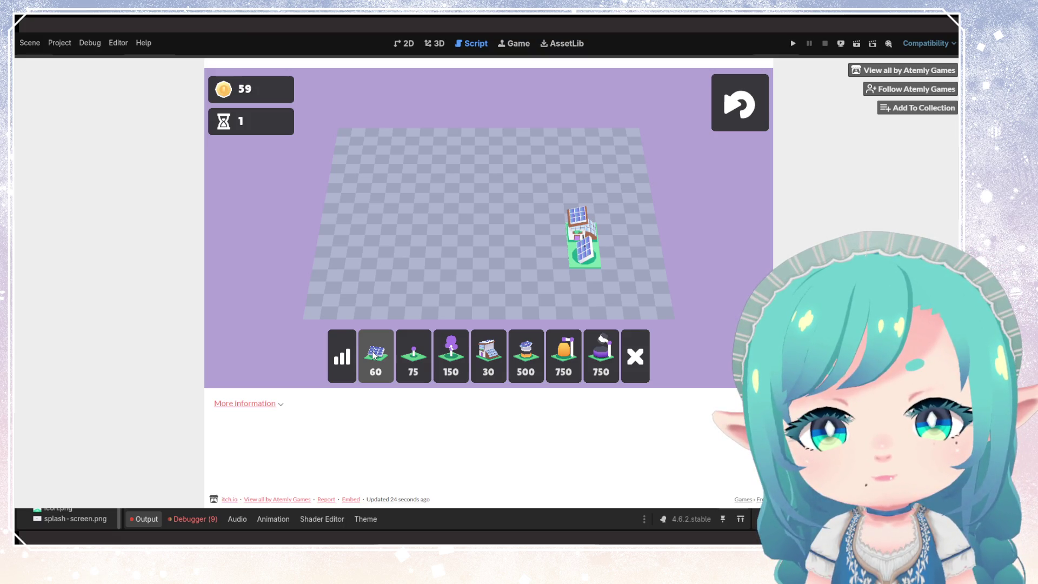
left_click(374, 355)
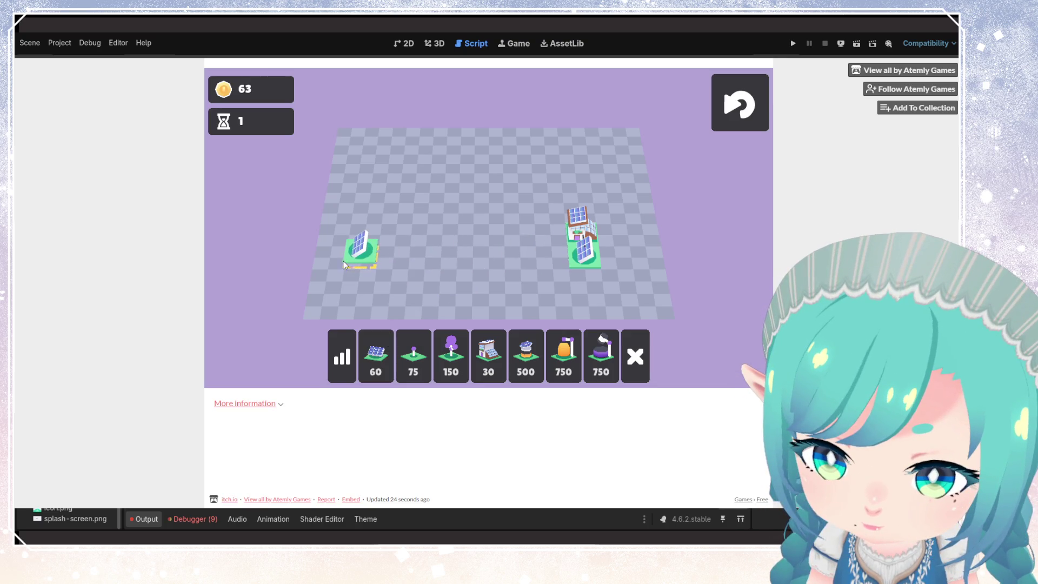
left_click(353, 257)
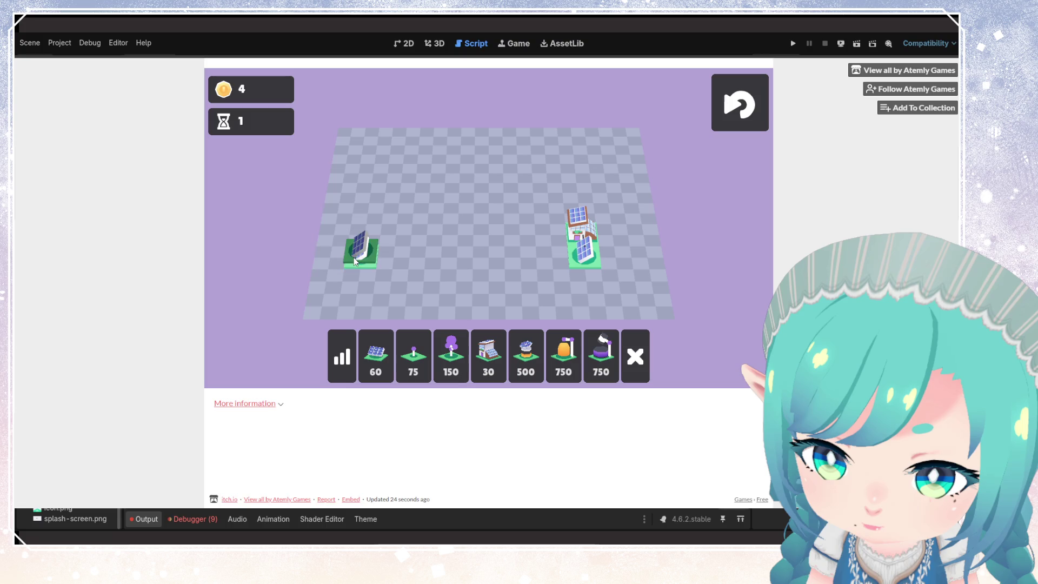
left_click(483, 352)
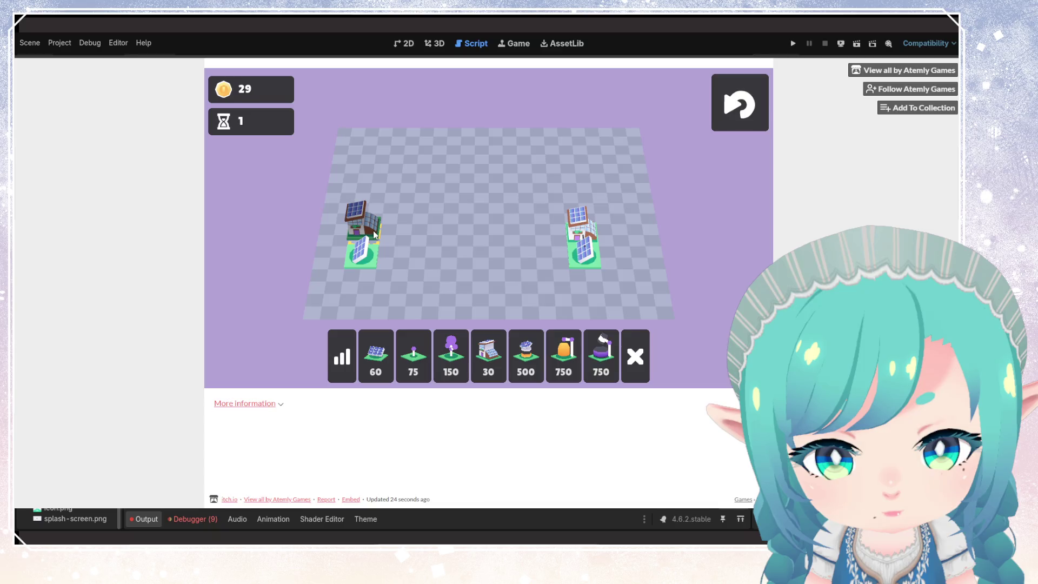
left_click(373, 231)
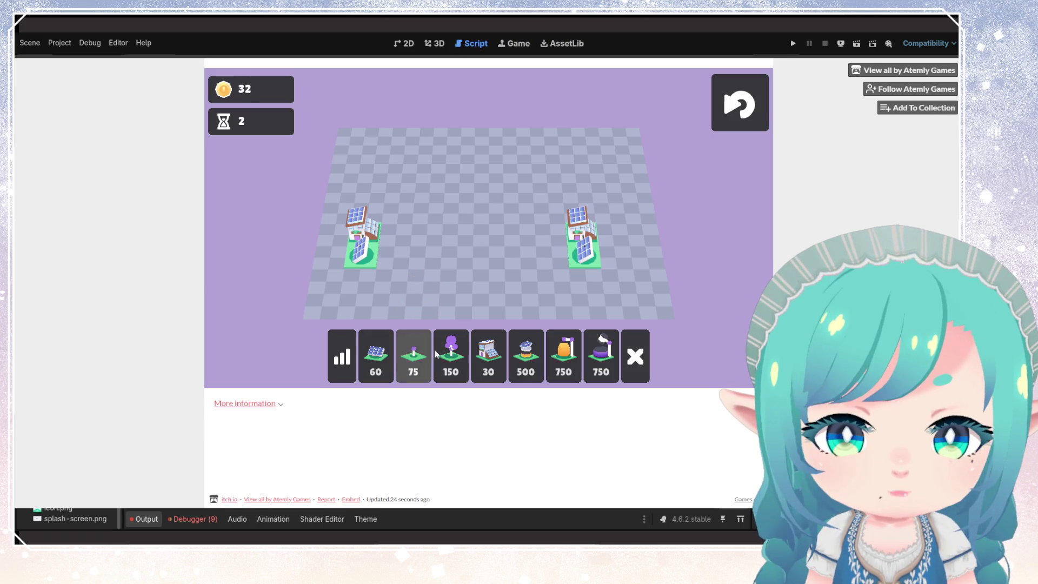
left_click(485, 351)
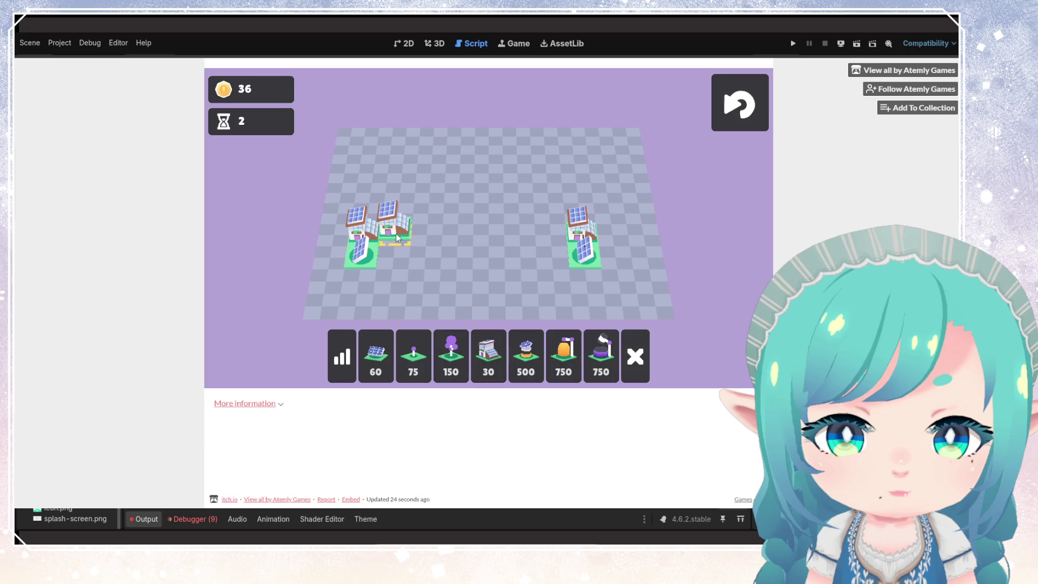
left_click(396, 233)
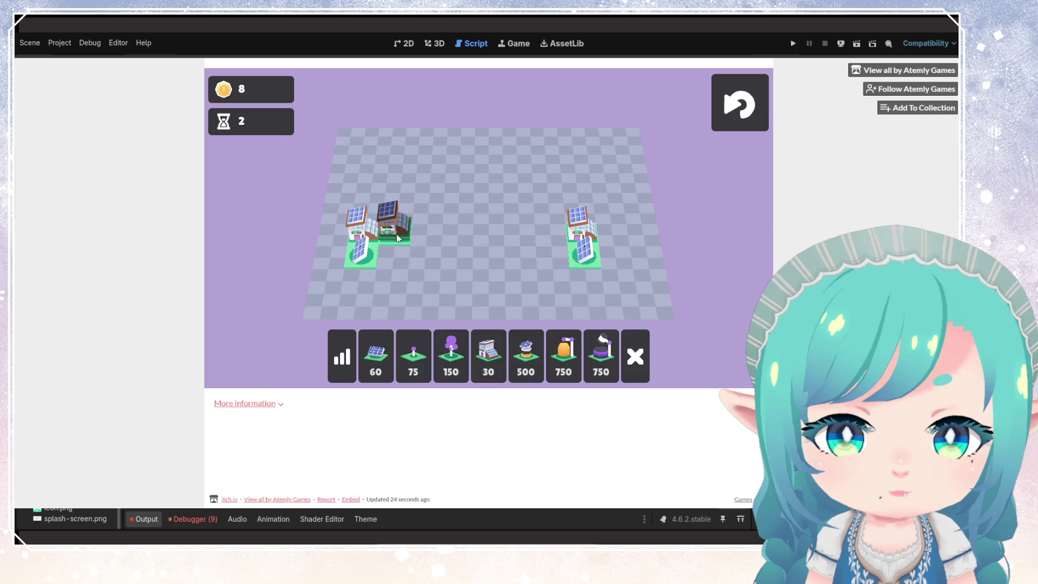
- Preview the 750, 75 and 500 buildings, then add a panel and a house on the third tile
left_click(380, 355)
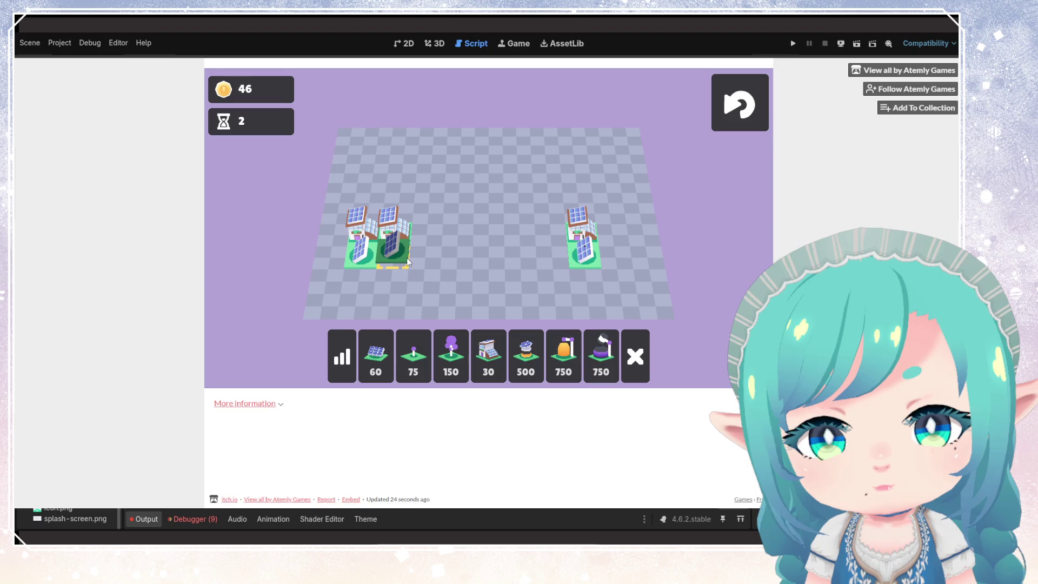
left_click(601, 357)
left_click(413, 357)
scroll(436, 286, "down", 1)
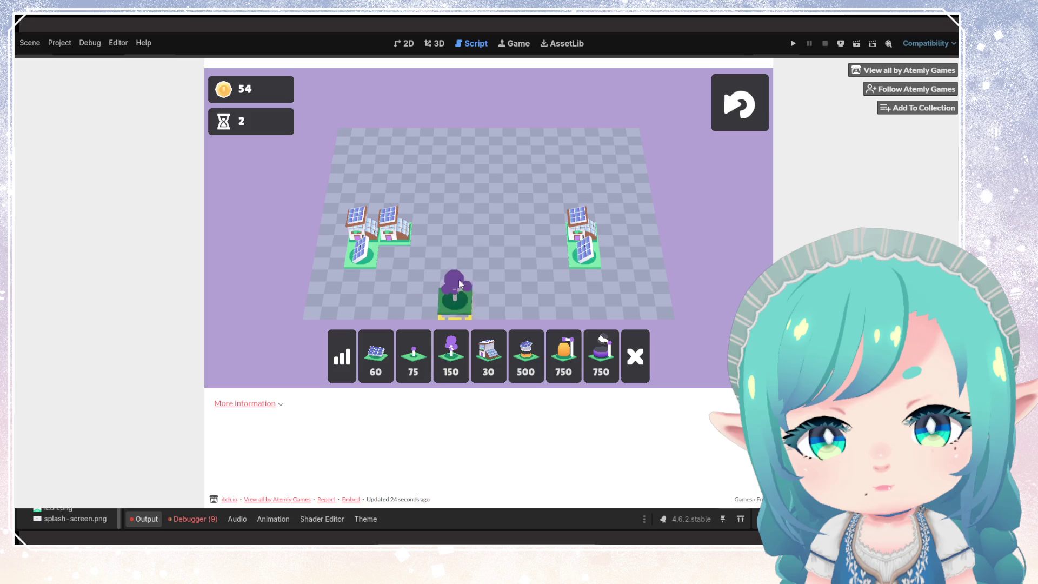
scroll(459, 272, "down", 1)
left_click(534, 345)
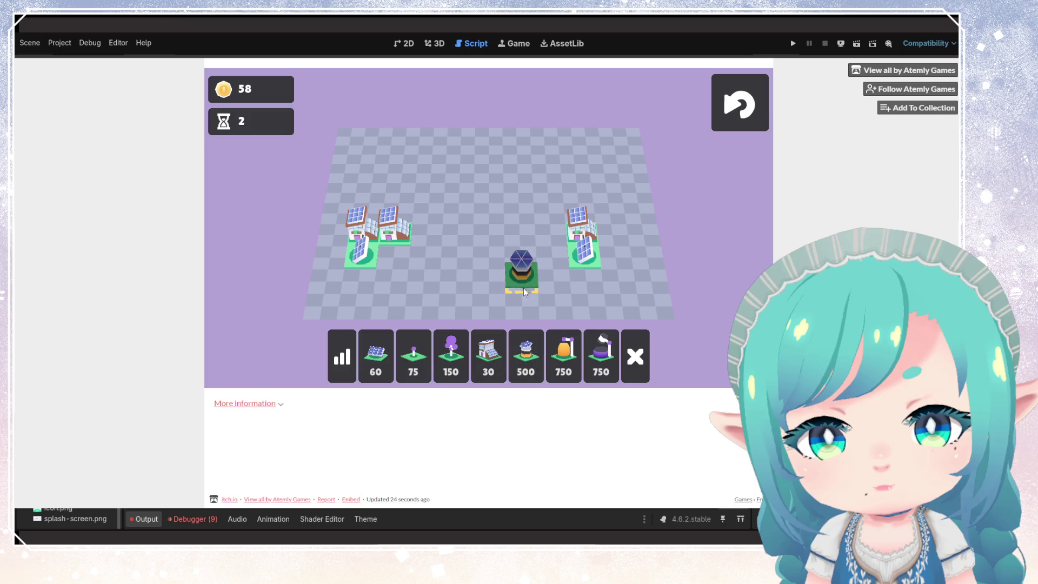
scroll(524, 257, "down", 2)
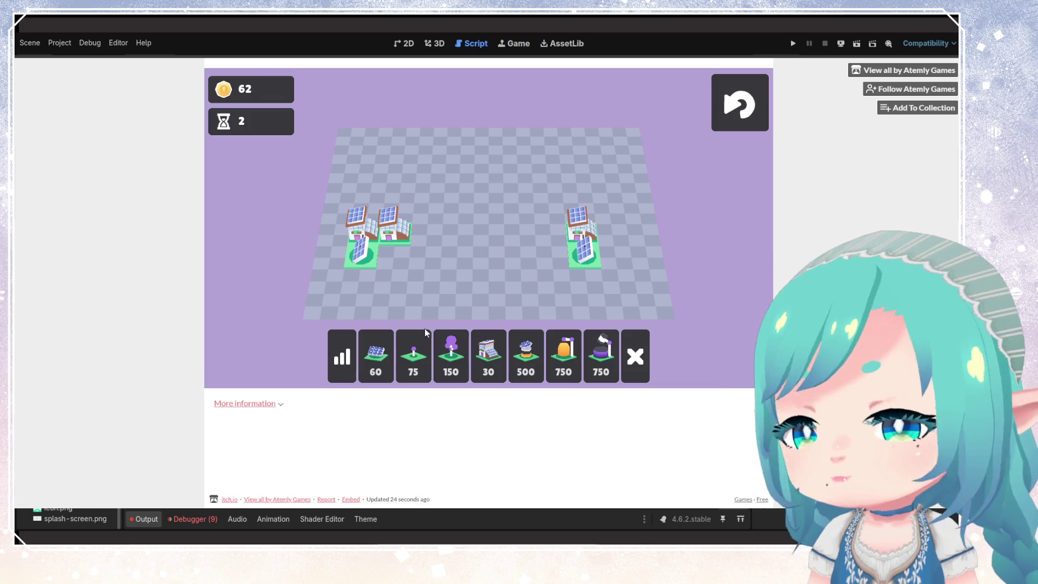
left_click(384, 346)
left_click(406, 261)
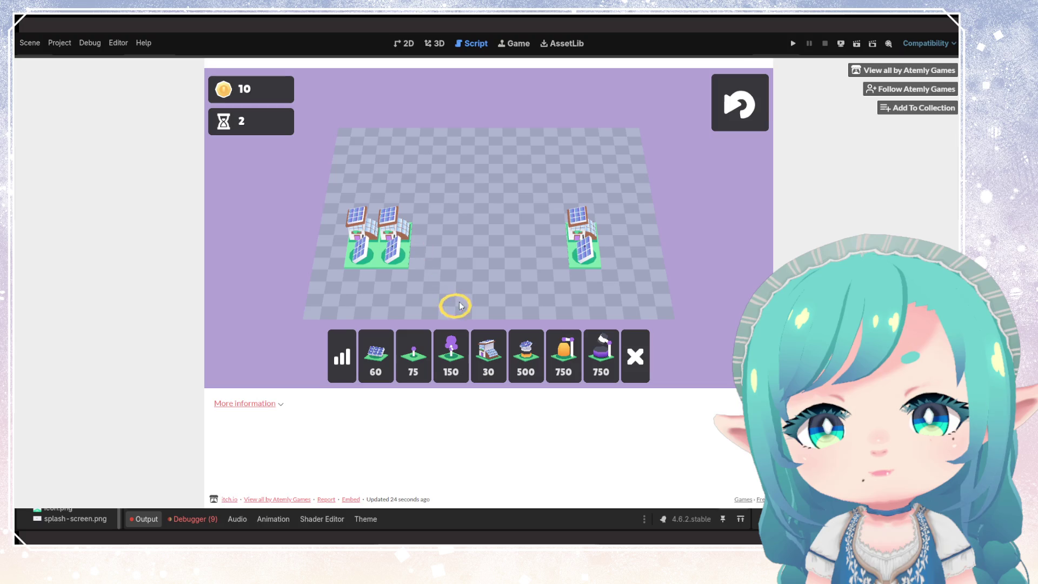
left_click(493, 358)
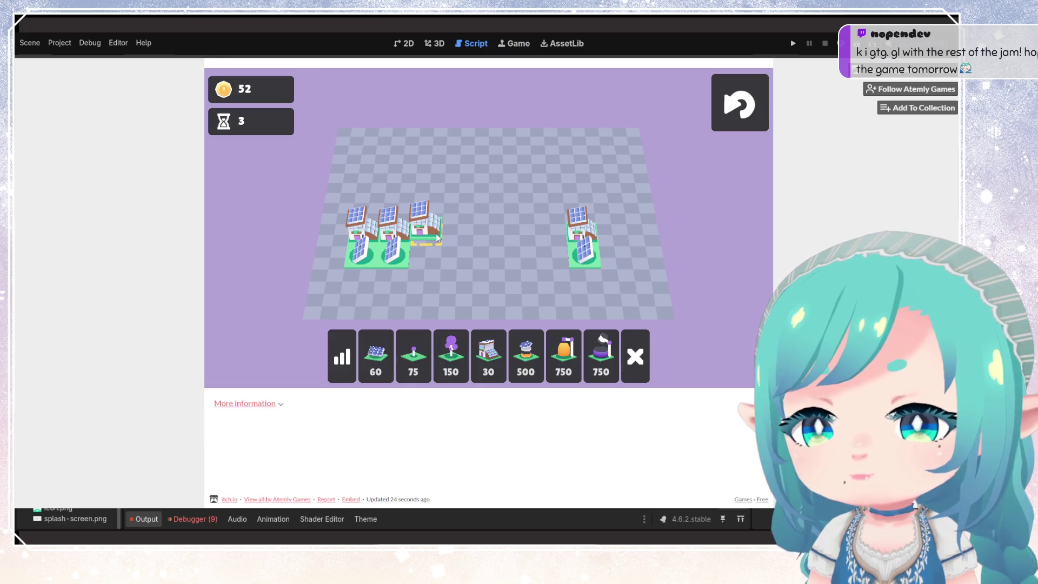
left_click(437, 237)
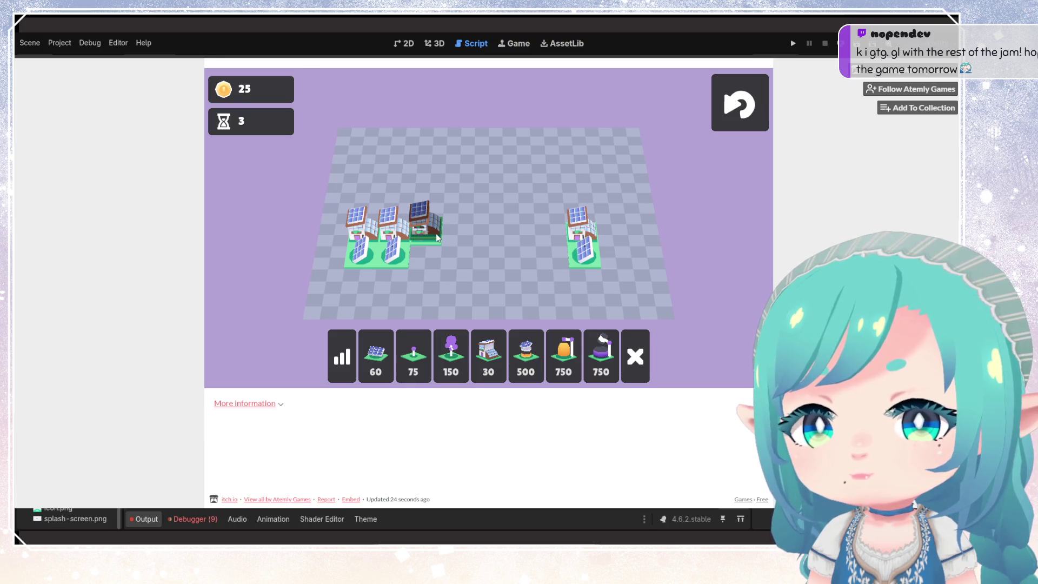
left_click(385, 350)
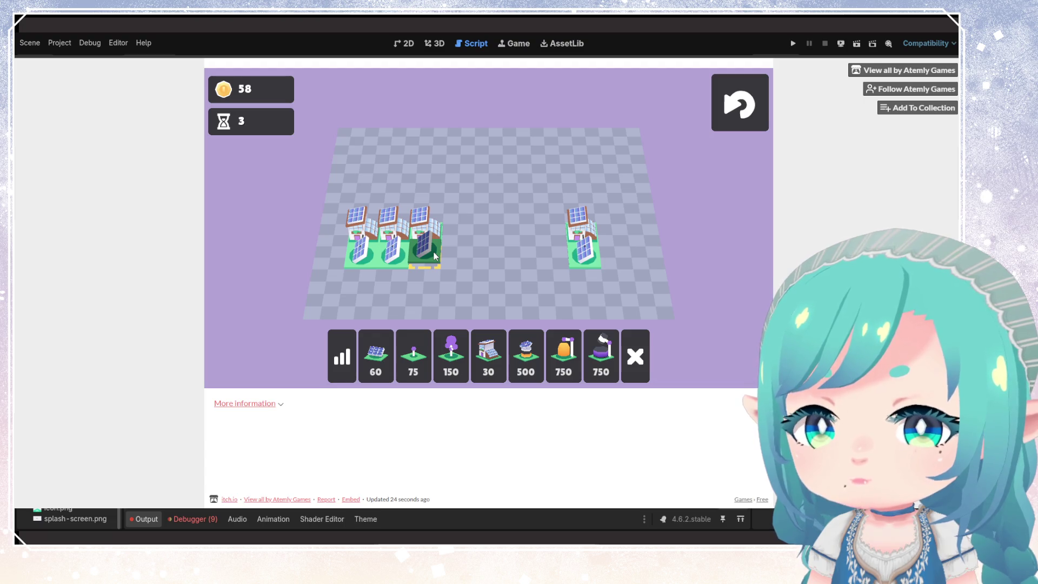
- Add solar panels and houses along the third to fifth tiles, plus houses on tiles six and seven
left_click(432, 253)
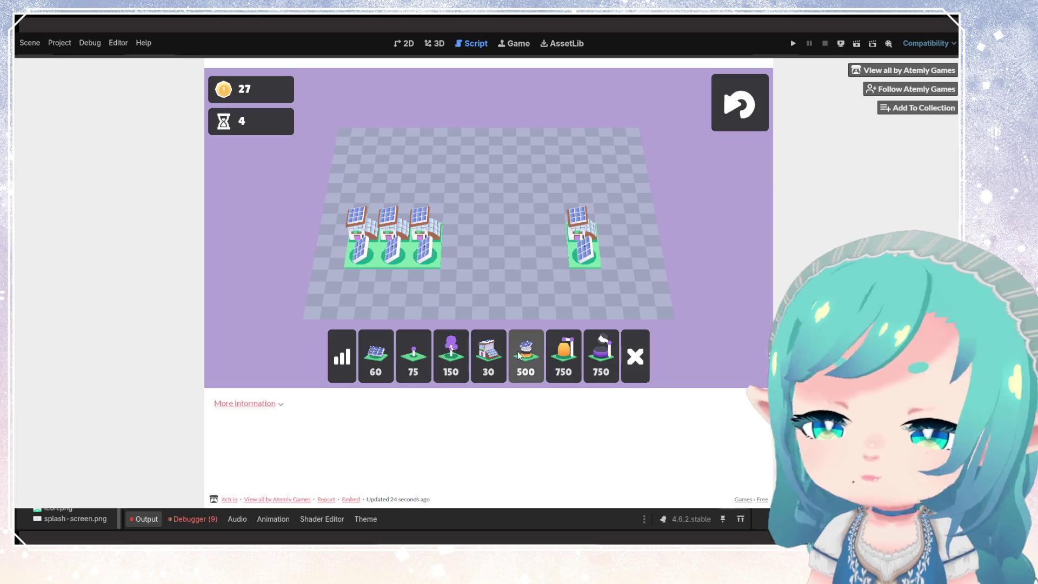
left_click(488, 354)
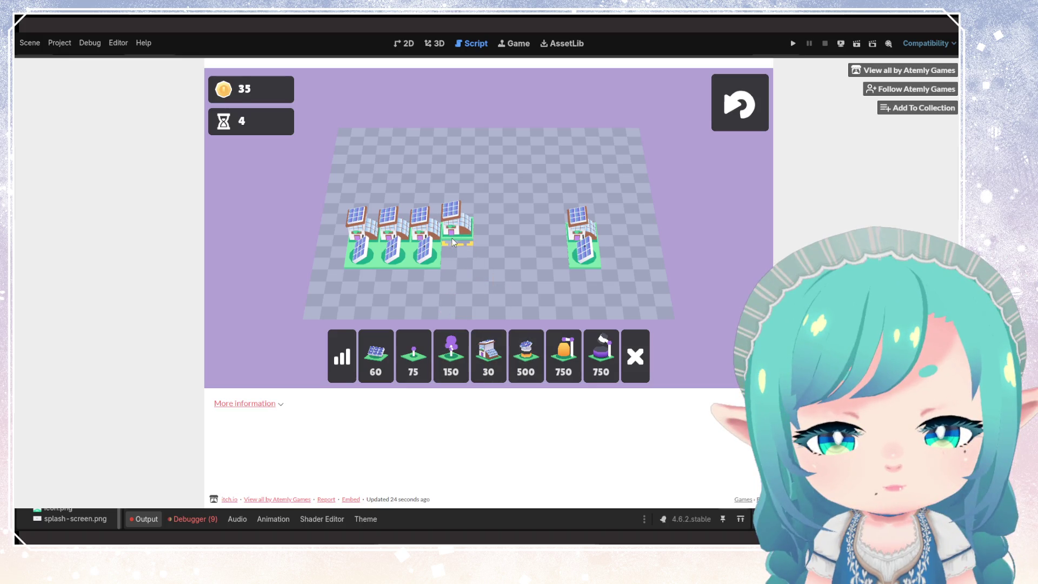
left_click(453, 241)
left_click(364, 341)
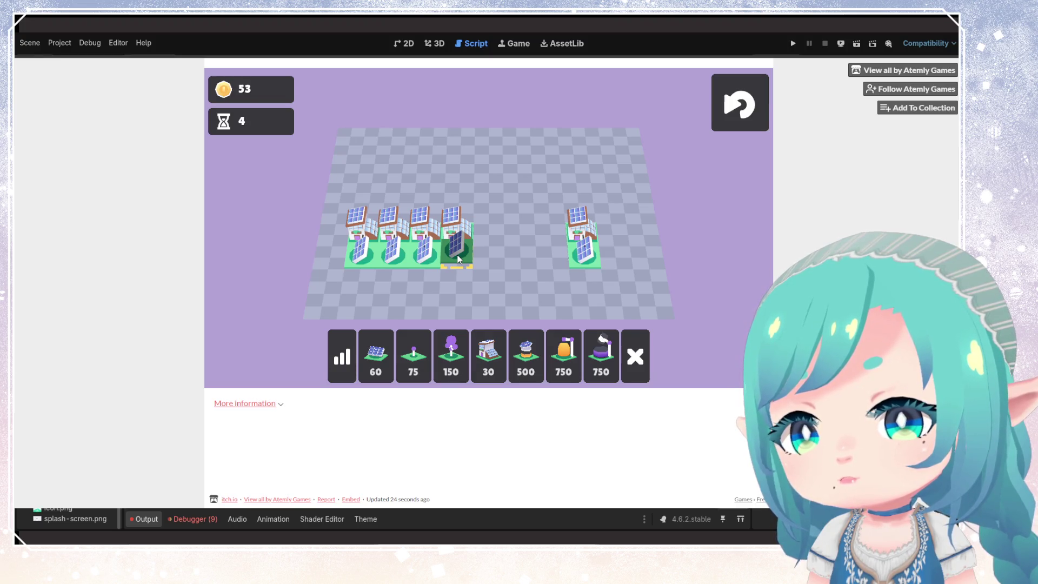
left_click(455, 261)
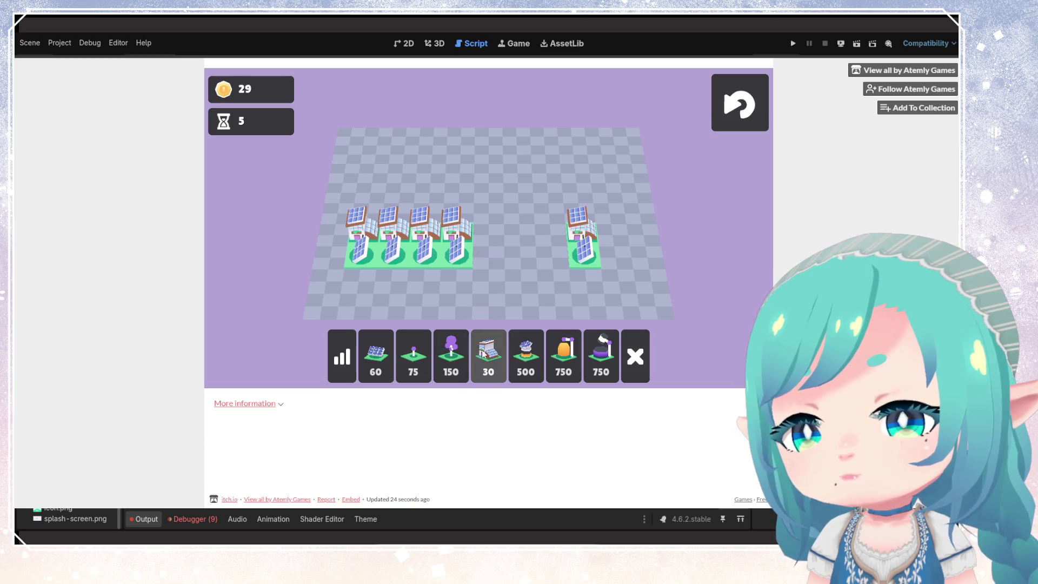
left_click(488, 357)
left_click(484, 239)
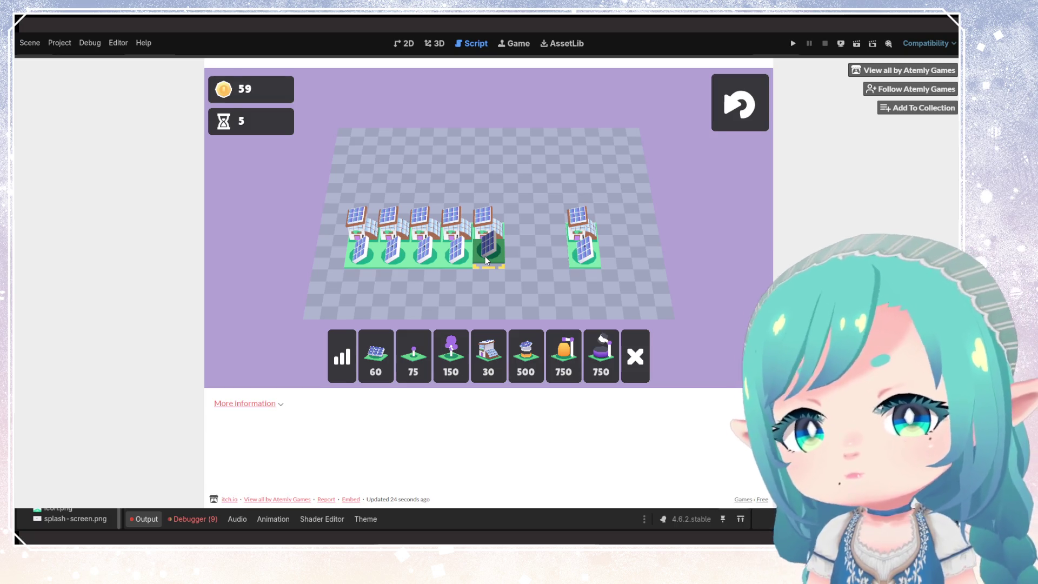
left_click(485, 256)
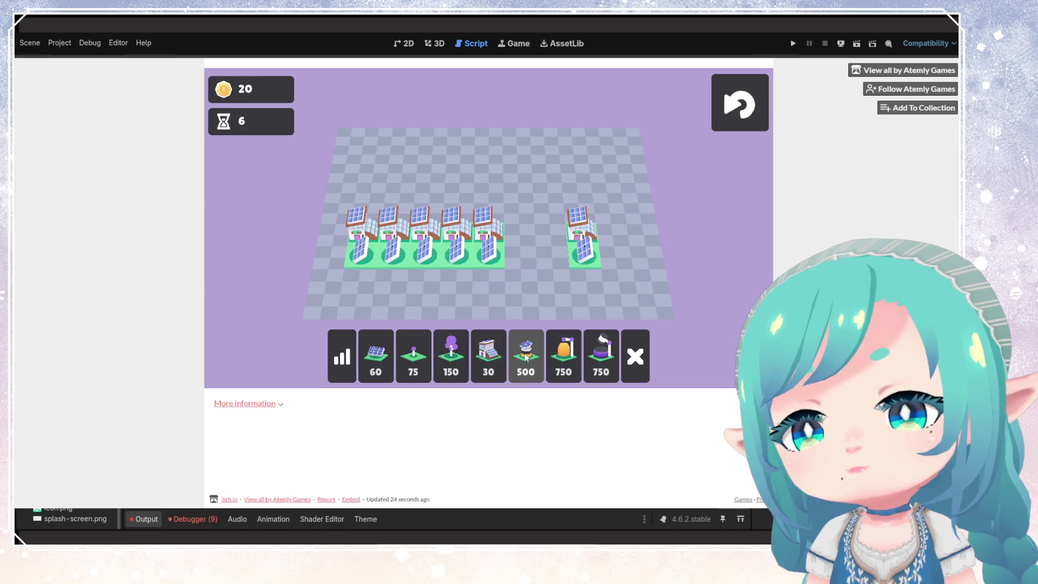
left_click(481, 351)
left_click(517, 243)
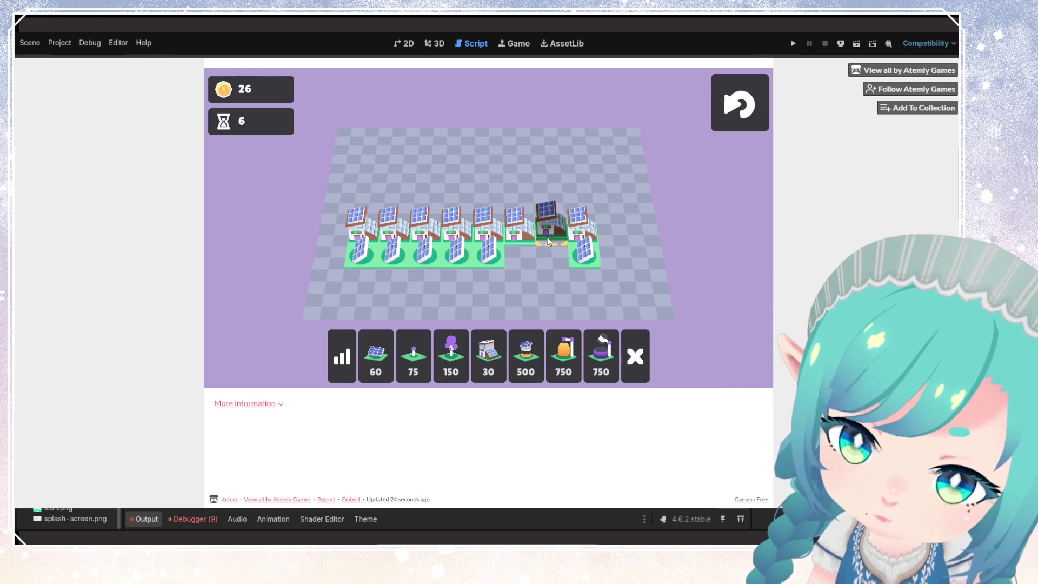
left_click(547, 237)
- Place panels under the sixth and seventh houses, then a house and panel at the row's right end
left_click(392, 339)
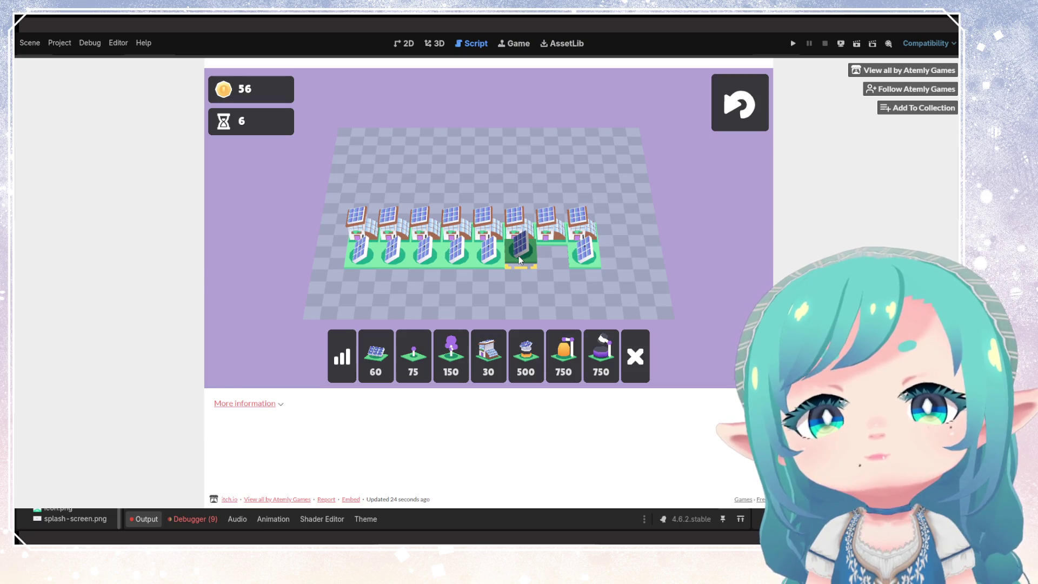
left_click(518, 255)
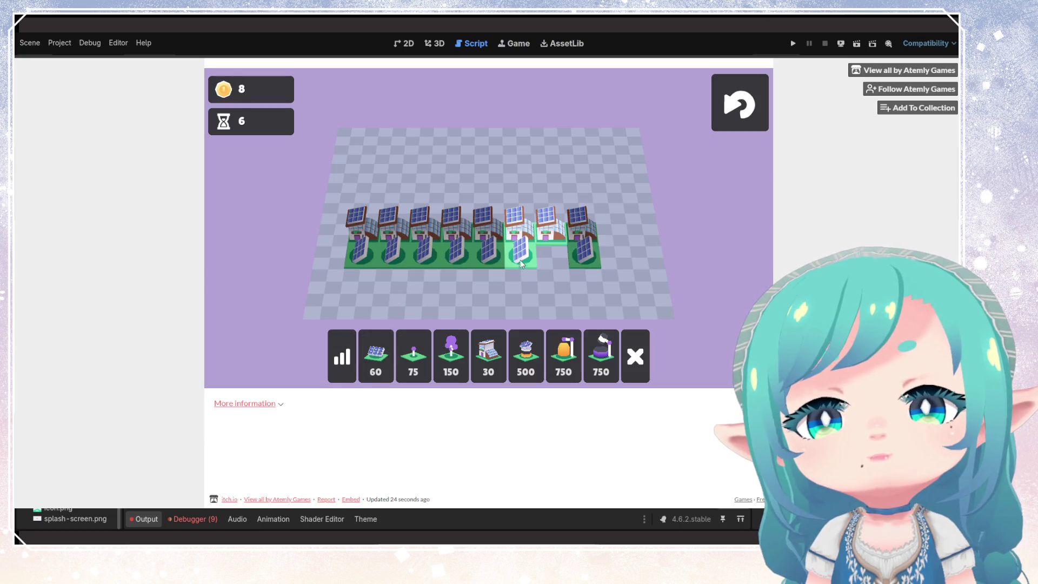
left_click(488, 357)
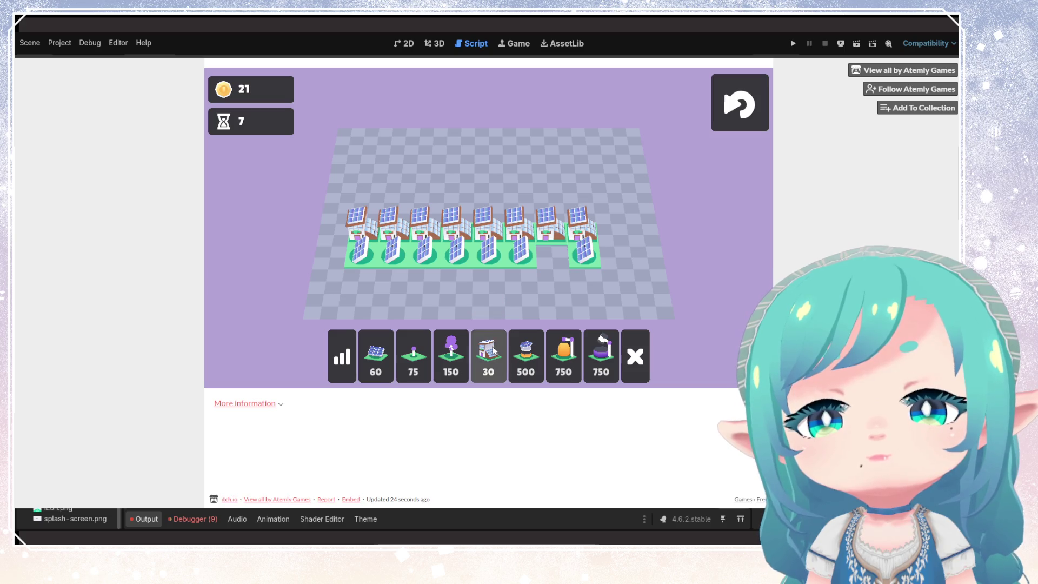
left_click(546, 266)
left_click(387, 360)
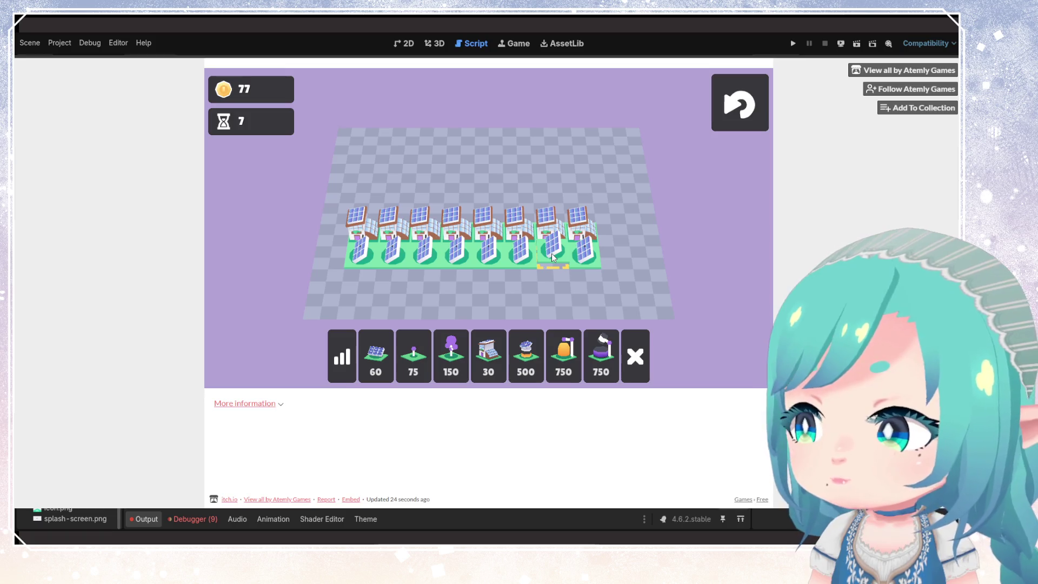
left_click(552, 253)
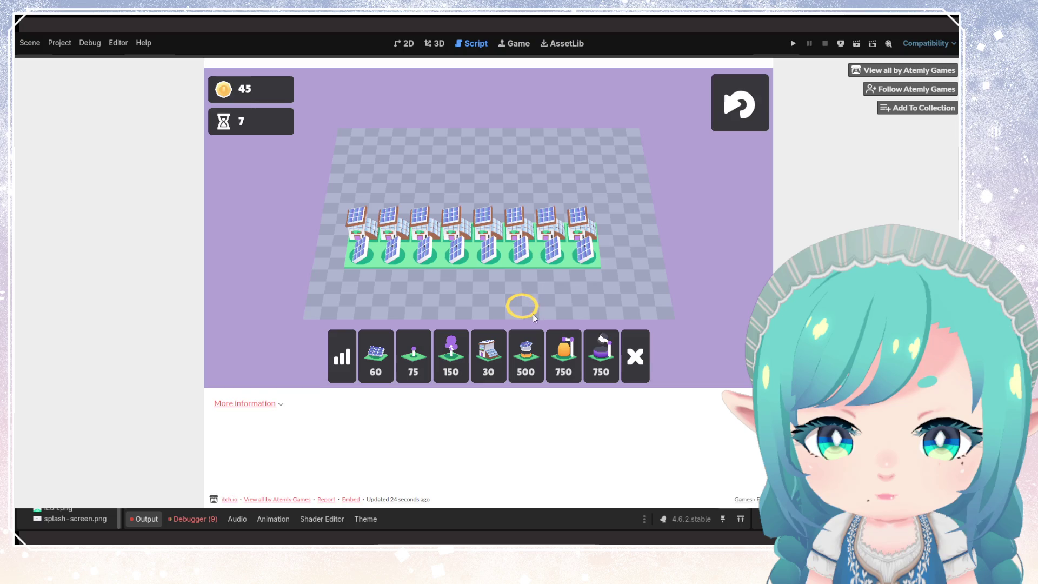
left_click(489, 356)
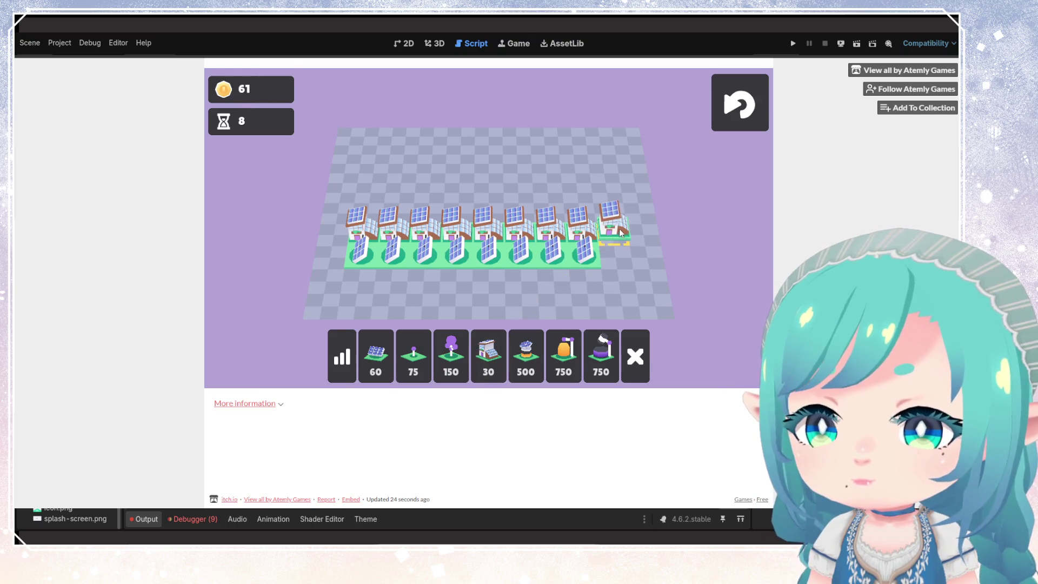
left_click(620, 232)
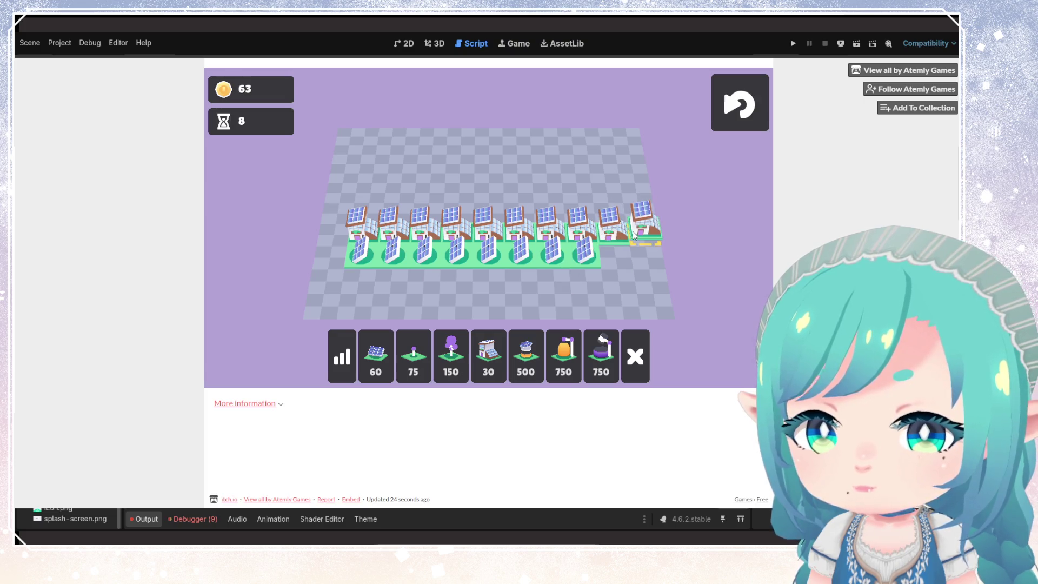
left_click(629, 226)
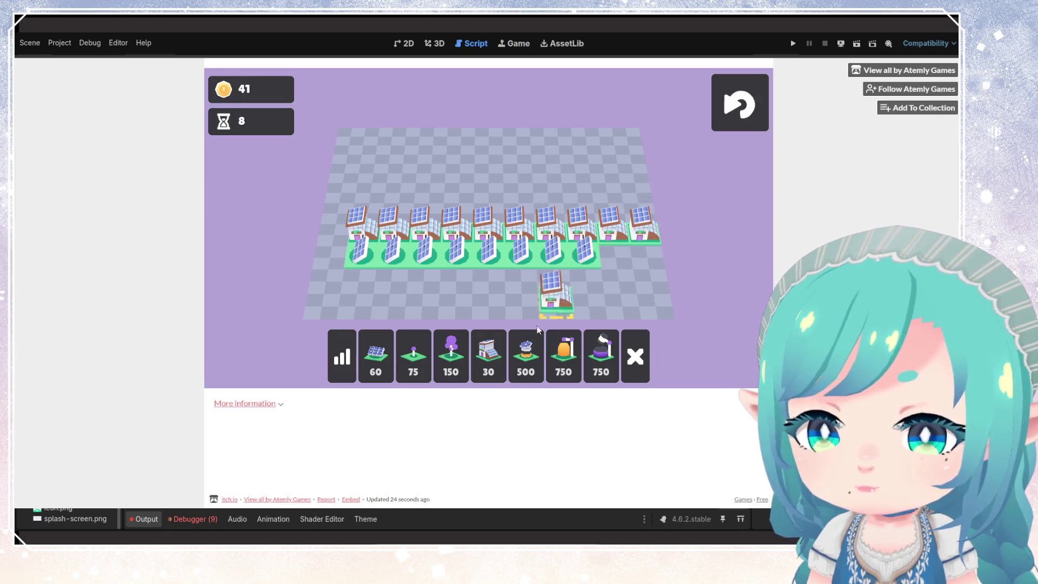
left_click(381, 350)
left_click(620, 255)
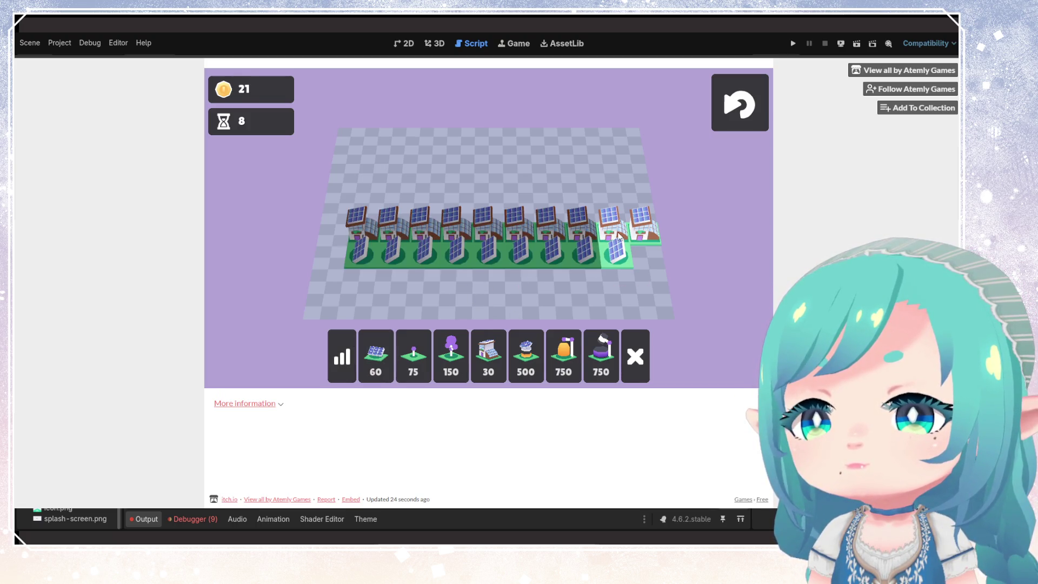
left_click(376, 354)
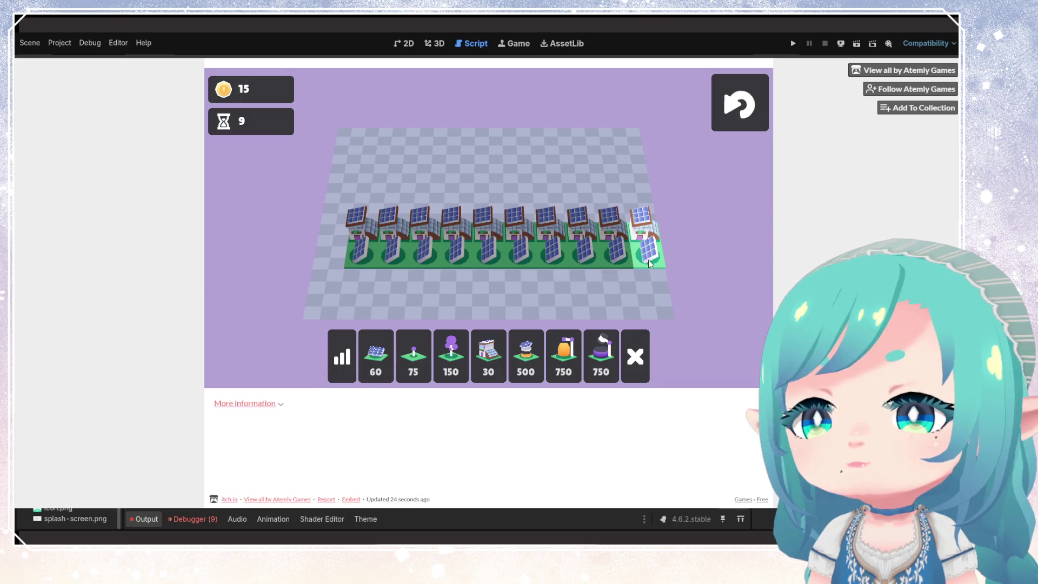
left_click(455, 306)
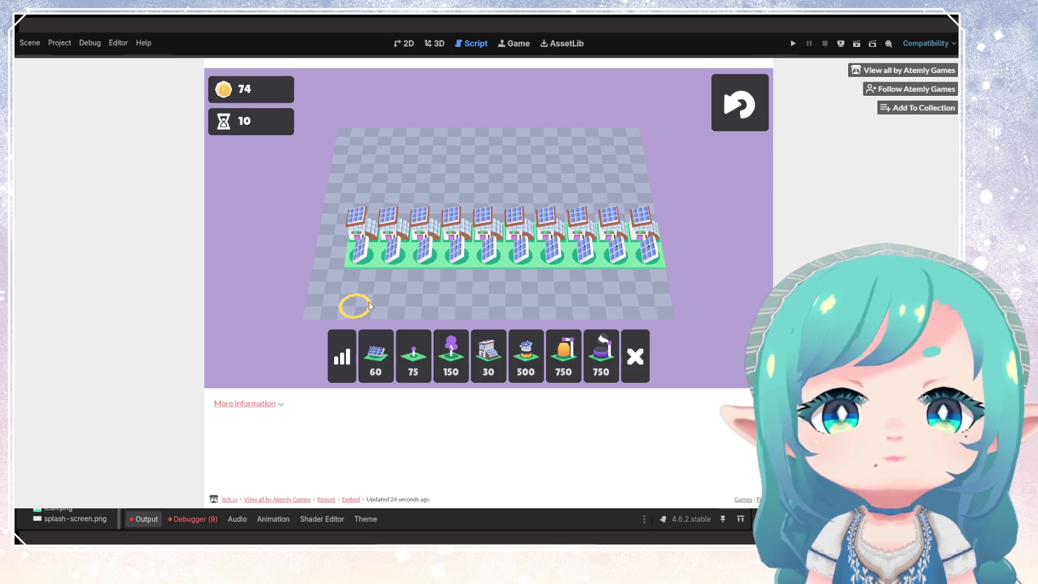
left_click(412, 352)
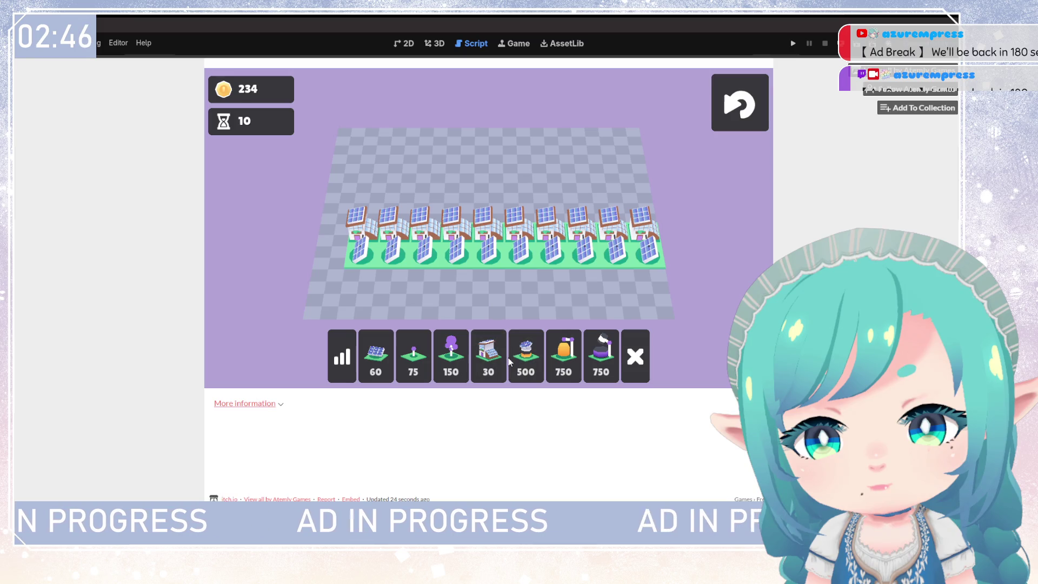
- Add a 60-coin solar panel at the row's left end with a 30-coin house behind it
left_click(529, 366)
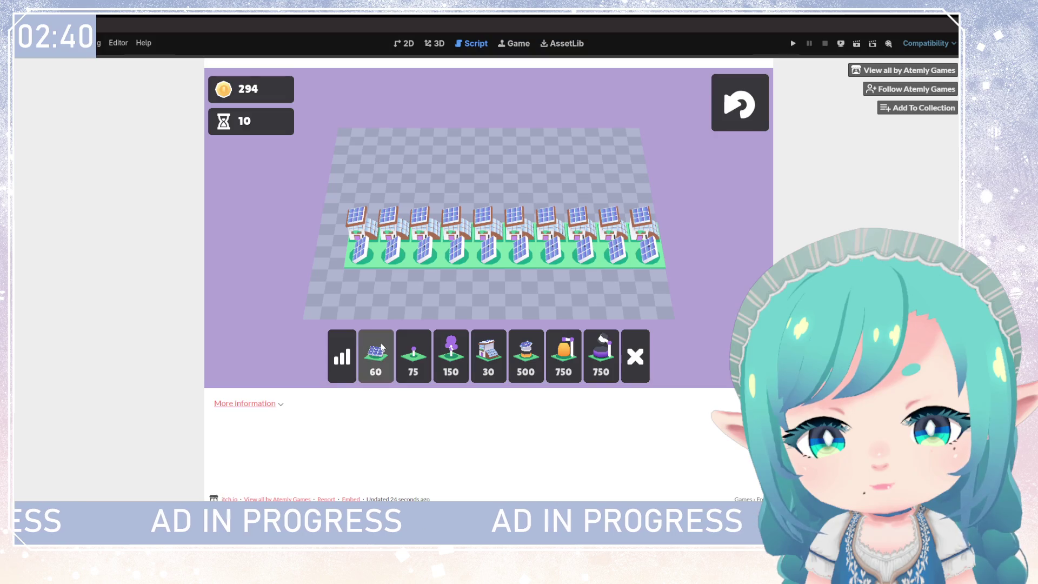
left_click(382, 349)
left_click(318, 250)
left_click(489, 355)
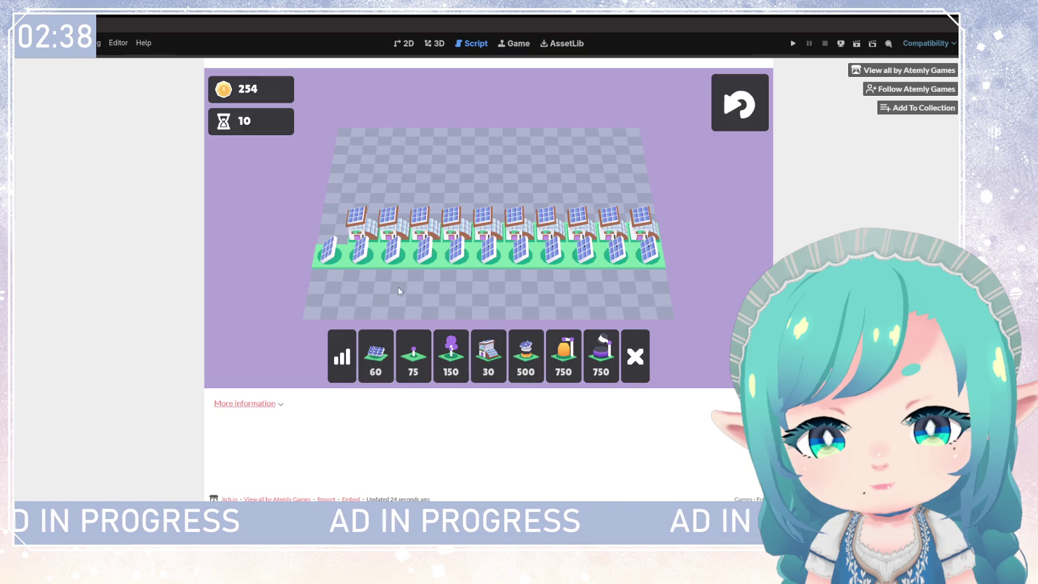
left_click(326, 230)
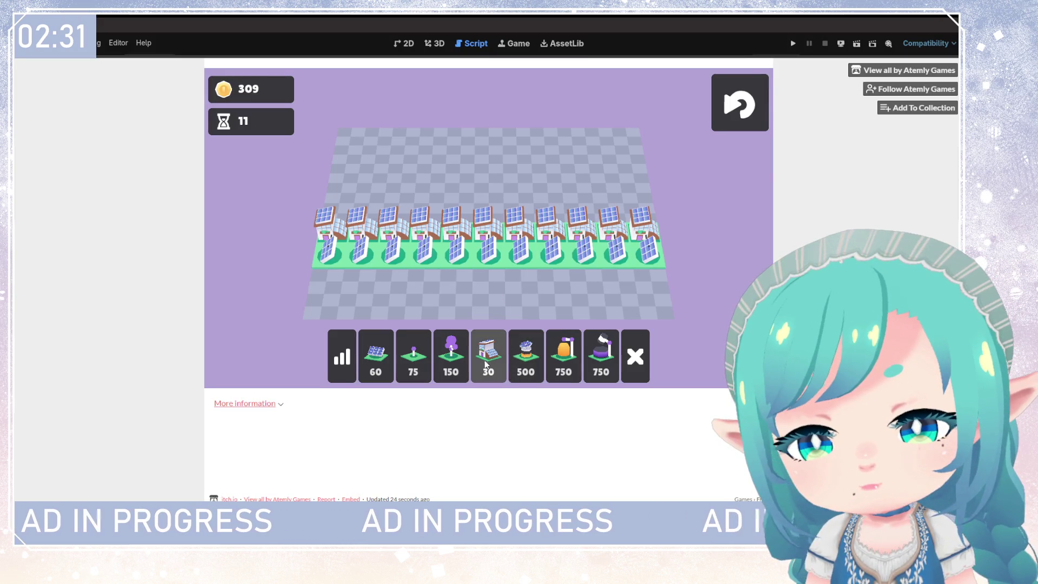
- Place a solar panel and a 150-coin purple tree behind the houses and wire them together
left_click(376, 354)
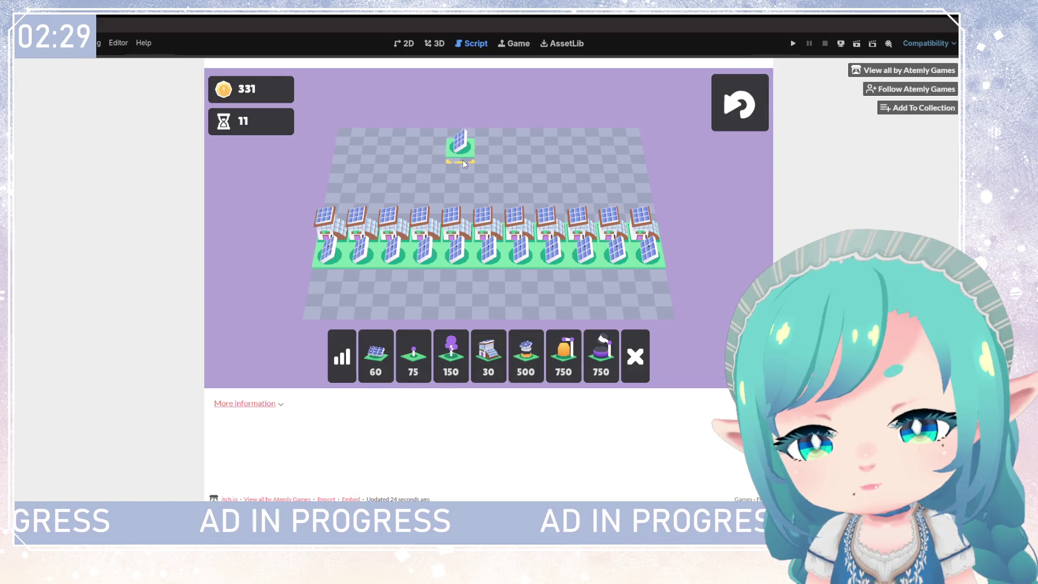
left_click(382, 166)
left_click(449, 344)
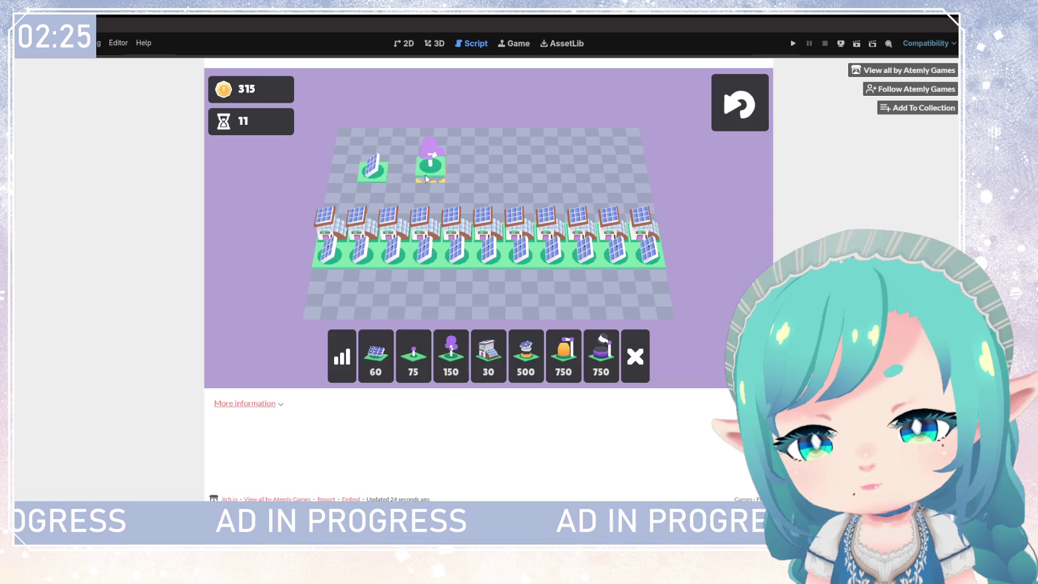
left_click(427, 179)
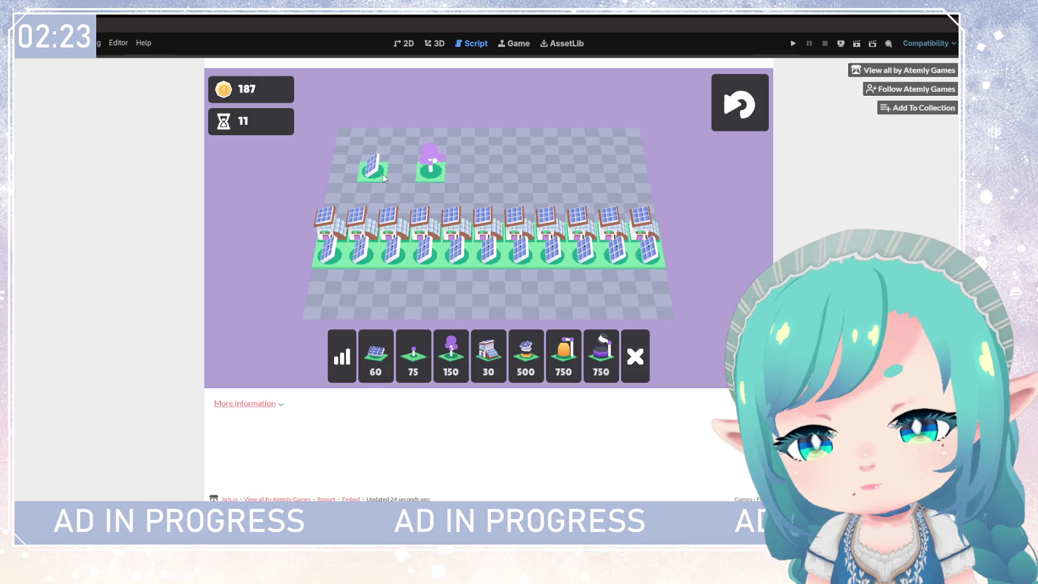
left_click_drag(384, 179, 428, 172)
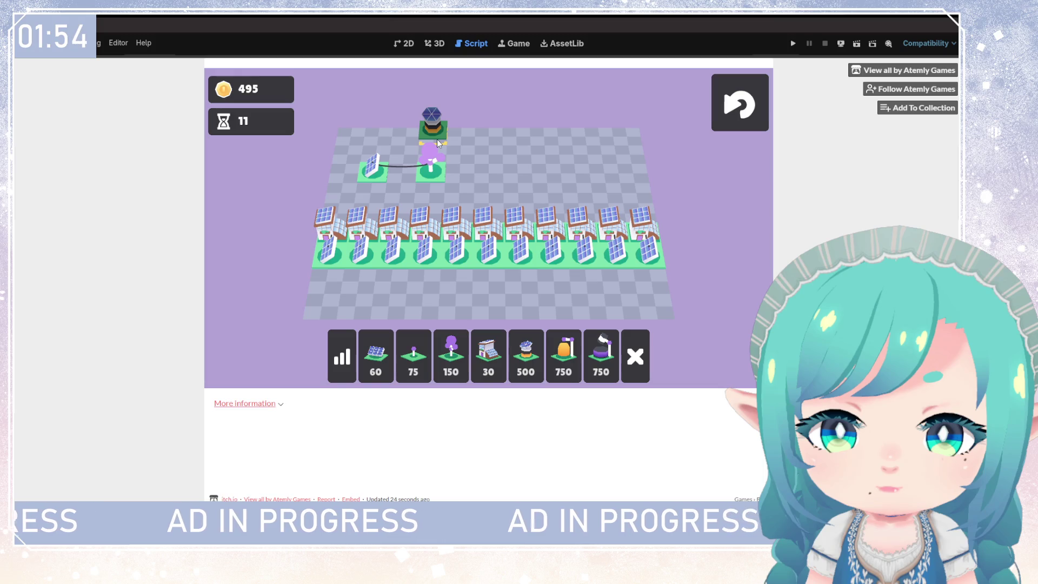
- Place three 500-coin battery towers around the purple tree and wire the tree to them
left_click(436, 140)
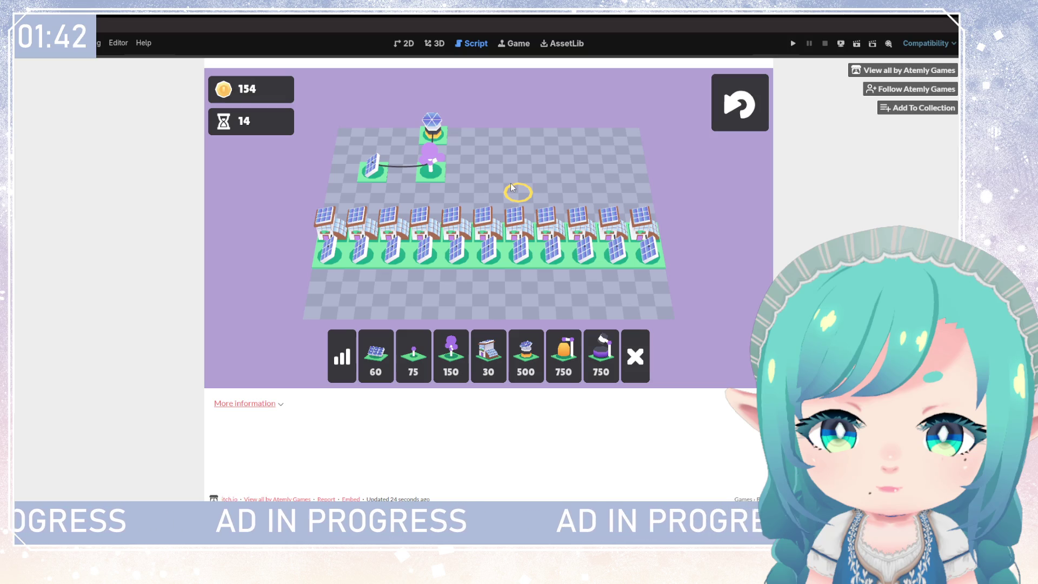
left_click(512, 187)
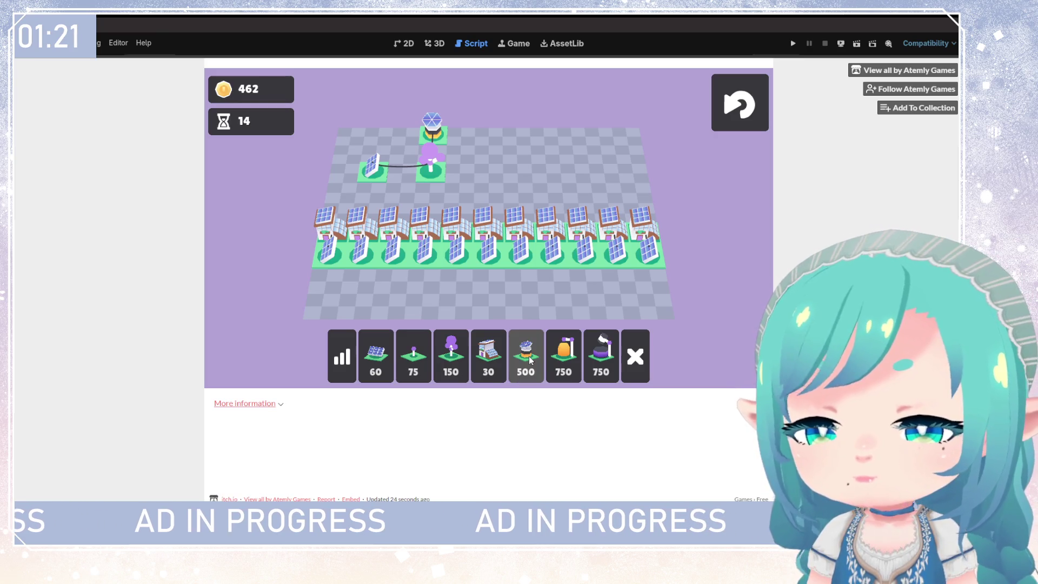
left_click_drag(530, 360, 498, 176)
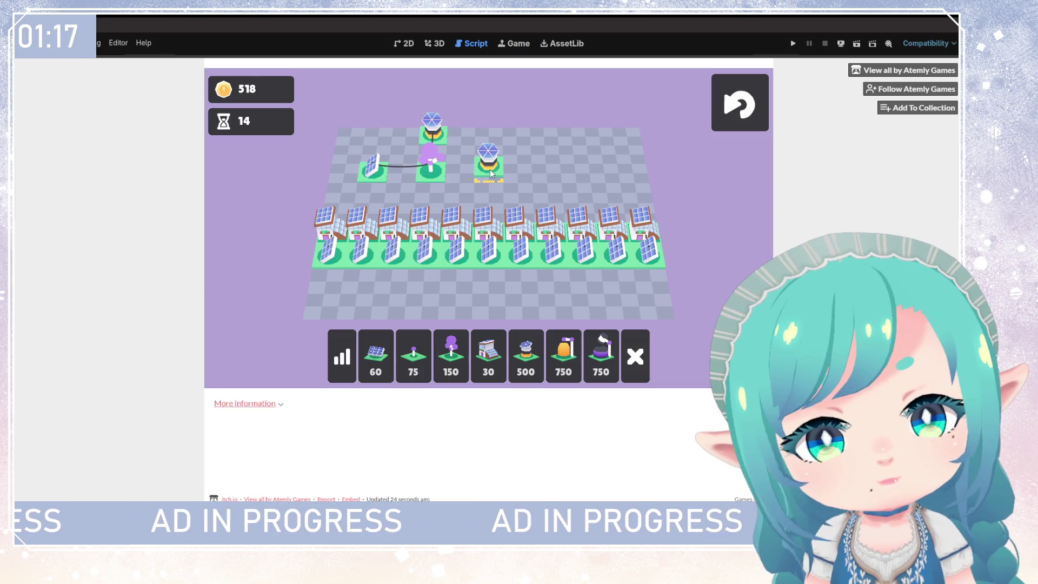
left_click(490, 170)
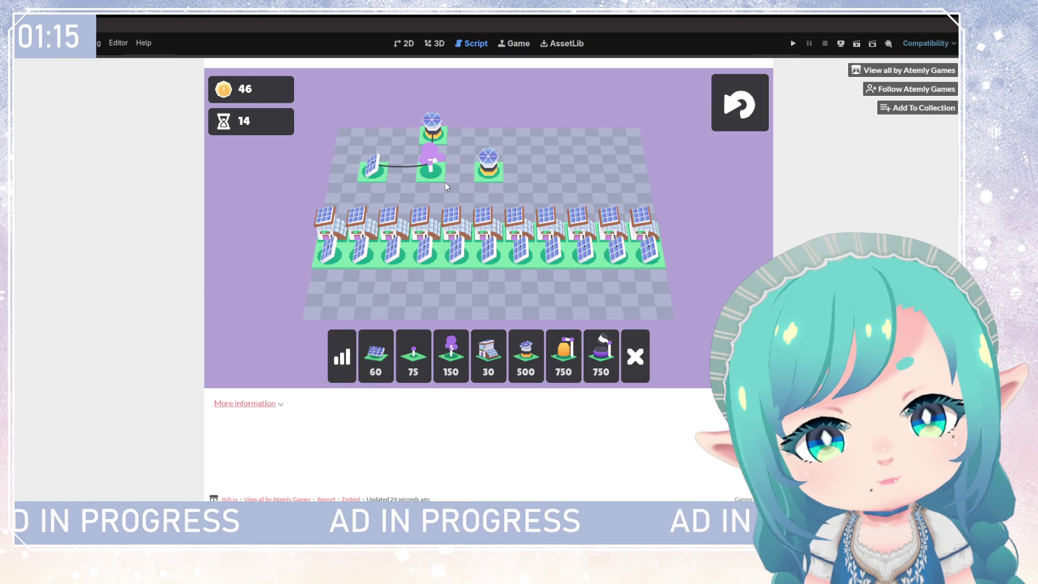
left_click_drag(446, 183, 486, 177)
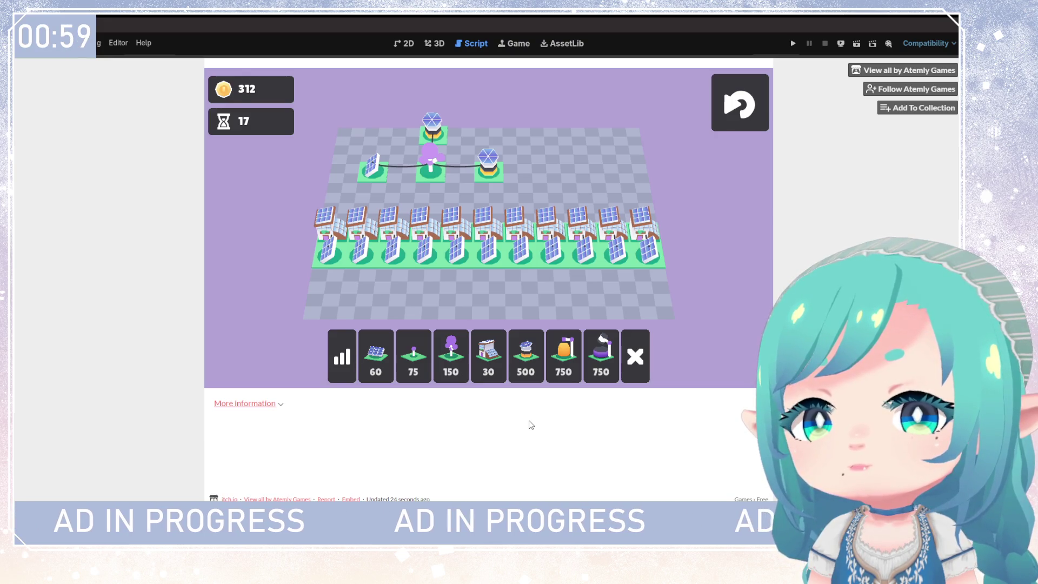
left_click(513, 362)
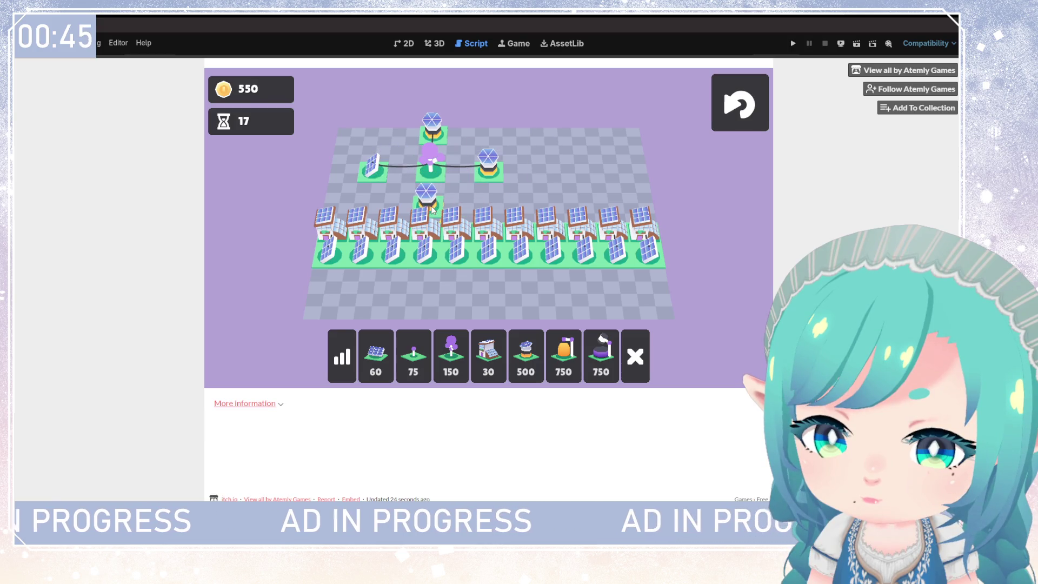
left_click(427, 222)
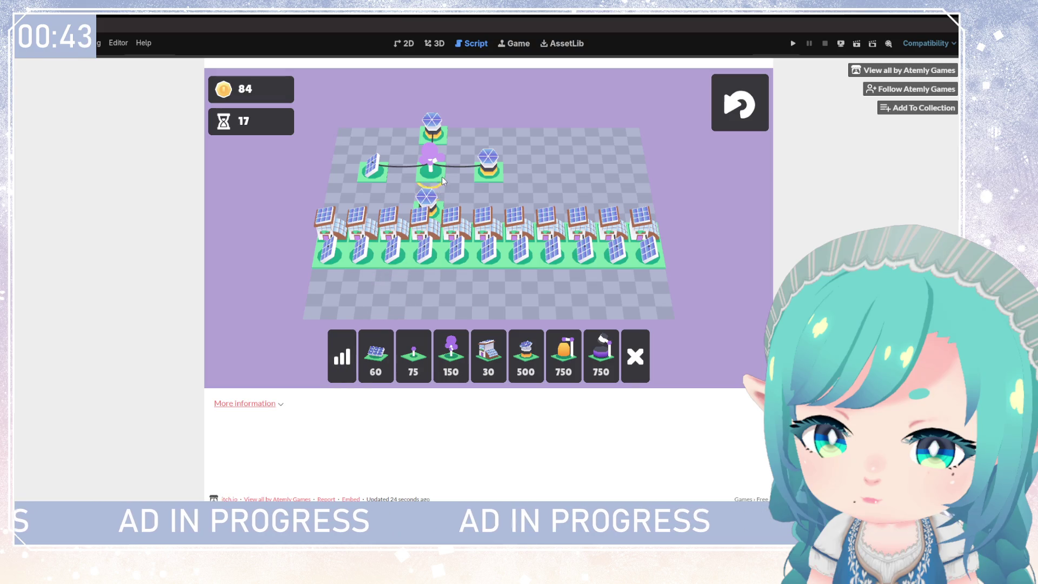
left_click_drag(442, 177, 433, 215)
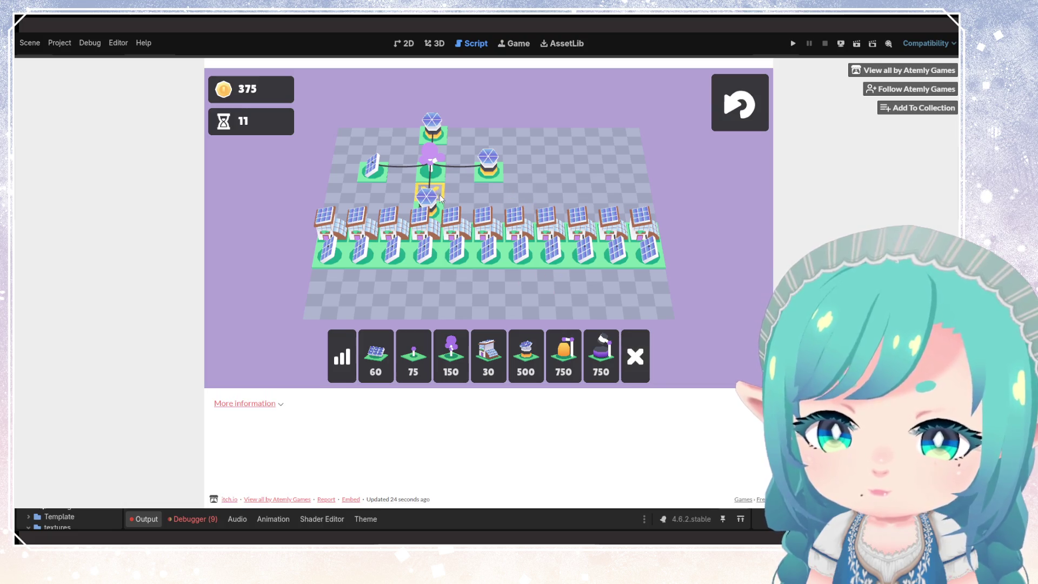
- Remove the purple tree, then add solar panels and wire each panel to a battery
right_click(432, 173)
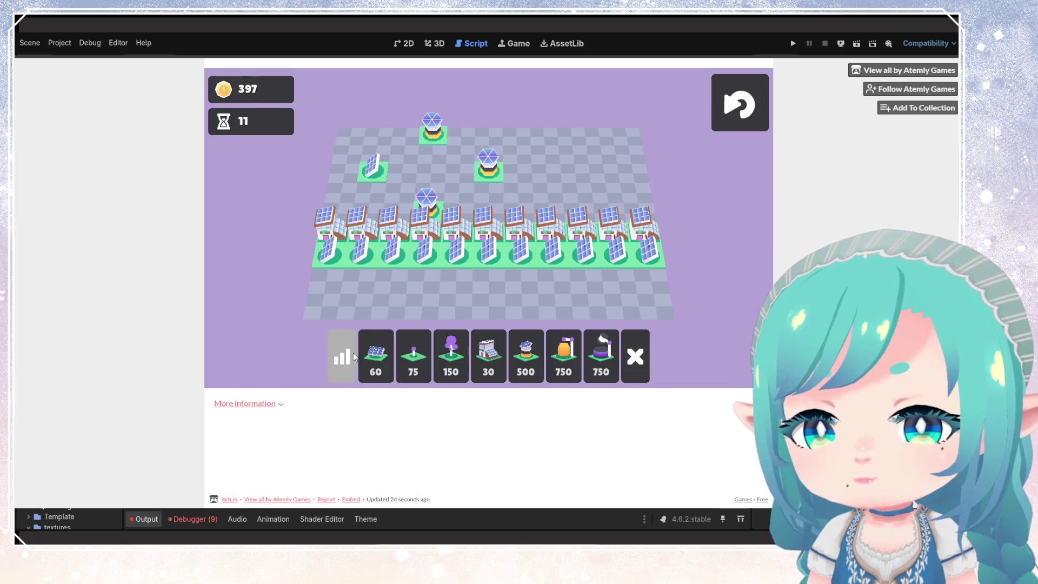
left_click_drag(380, 172, 432, 135)
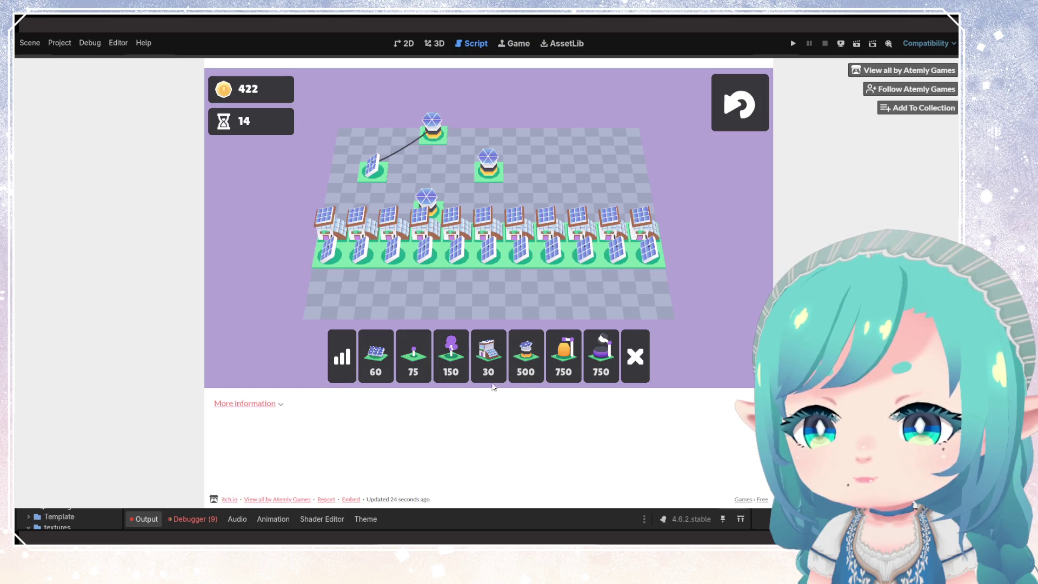
left_click(375, 357)
left_click(488, 134)
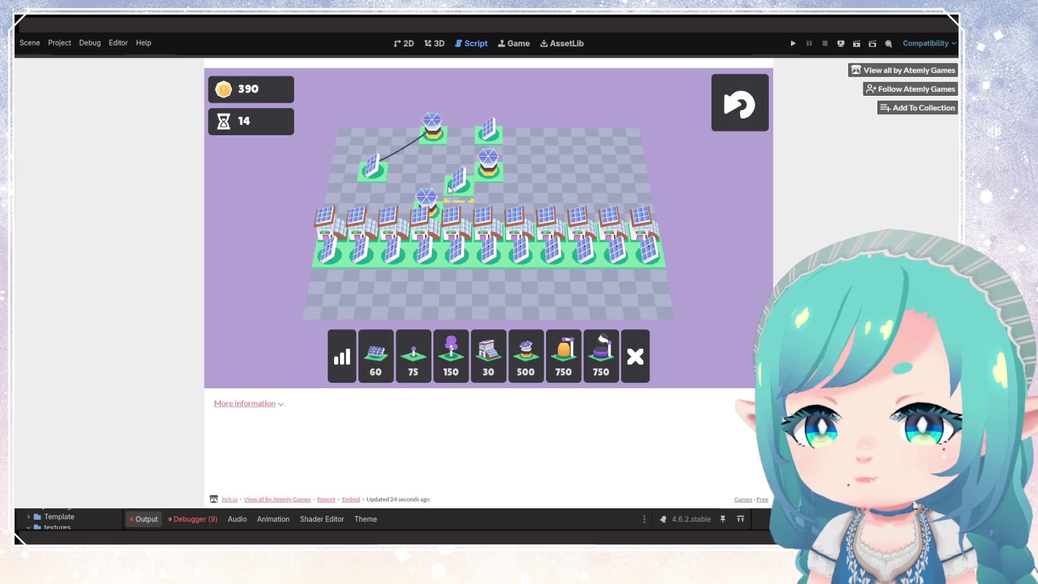
left_click(431, 168)
left_click(336, 361)
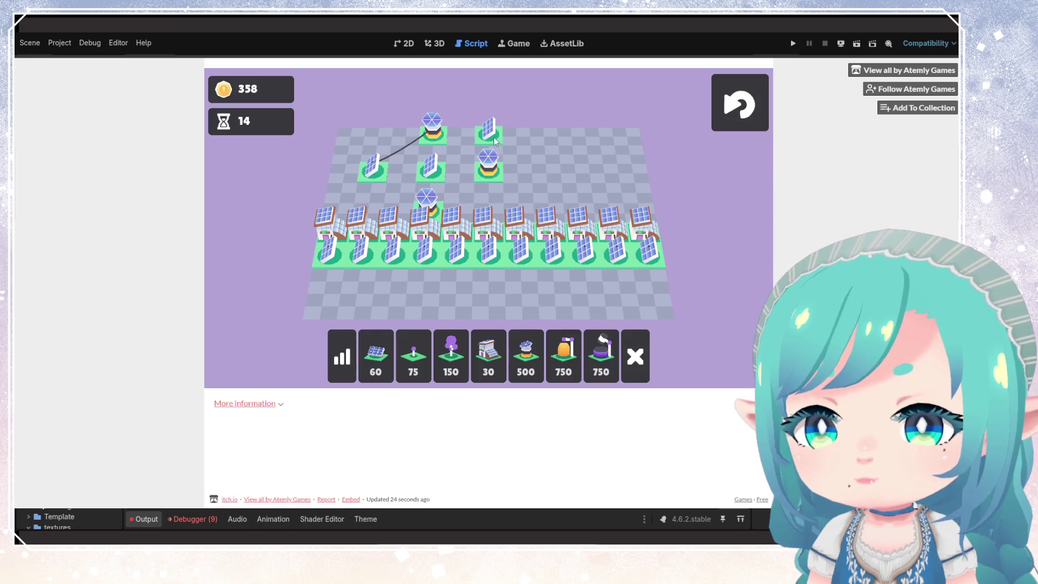
left_click_drag(491, 172, 490, 172)
mouse_move(427, 198)
left_mouse_down()
mouse_move(432, 205)
mouse_move(431, 171)
left_mouse_up()
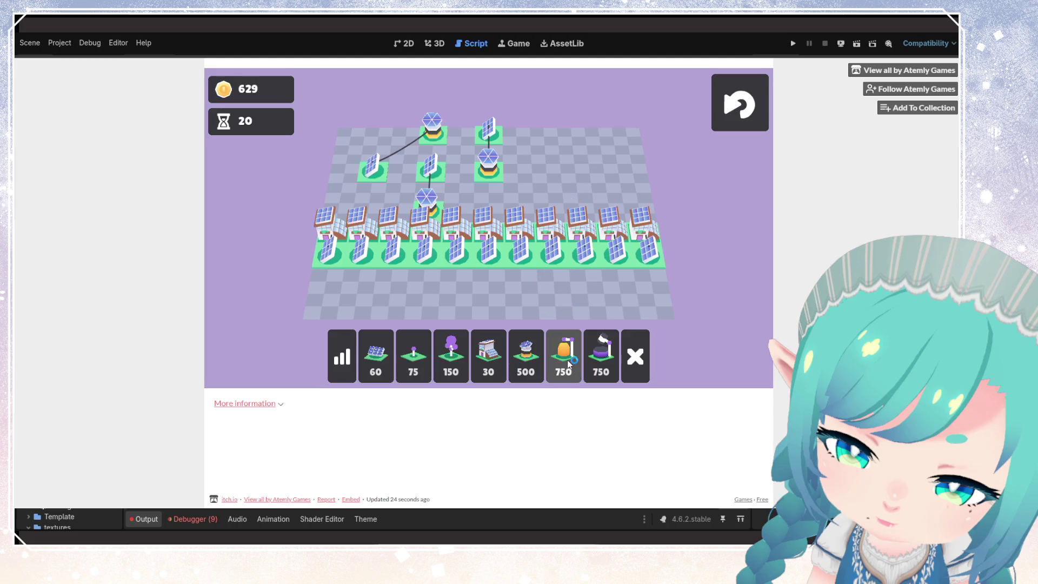
- Place a new solar panel with the 750-coin orange building beside it, plus another panel below
left_click(376, 357)
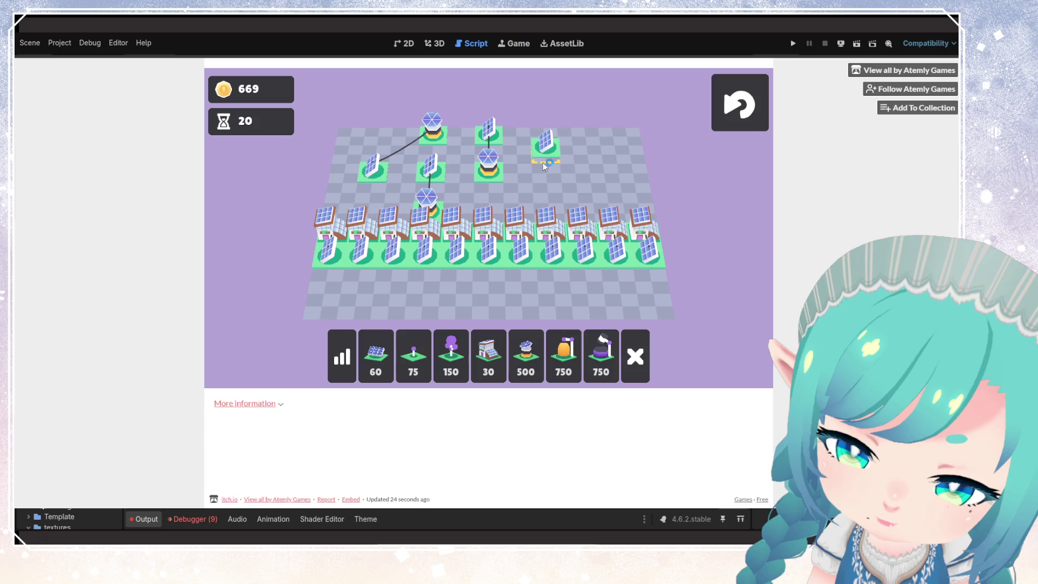
left_click(536, 161)
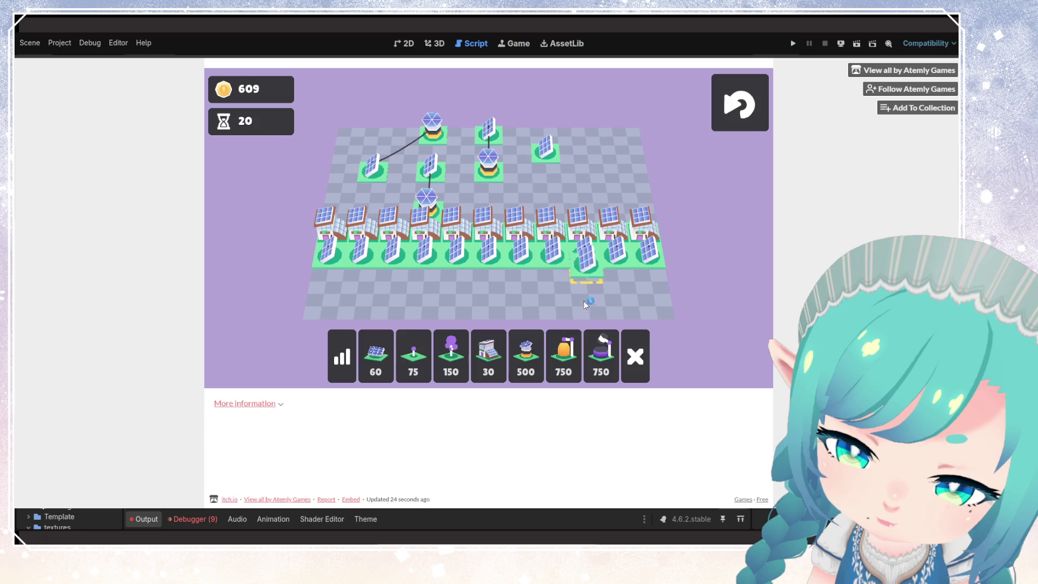
left_click(551, 352)
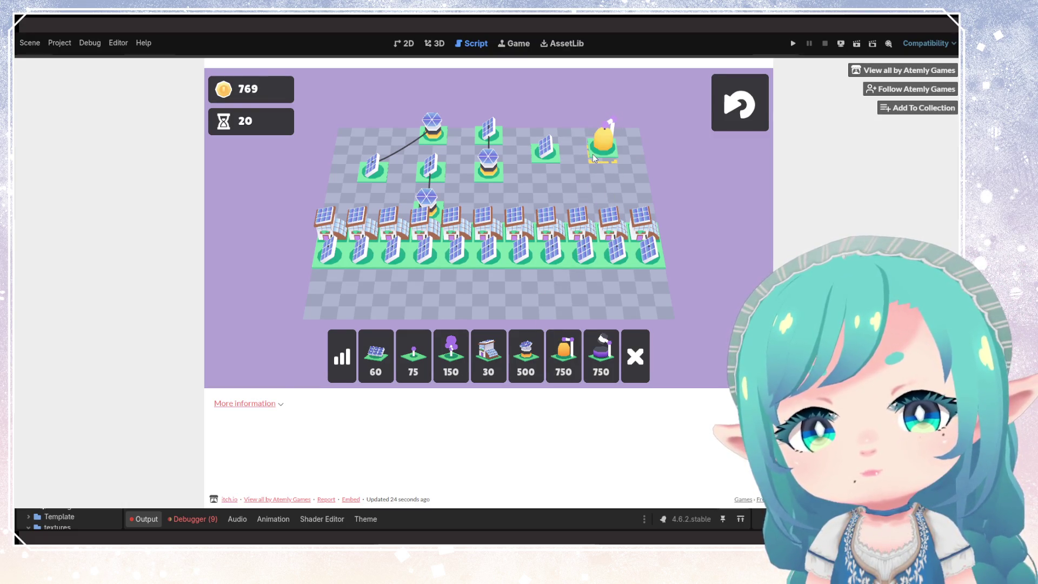
left_click(594, 157)
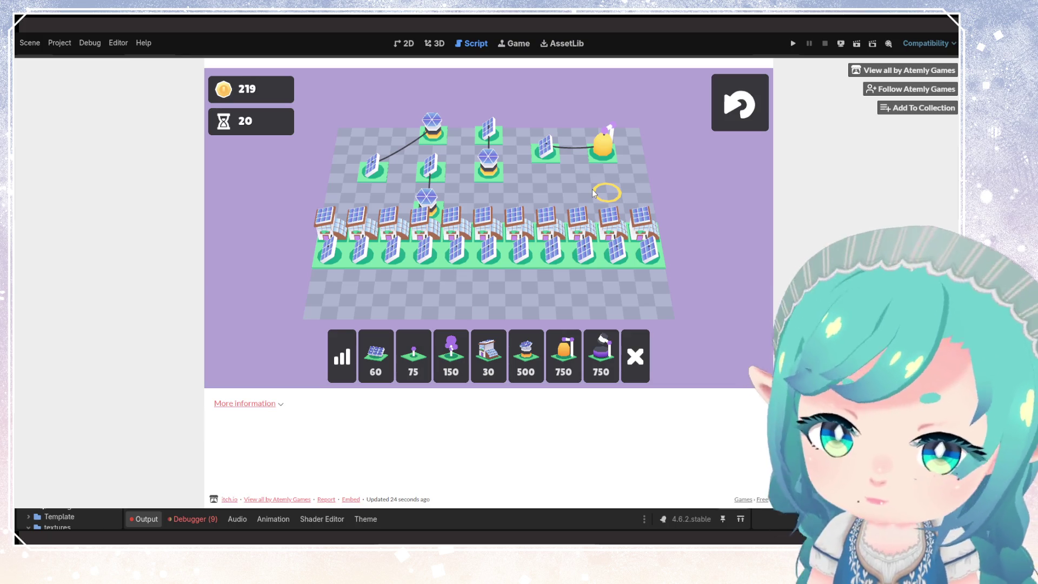
left_click(375, 357)
left_click(562, 188)
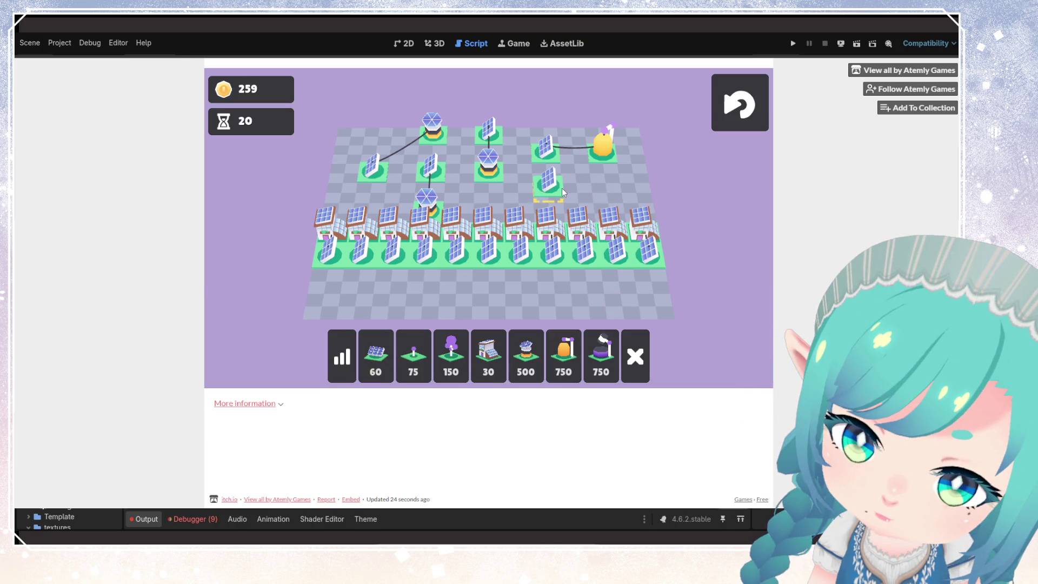
- Place the purple 750-coin tower below the orange building
left_click(597, 354)
left_click(608, 190)
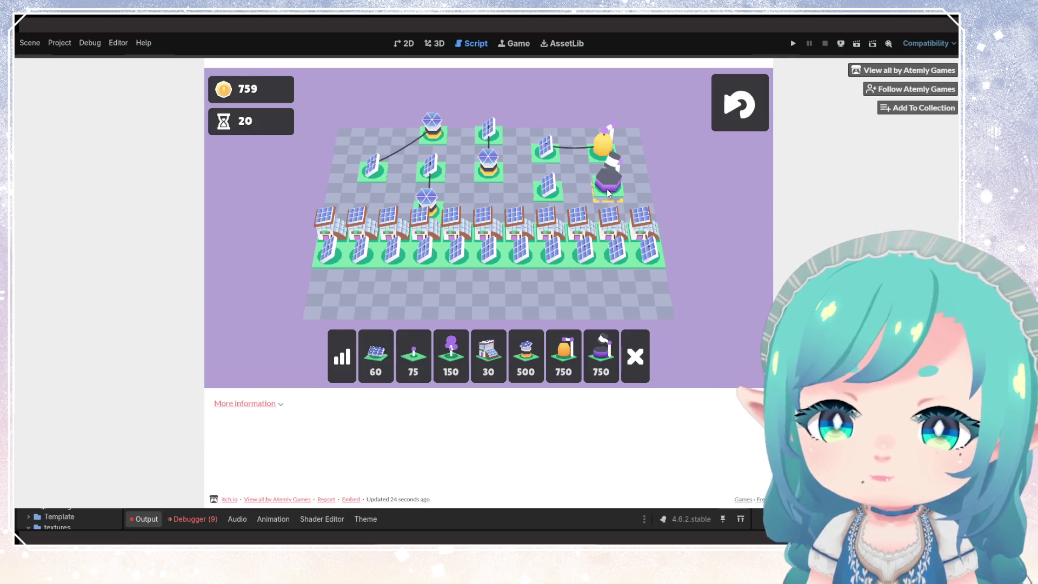
left_click(608, 193)
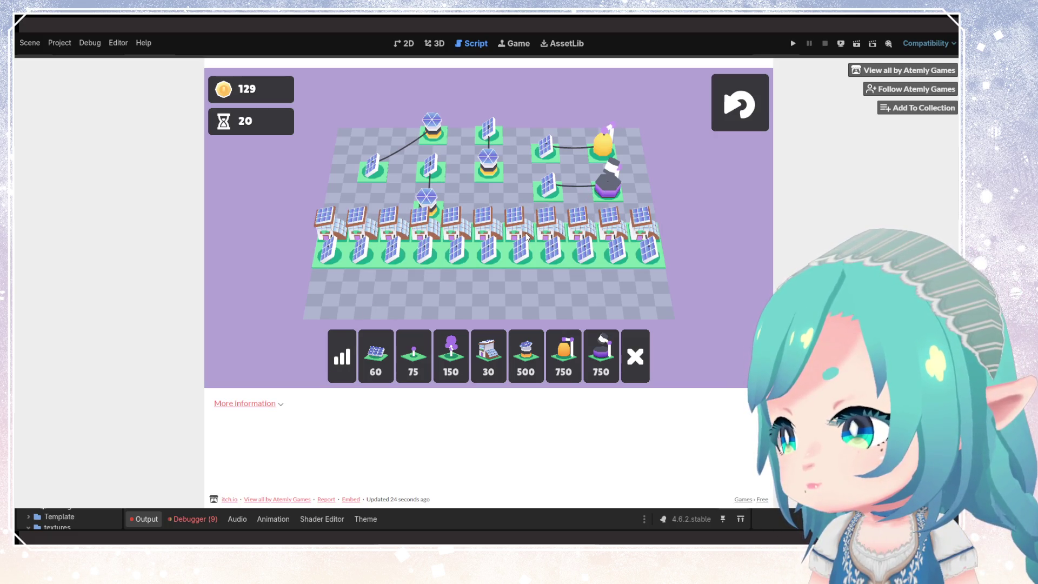
- Build a 60-coin solar panel on the top-left tile and move the tower and tree previews
left_click(518, 358)
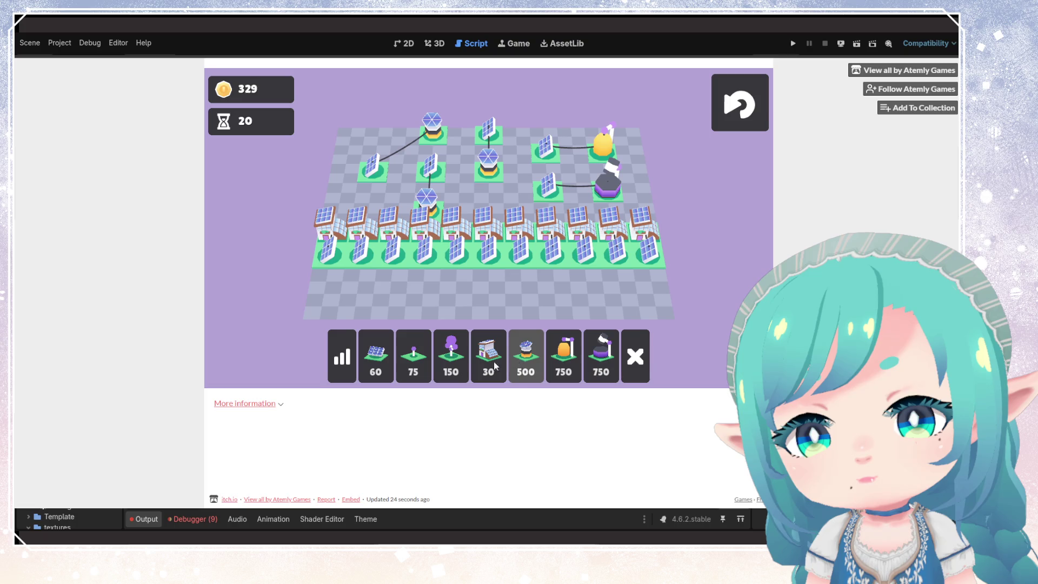
left_click(376, 357)
left_click(353, 158)
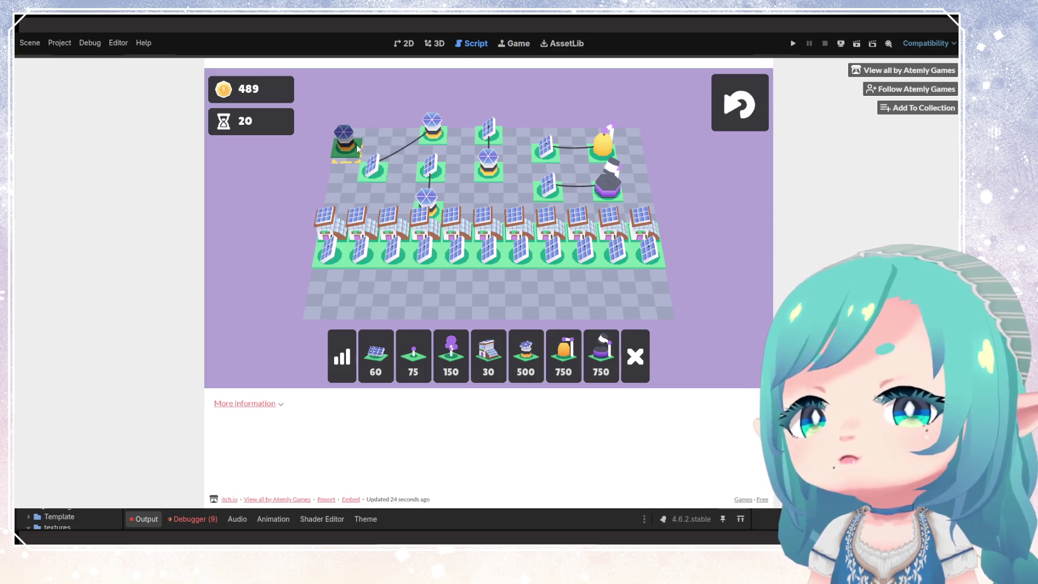
mouse_move(357, 150)
left_mouse_down()
mouse_move(461, 338)
mouse_move(348, 160)
left_mouse_up()
mouse_move(395, 238)
left_mouse_down()
mouse_move(450, 355)
mouse_move(446, 271)
left_mouse_up()
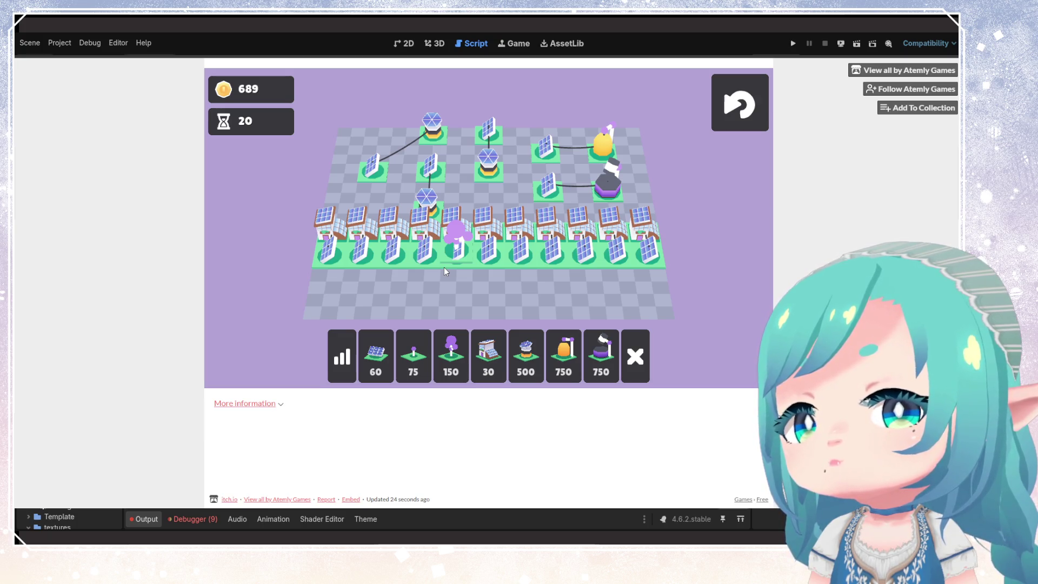
- Set the purple tree on the tile below, then demolish the right-end buildings and solar panels
left_click(454, 280)
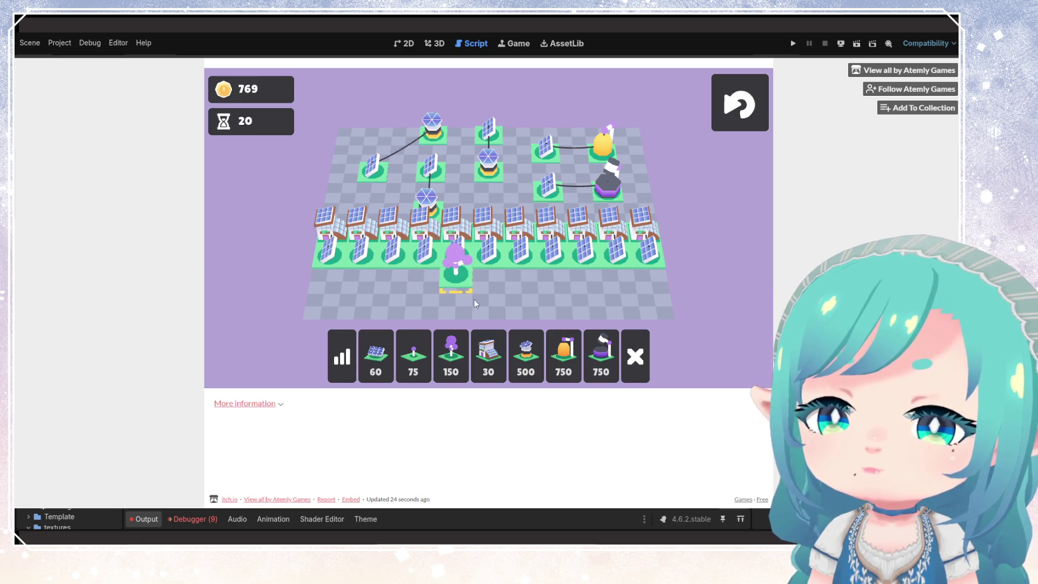
left_click(635, 356)
left_click(646, 246)
left_click(615, 250)
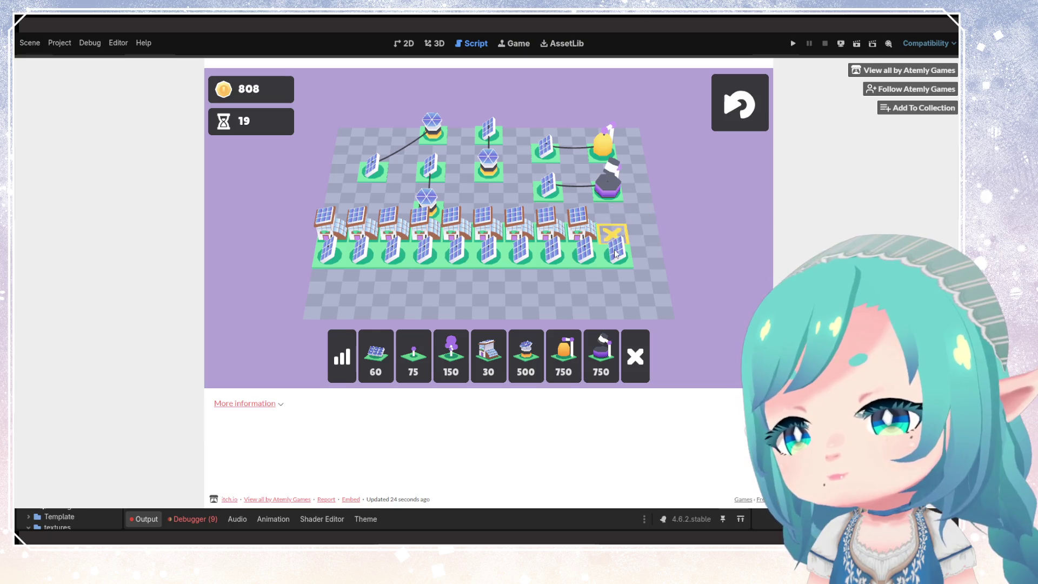
left_click(616, 250)
left_click(578, 227)
left_click(584, 250)
- Preview the 150-coin tree, 75-coin pole and another building, cancelling each placement
left_click(489, 357)
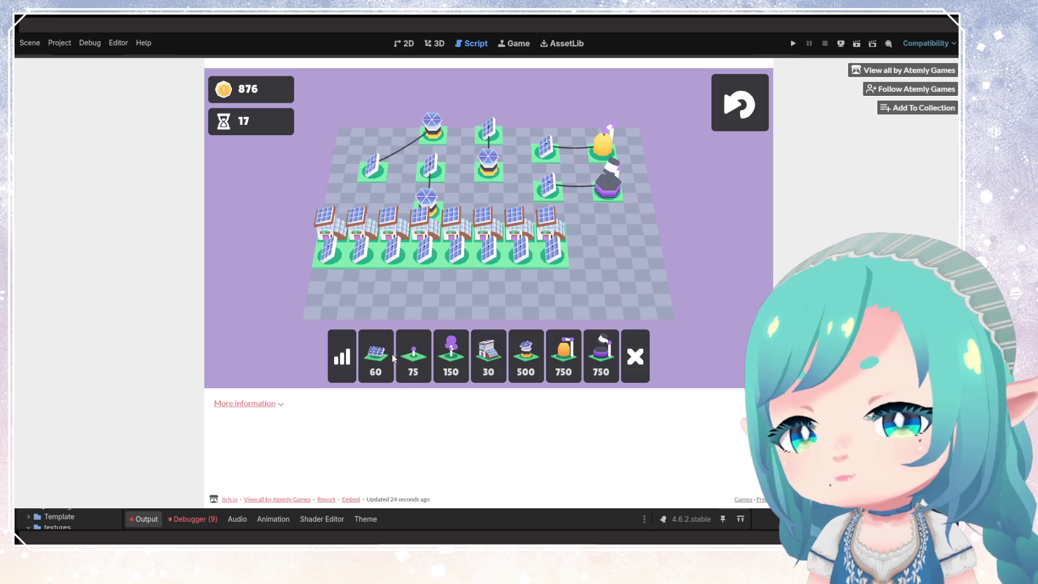
left_click(451, 356)
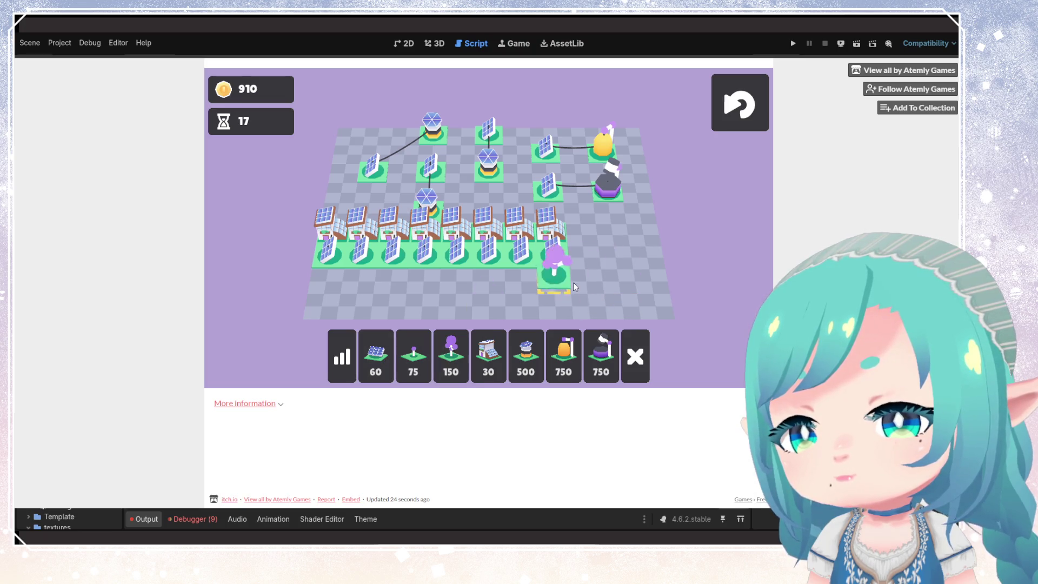
right_click(576, 288)
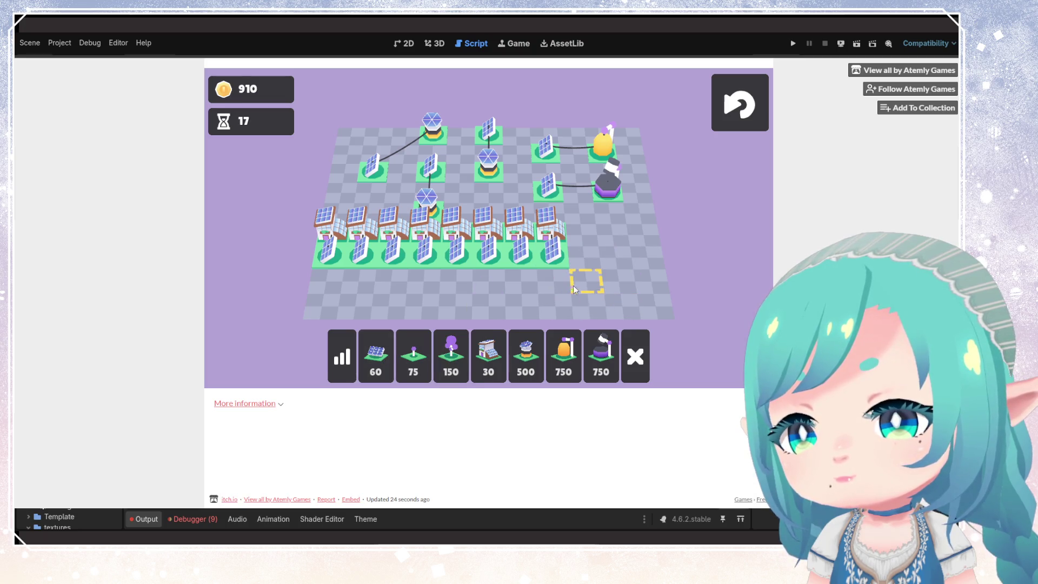
left_click(401, 356)
right_click(622, 262)
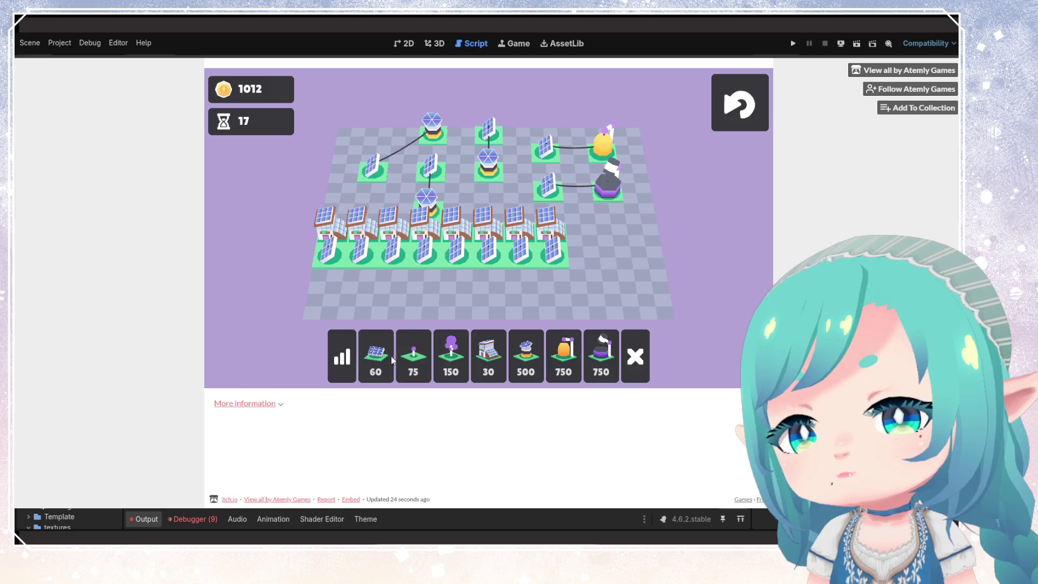
left_click(422, 361)
right_click(625, 247)
- Cycle previews between the 750-coin crane, yellow and purple buildings and the 75-coin pole, then cancel
left_click(600, 357)
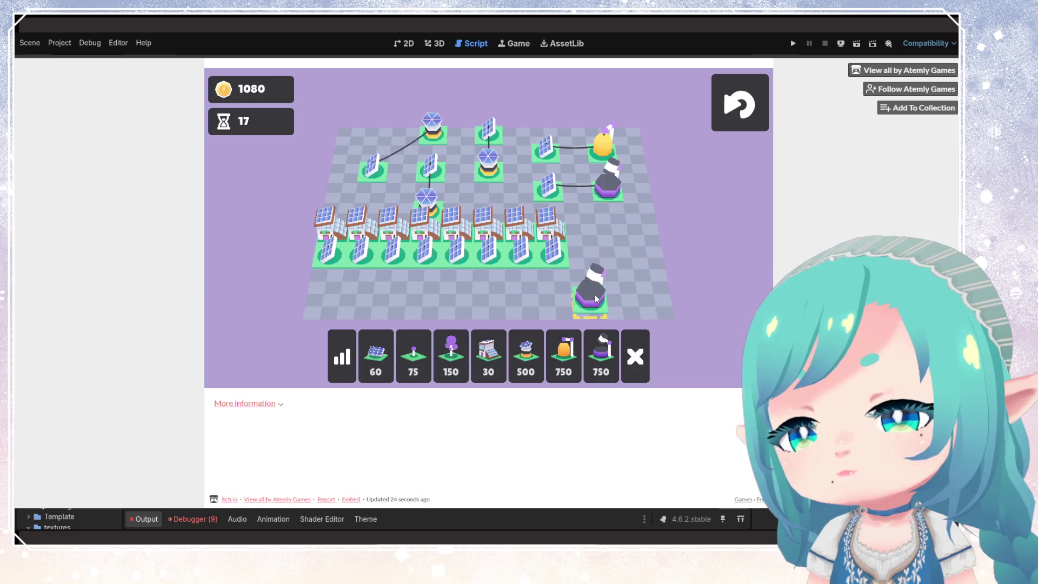
left_click(563, 357)
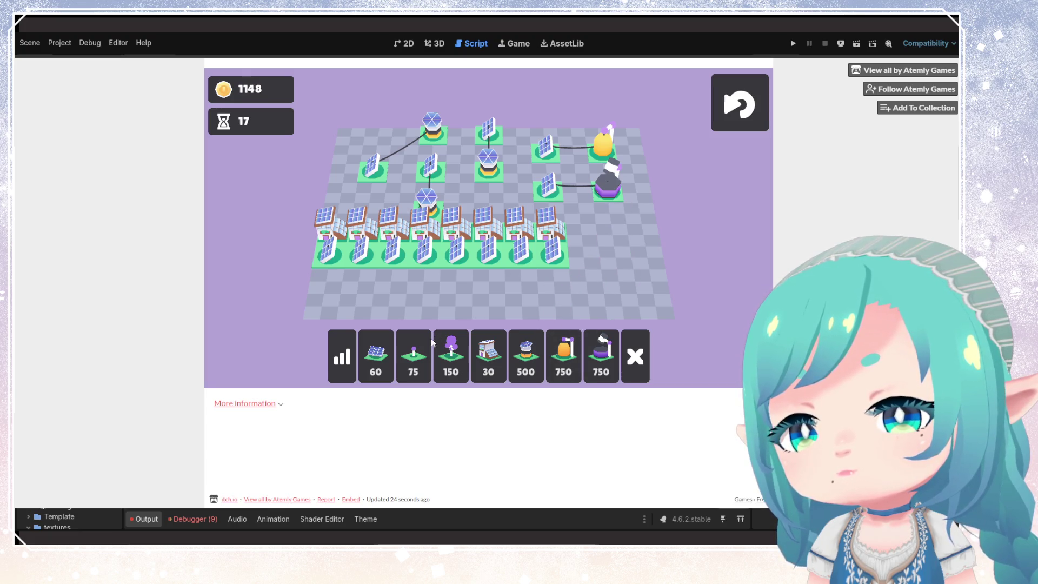
left_click(413, 357)
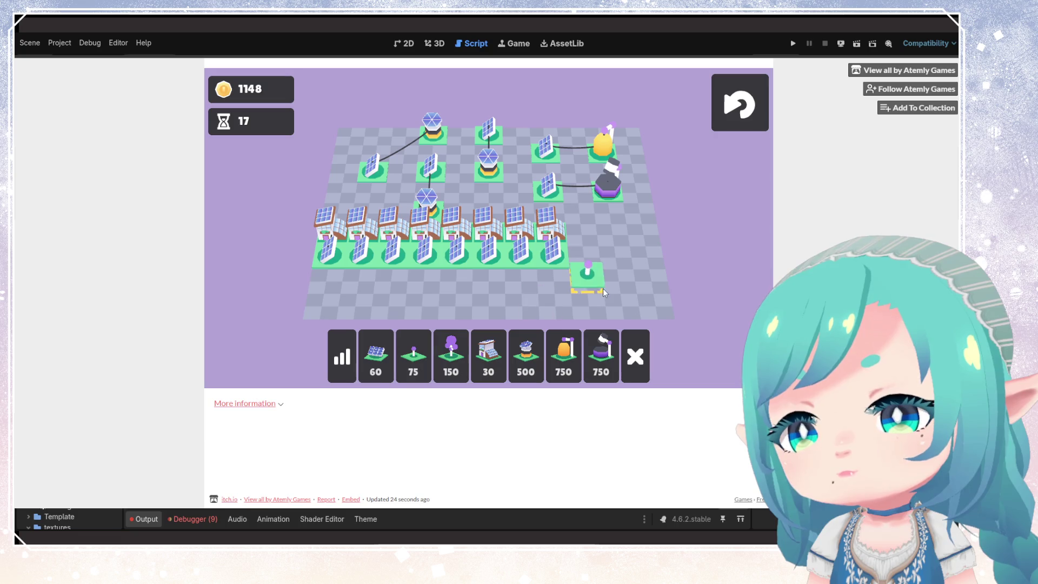
left_click(563, 357)
right_click(589, 268)
key("7")
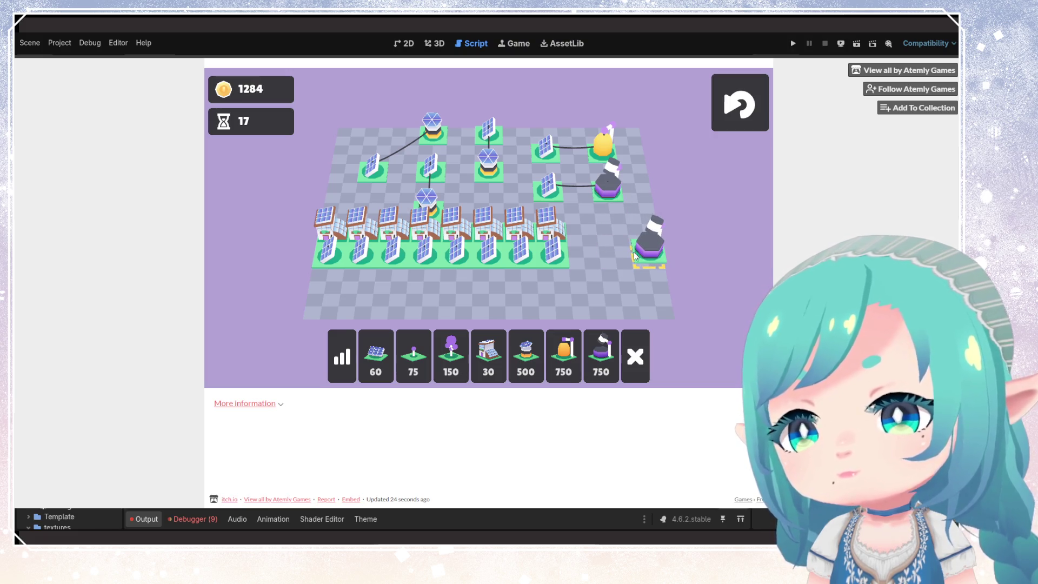
left_click(414, 357)
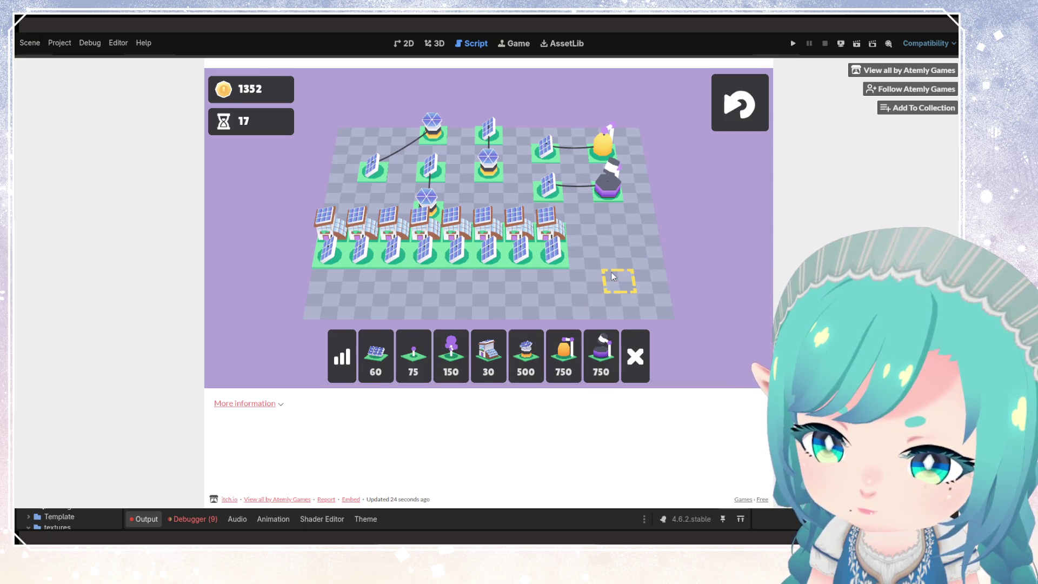
key("7")
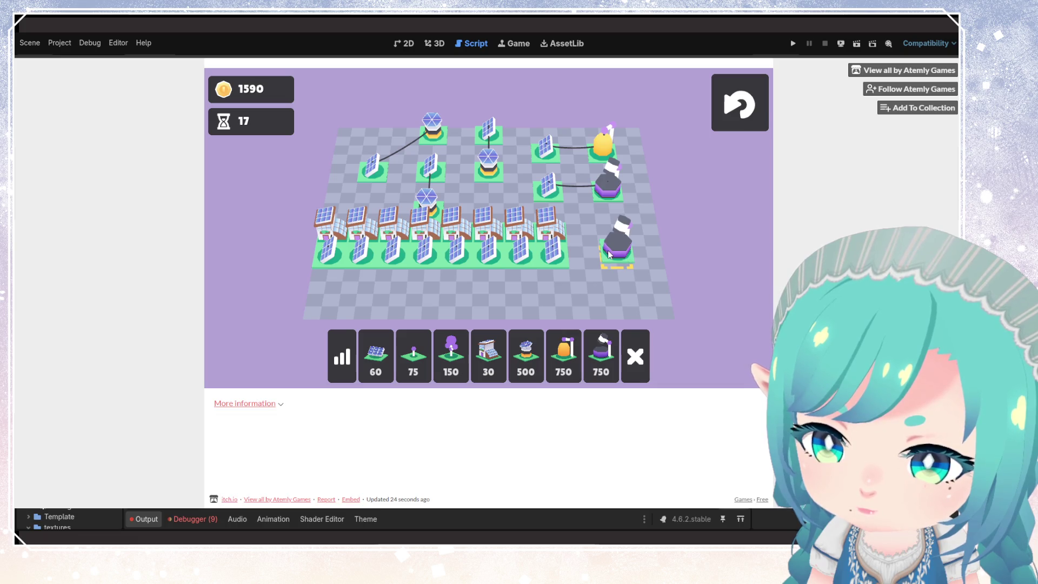
right_click(610, 254)
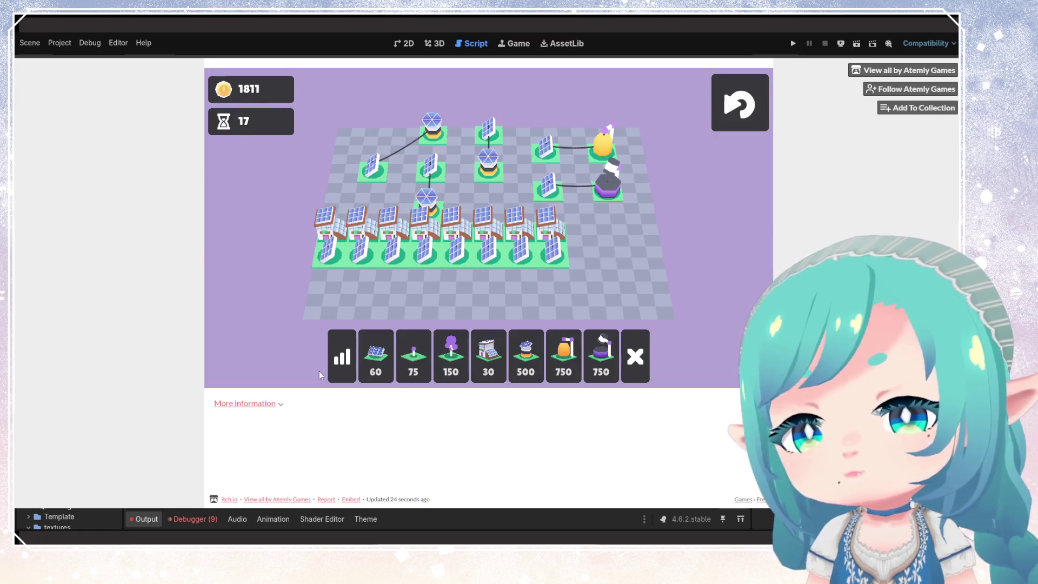
- Demolish the rightmost front-row solar panel, restart the level, and switch back to Godot
left_click(637, 357)
left_click(553, 253)
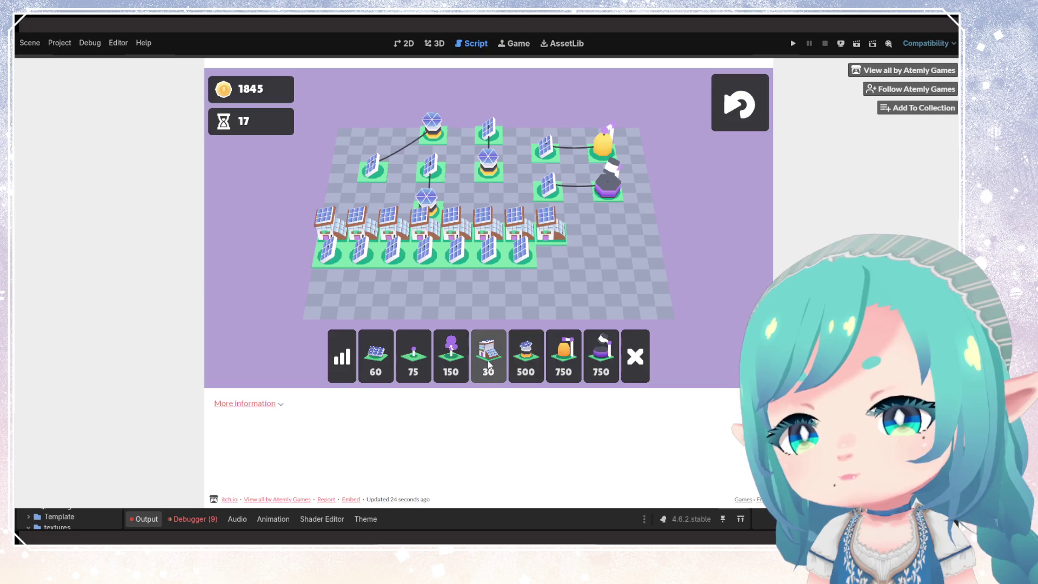
left_click(376, 357)
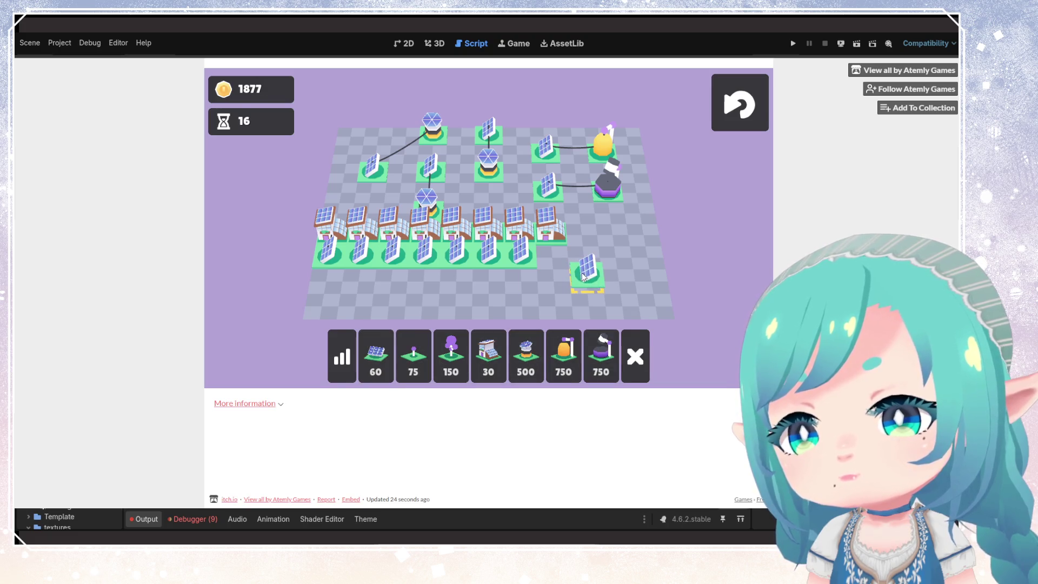
right_click(645, 252)
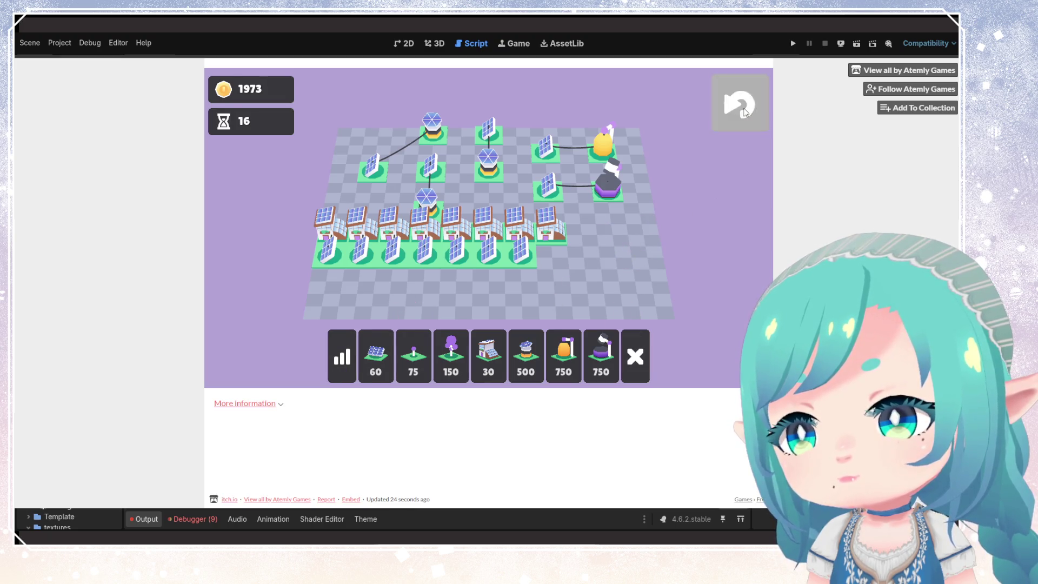
left_click(740, 103)
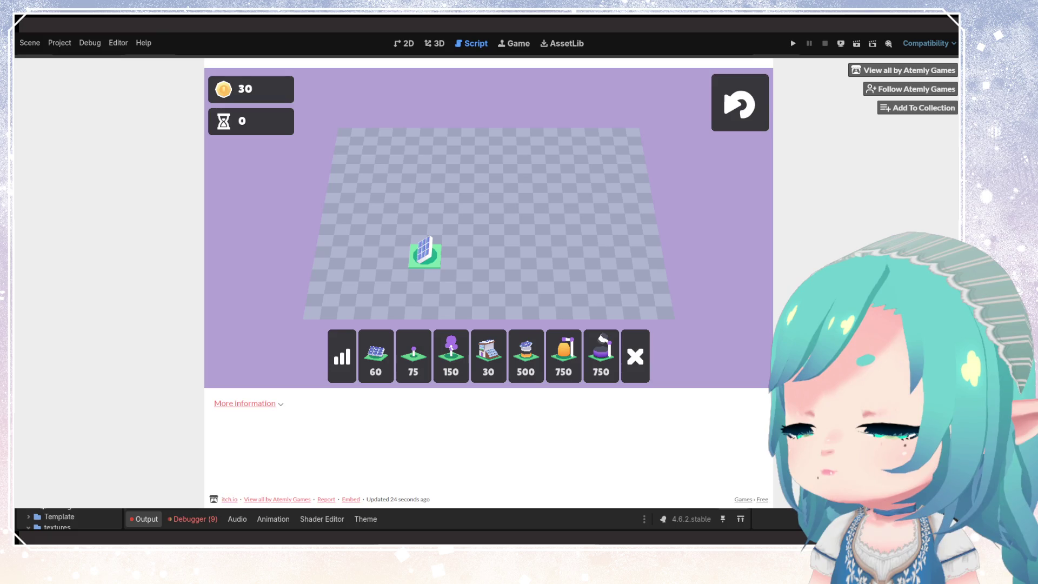
key("alt+Tab")
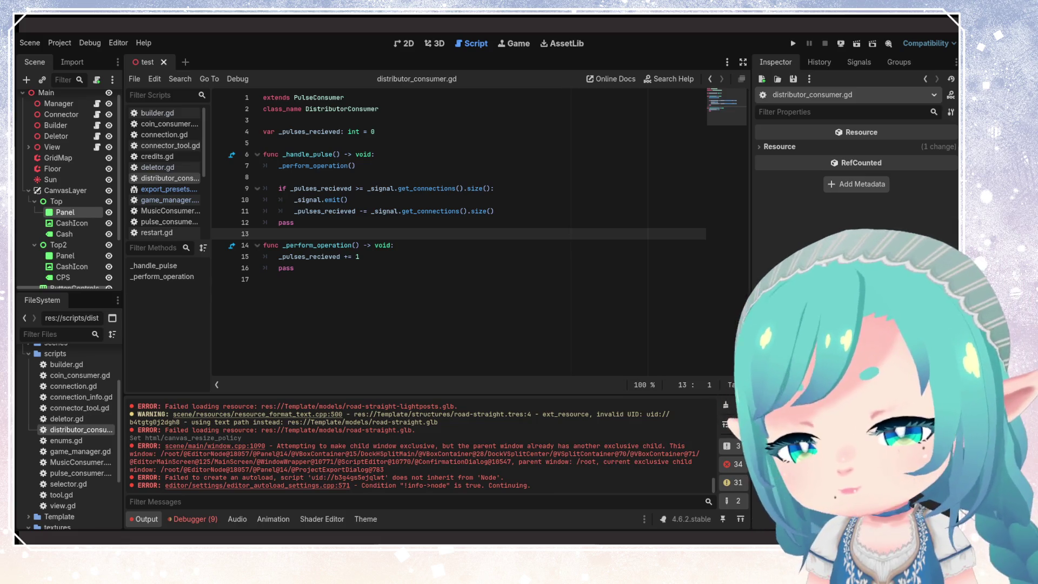
left_click(413, 321)
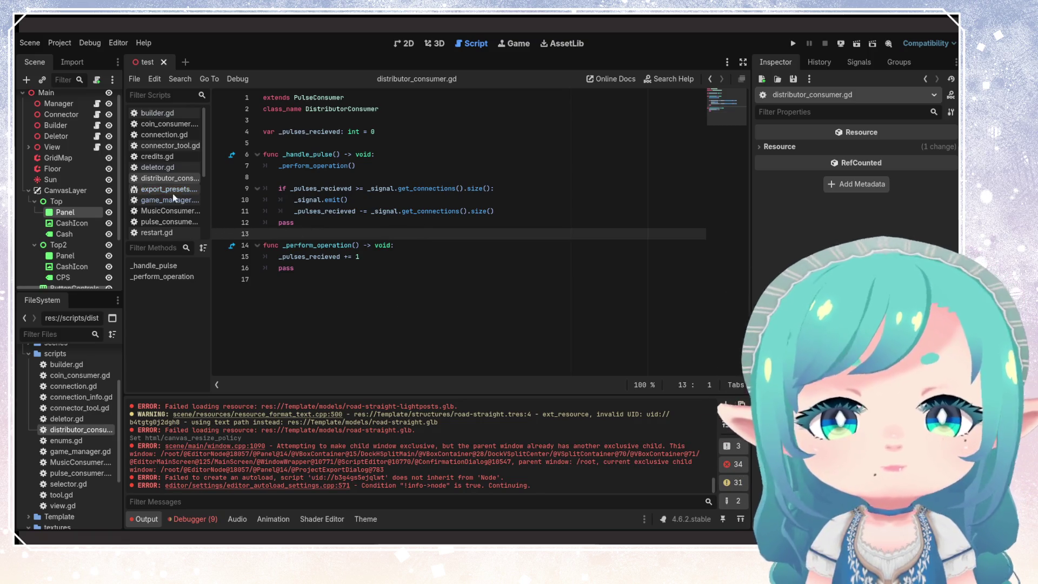
left_click(386, 211)
key("Up")
key("Up")
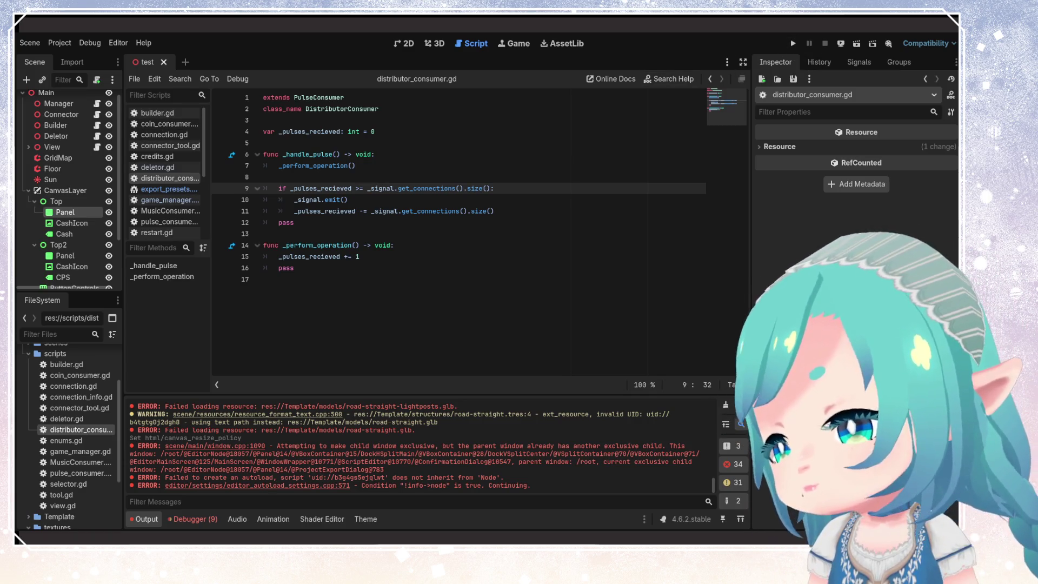
- Run the project in the editor and build a 30-coin house beside the starting solar panel
key("Up")
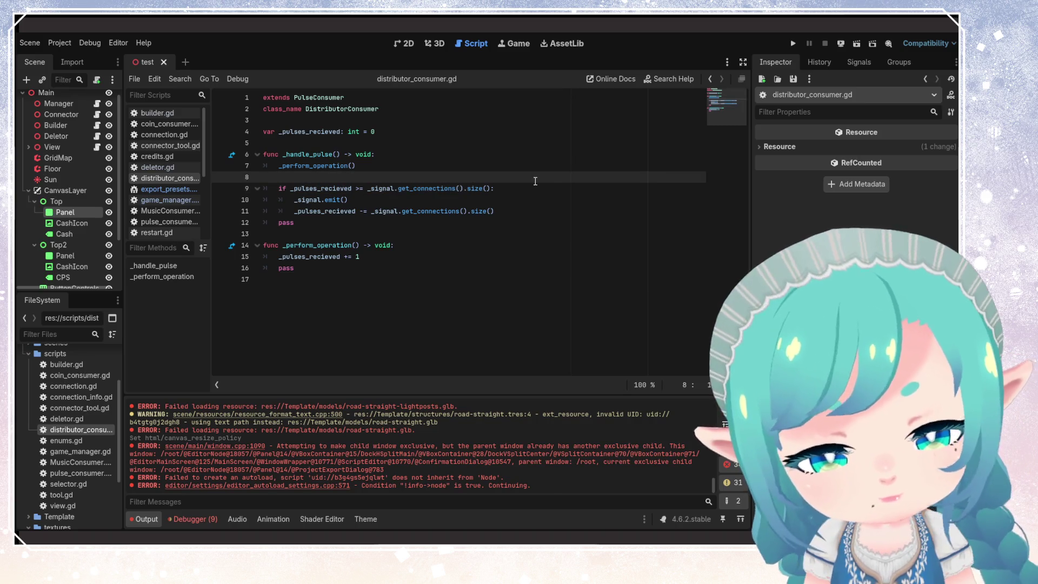
left_click(792, 44)
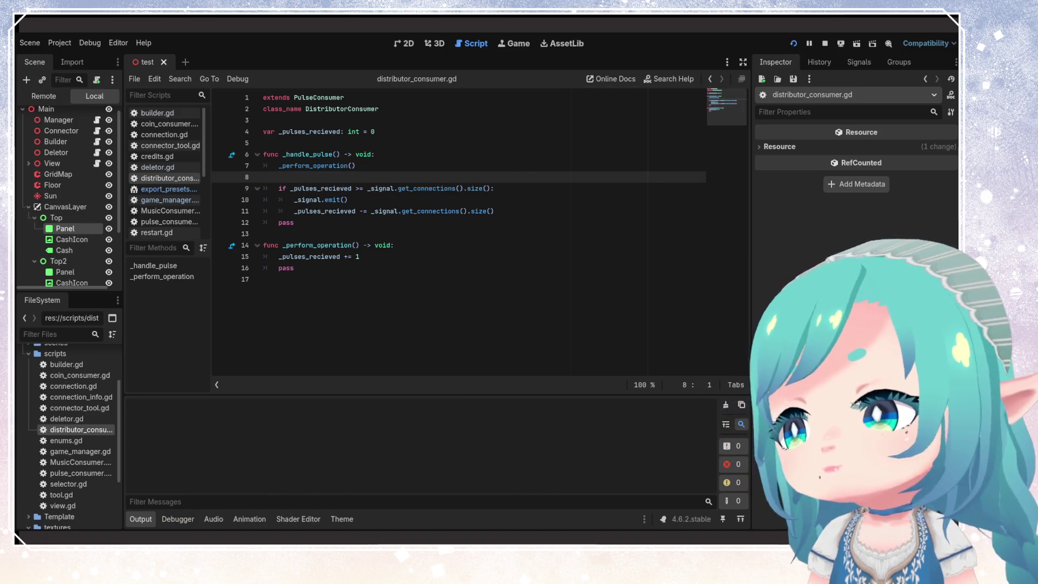
key("Return")
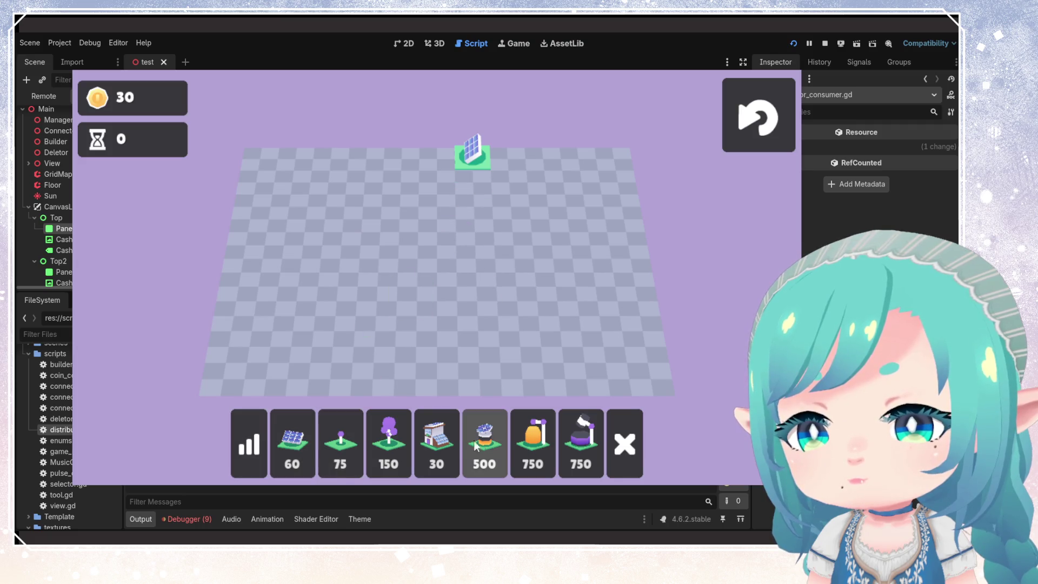
left_click(436, 443)
left_click(437, 158)
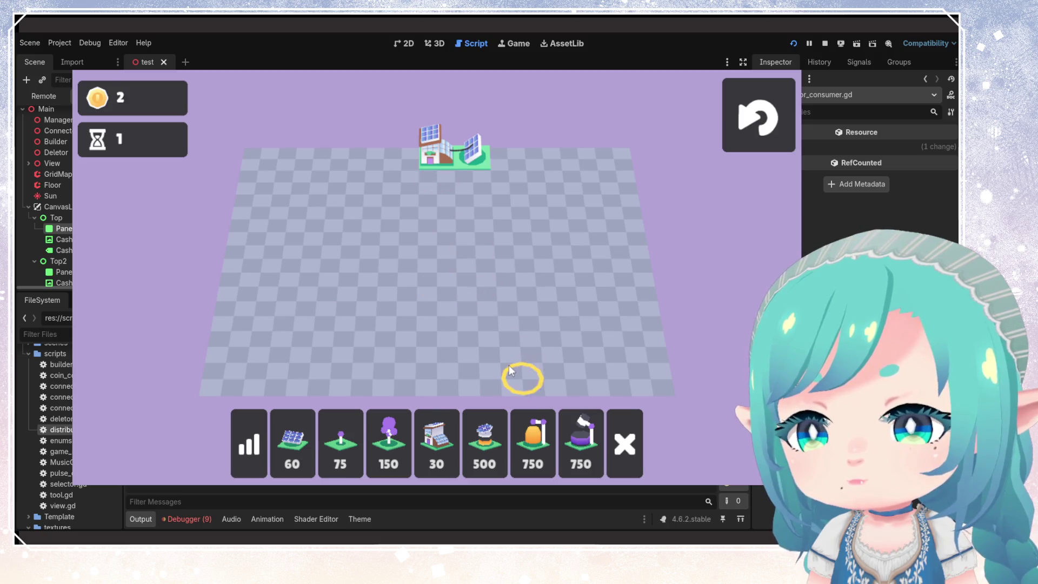
left_click(342, 452)
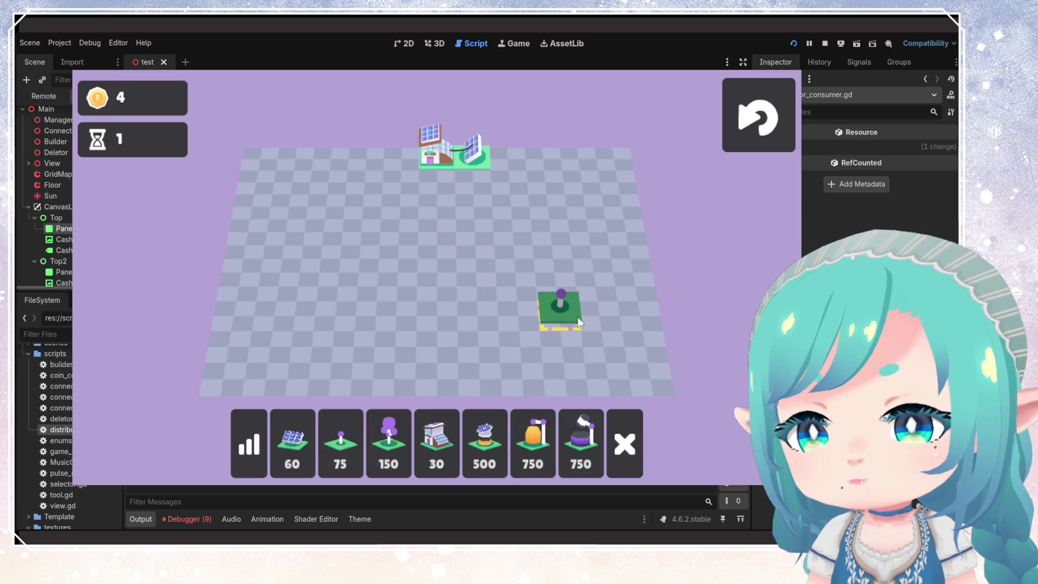
right_click(602, 327)
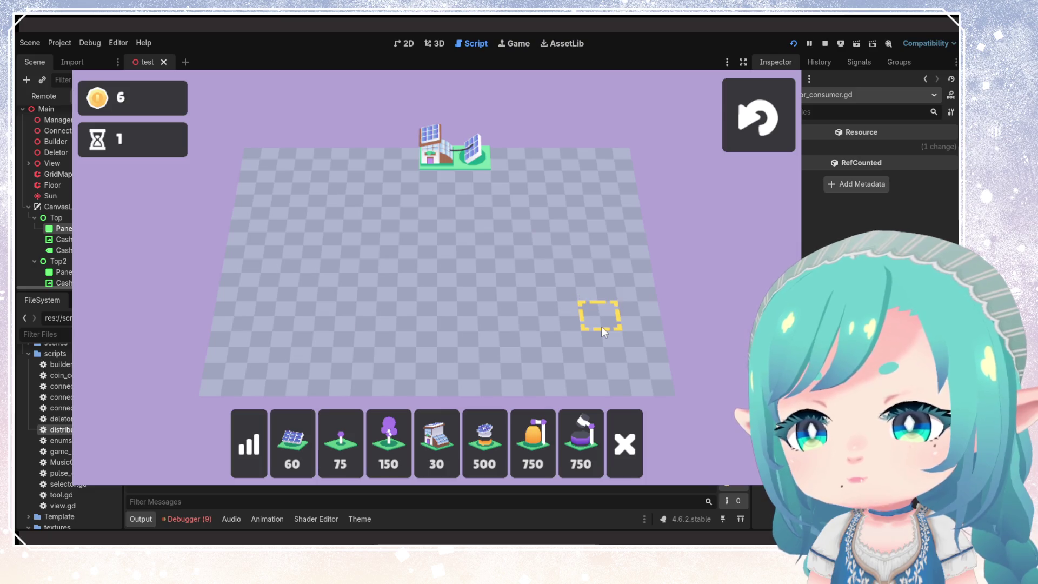
- Stop the game, add a breakpoint at builder.gd line 137, and relaunch to the build grid
key("F8")
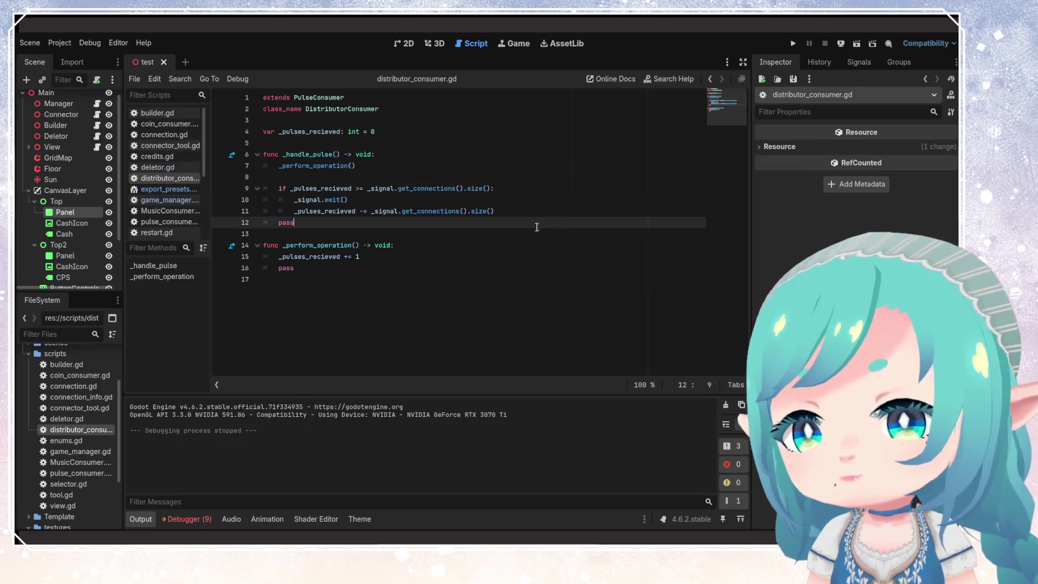
left_click(156, 113)
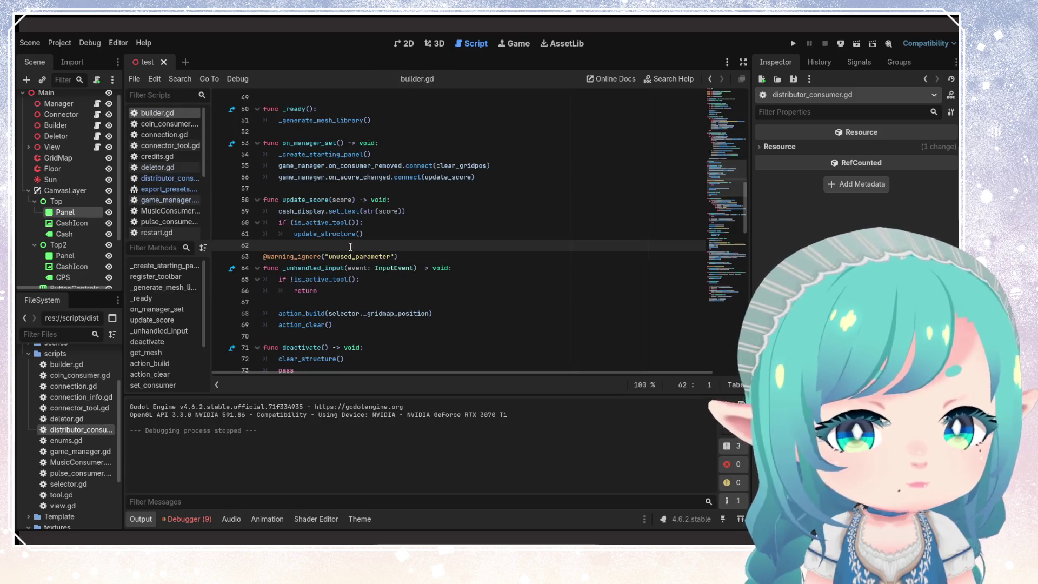
scroll(374, 282, "down", 20)
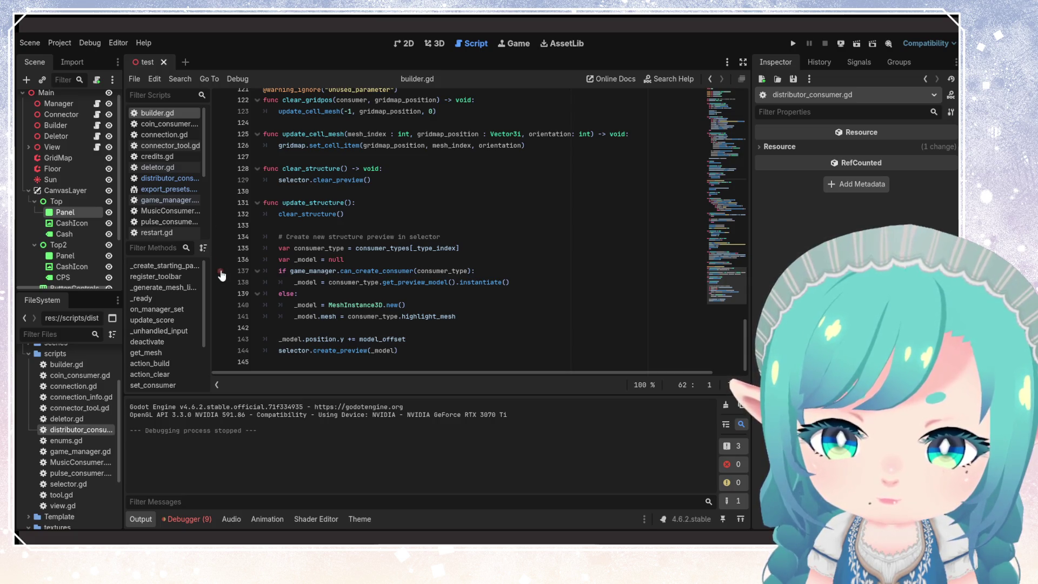
left_click(220, 271)
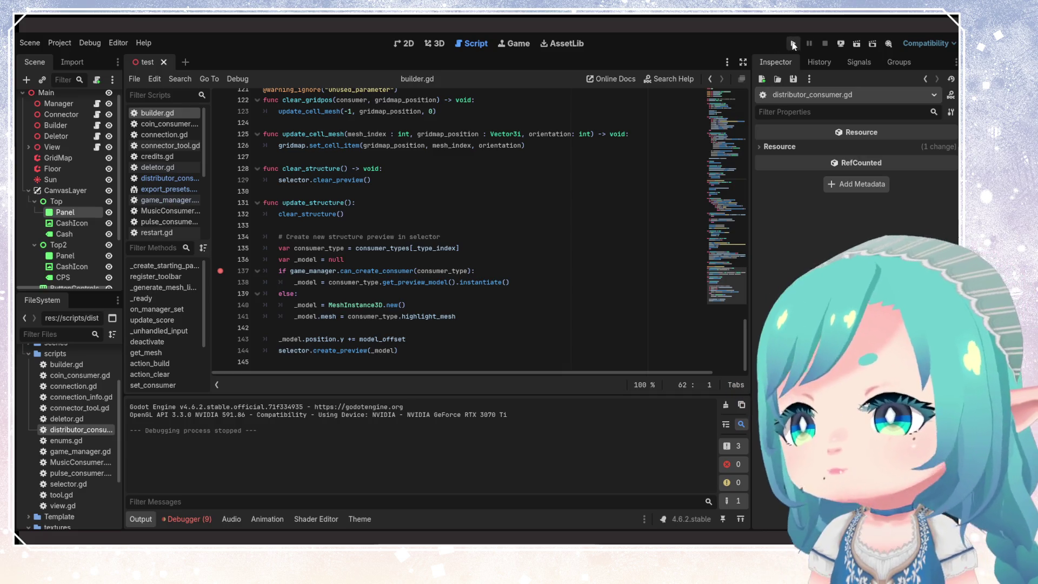
left_click(793, 44)
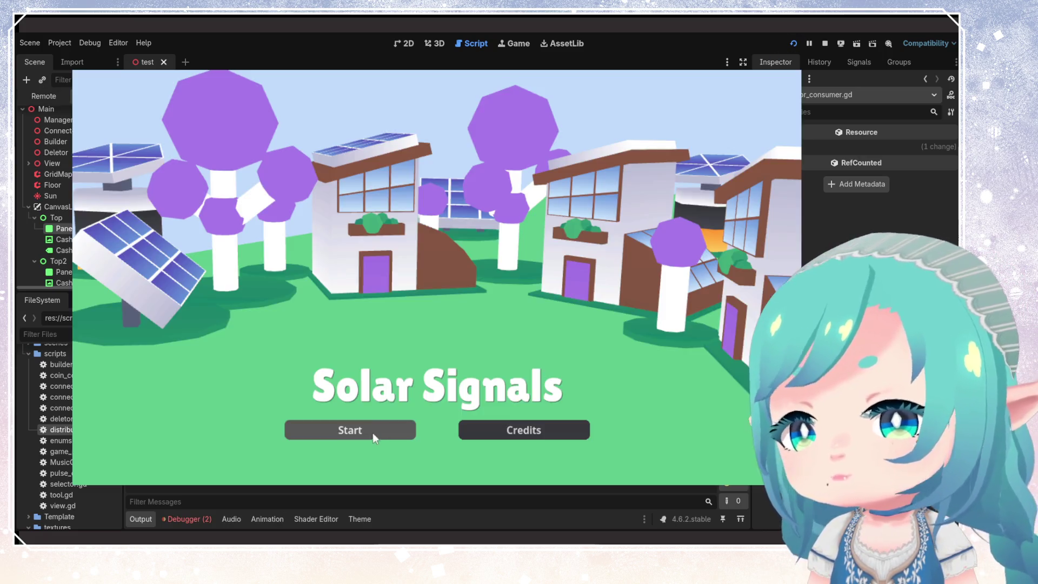
left_click(373, 437)
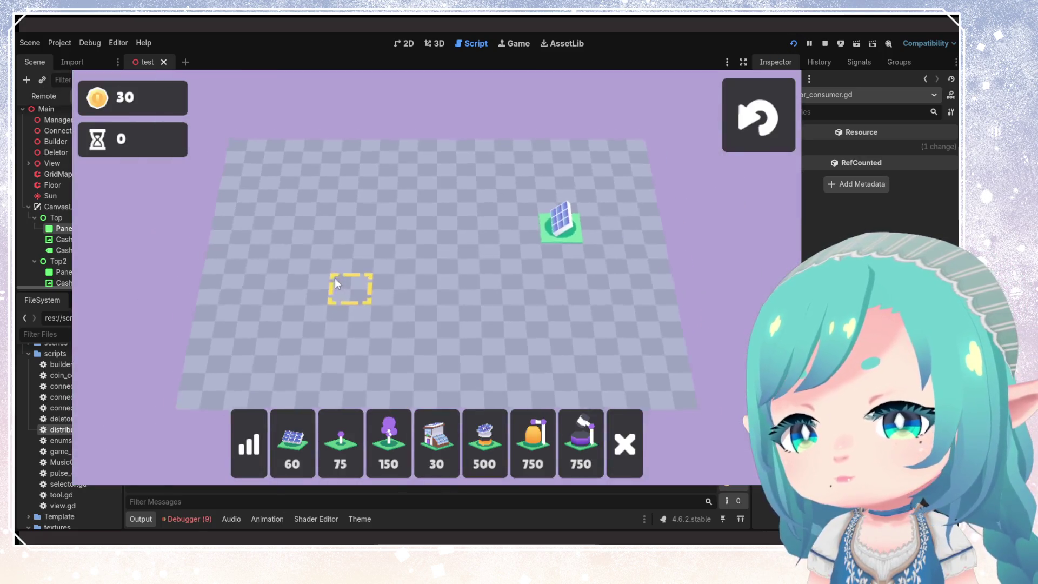
- Relaunch the game, hit the breakpoint choosing buildings, and resume with F12 to place a 30-coin house
left_click(341, 441)
left_click(792, 44)
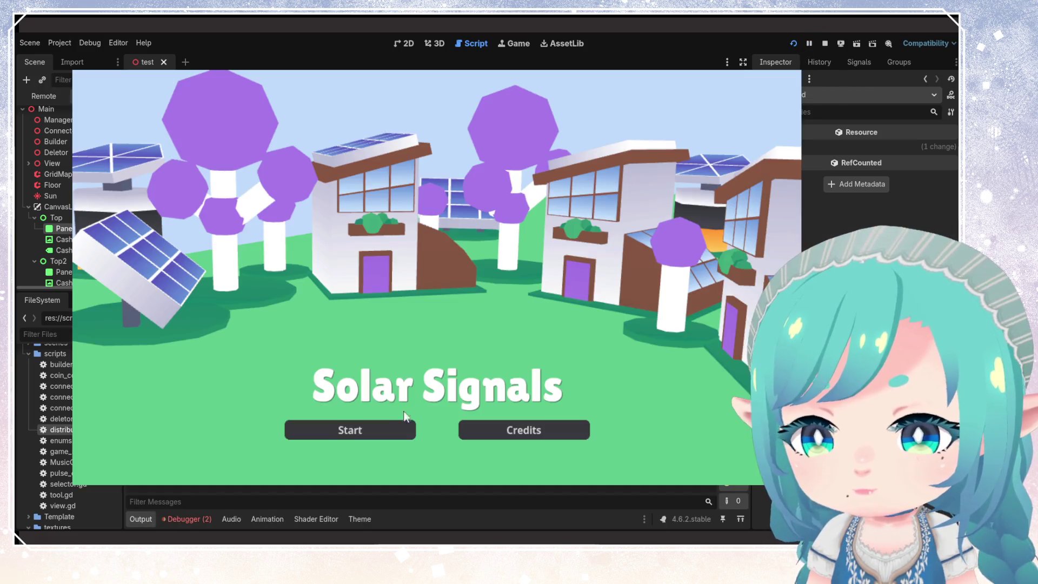
left_click(348, 429)
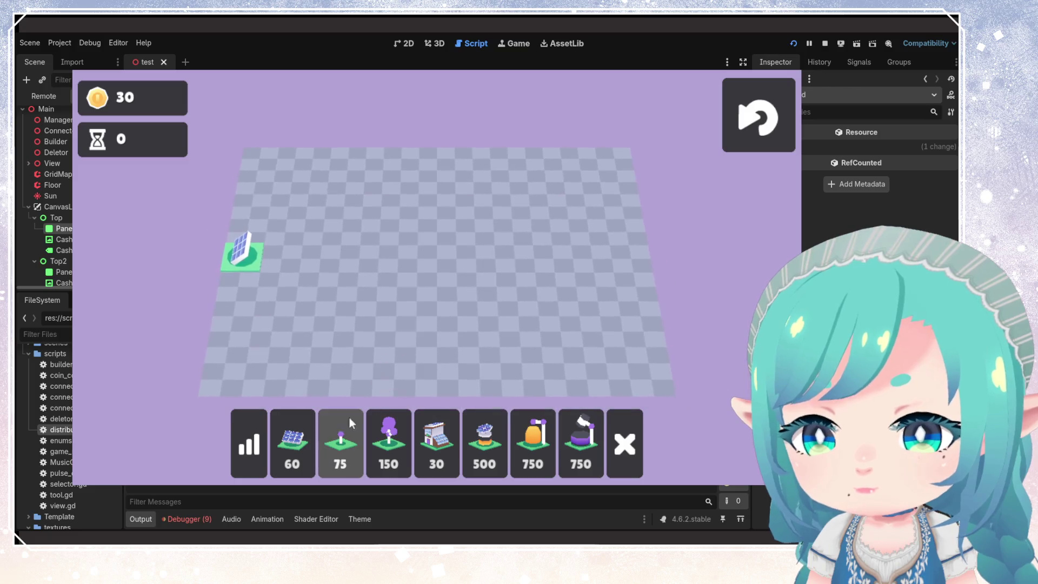
left_click(341, 441)
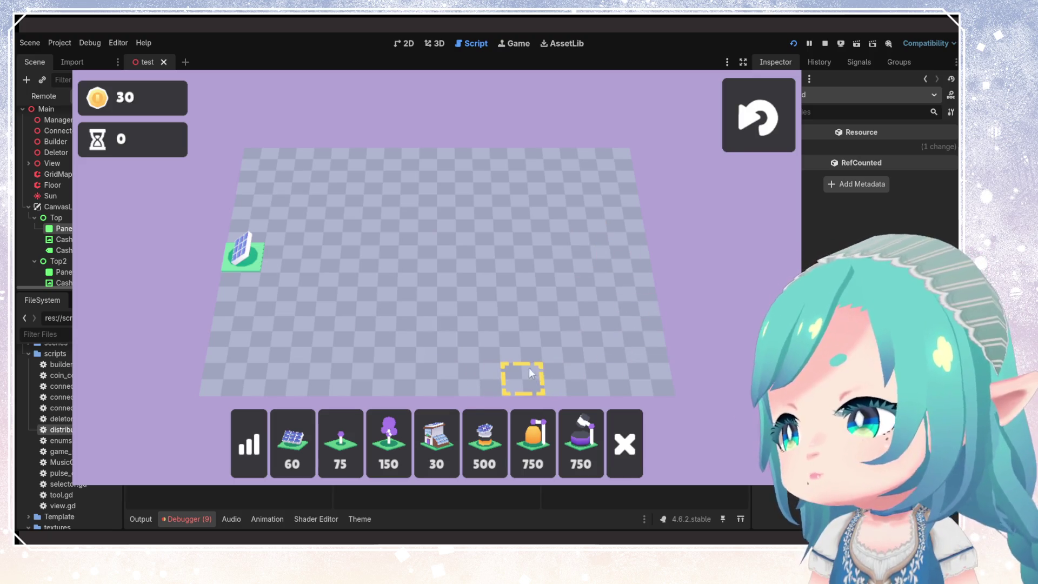
left_click(428, 446)
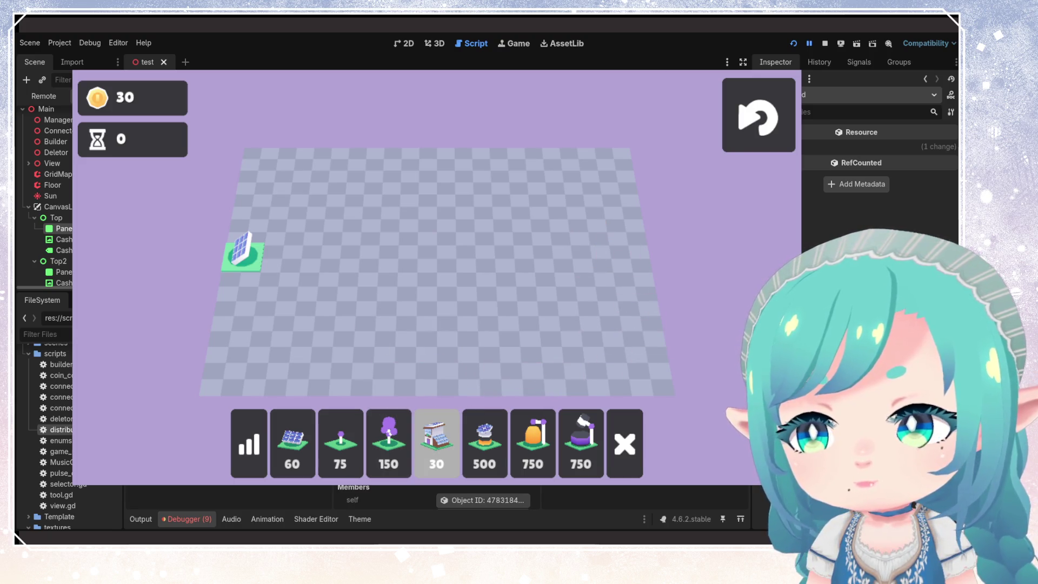
key("F12")
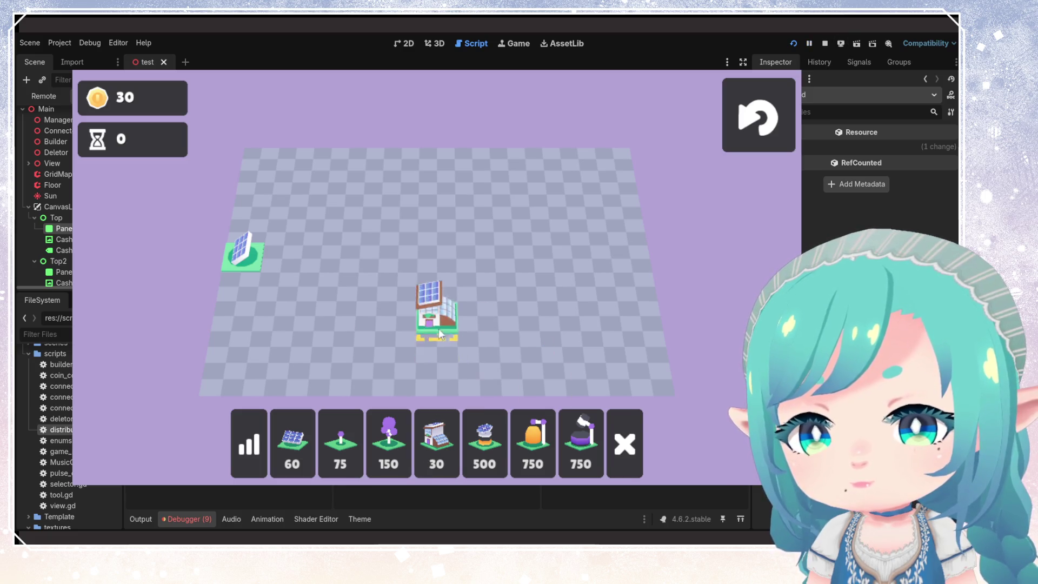
left_click(321, 258)
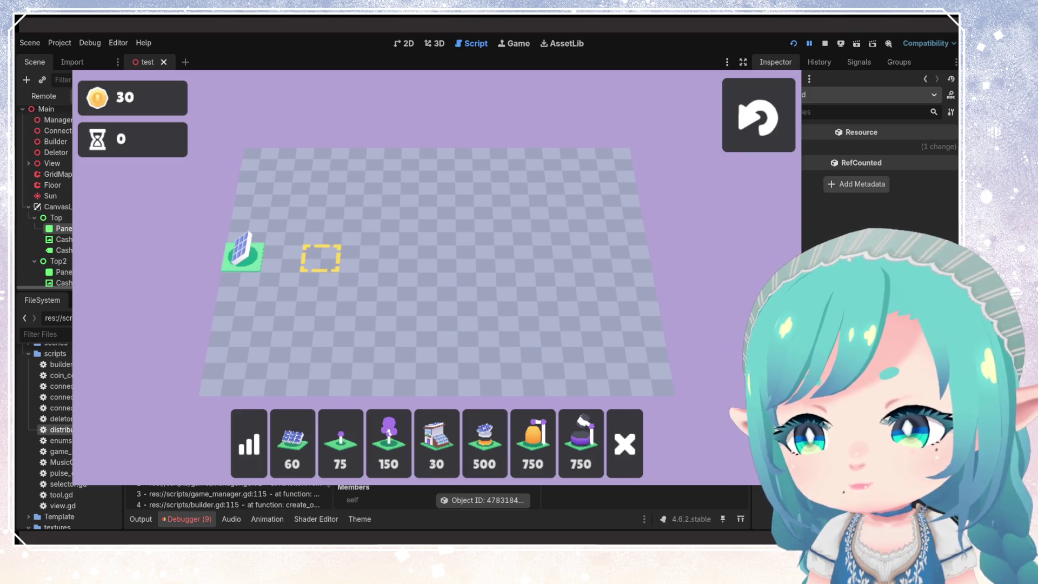
key("F12")
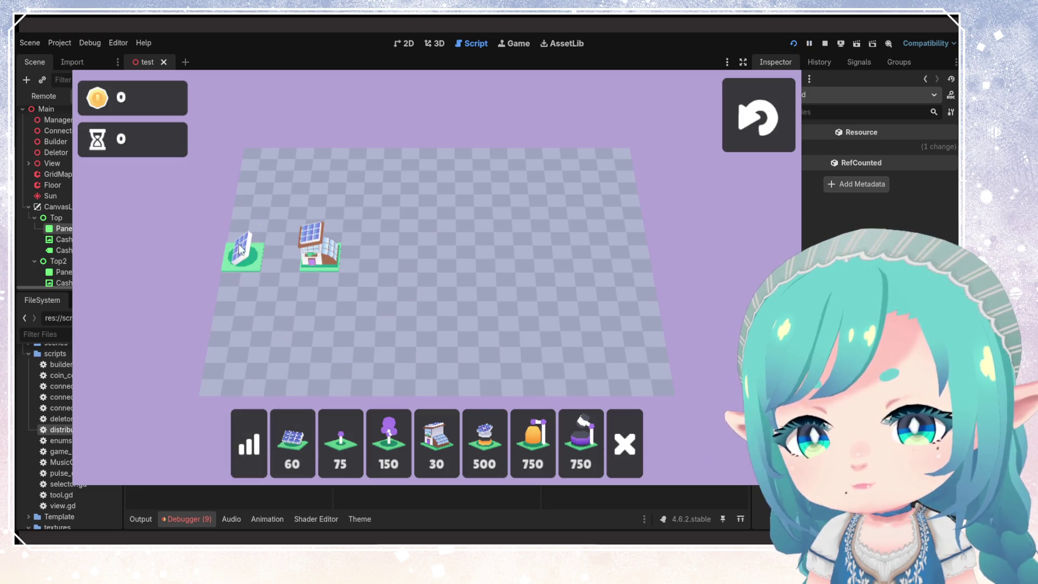
- Wire the solar panel to the house, try placing 75-coin and sapling buildings, then rerun with the updated script
left_click_drag(244, 259, 321, 261)
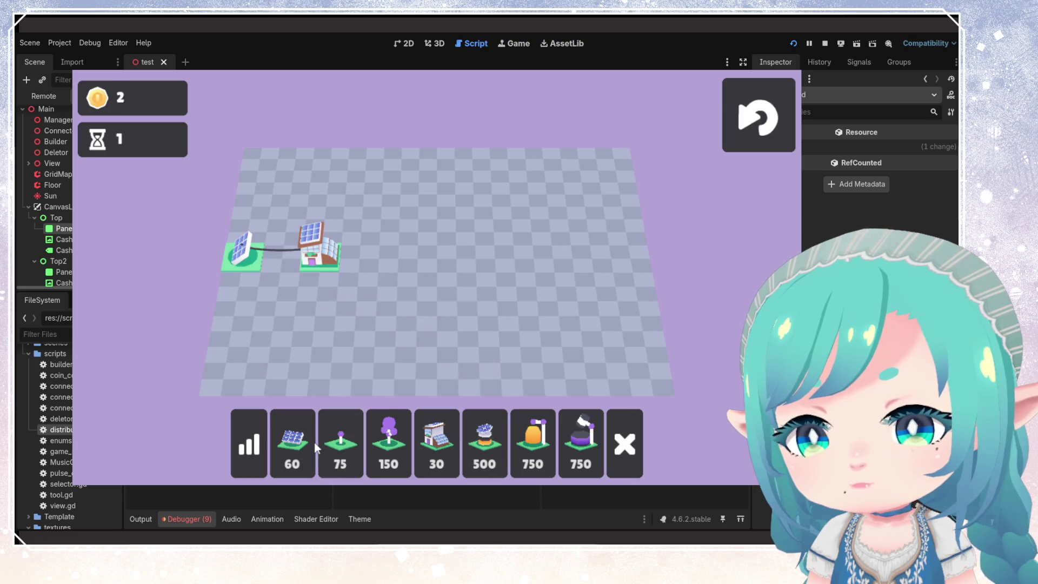
left_click(340, 443)
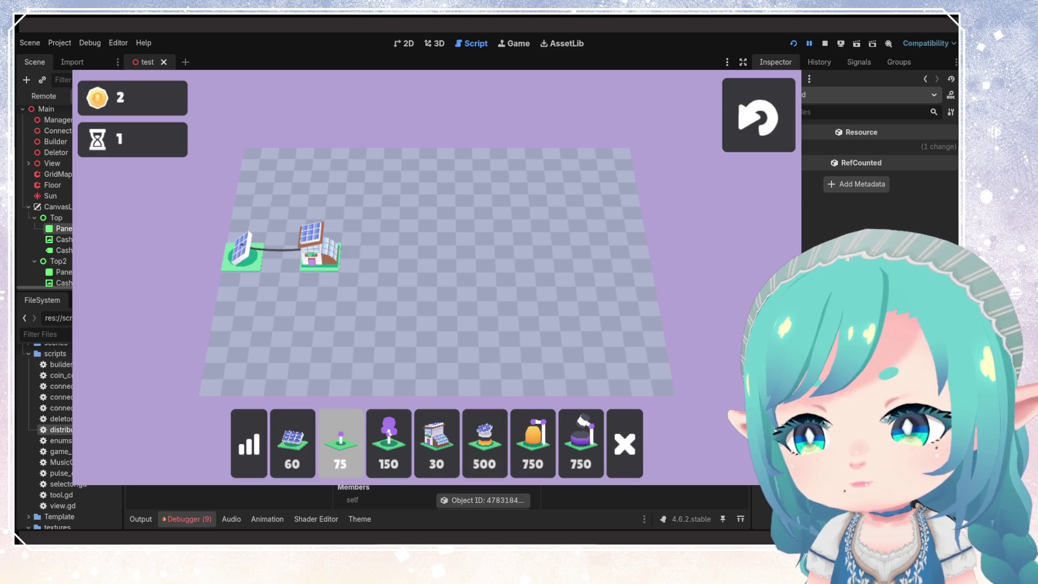
left_click(556, 286)
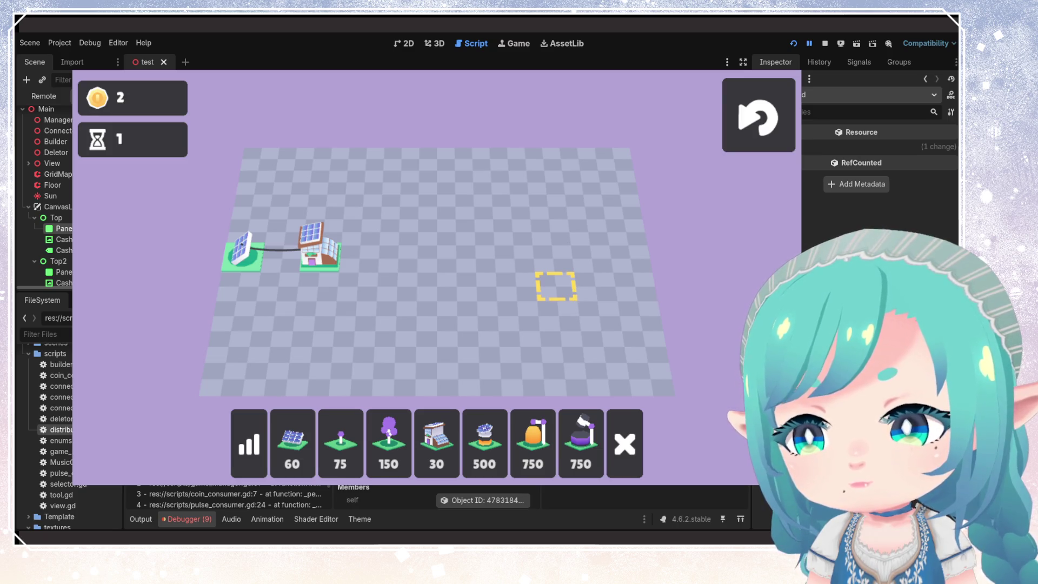
left_click(559, 315)
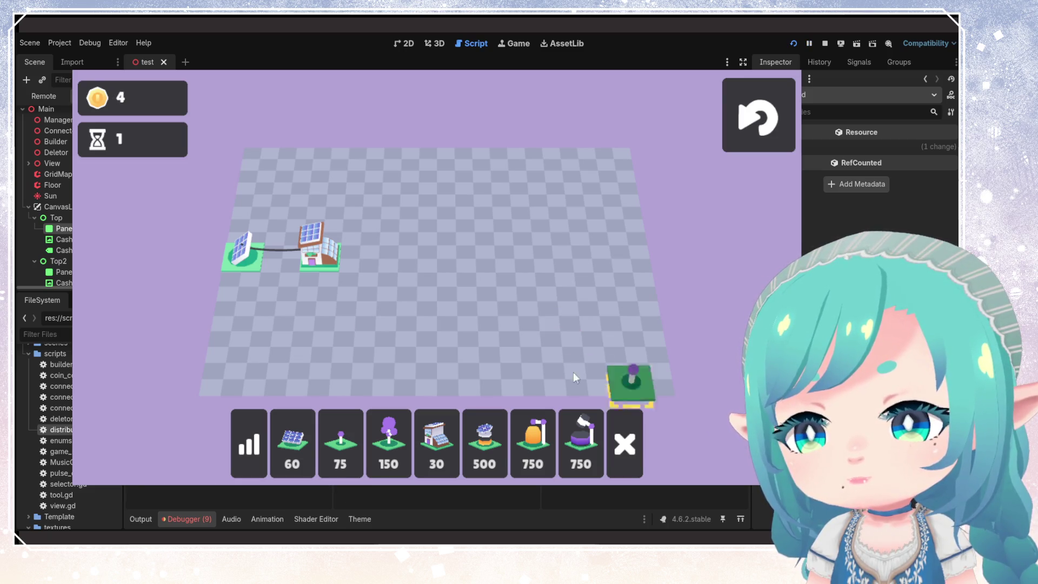
left_click(500, 324)
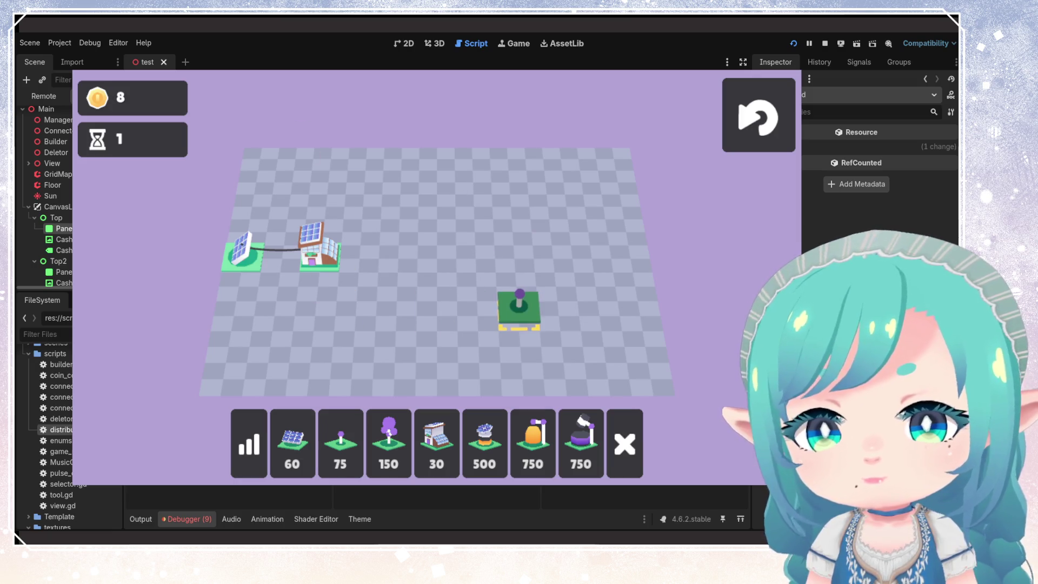
left_click(518, 315)
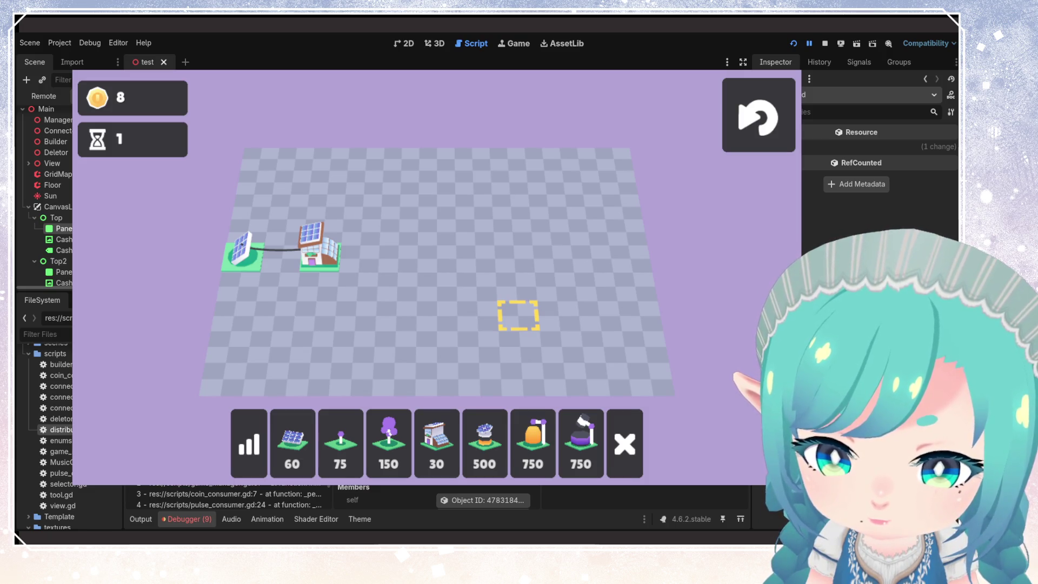
scroll(432, 497, "down", 1)
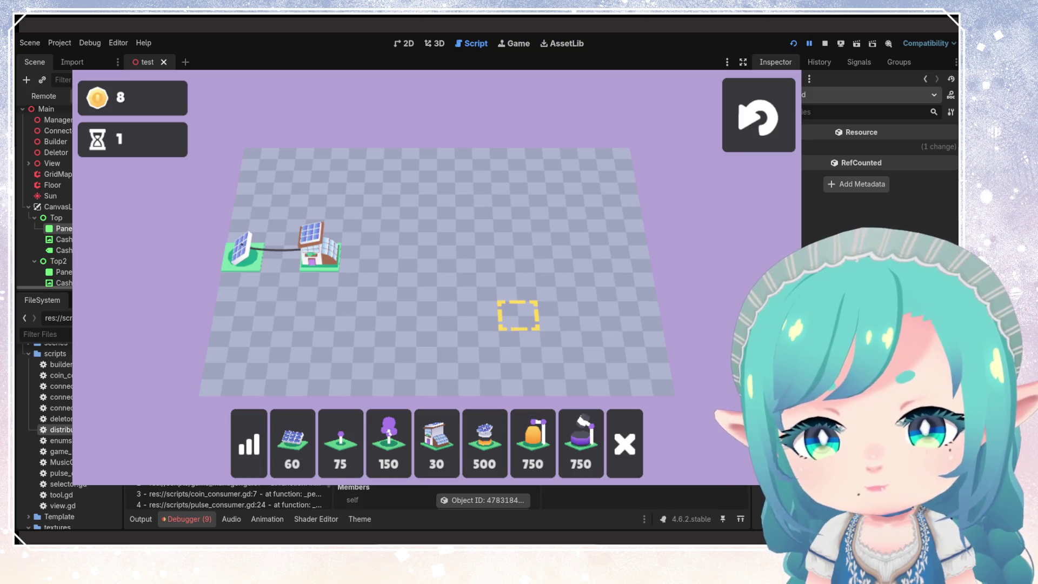
scroll(433, 495, "down", 1)
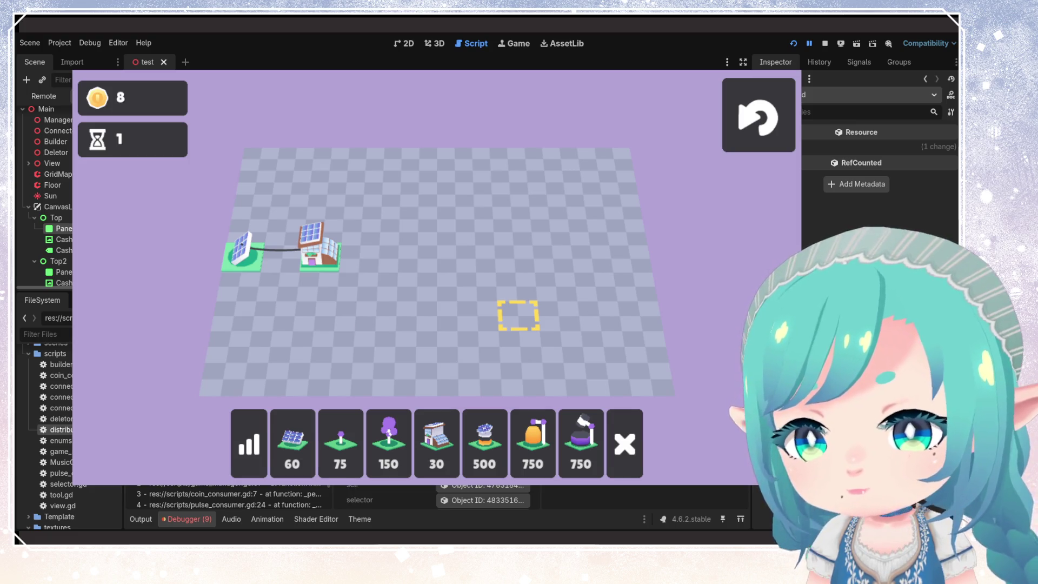
left_click(793, 44)
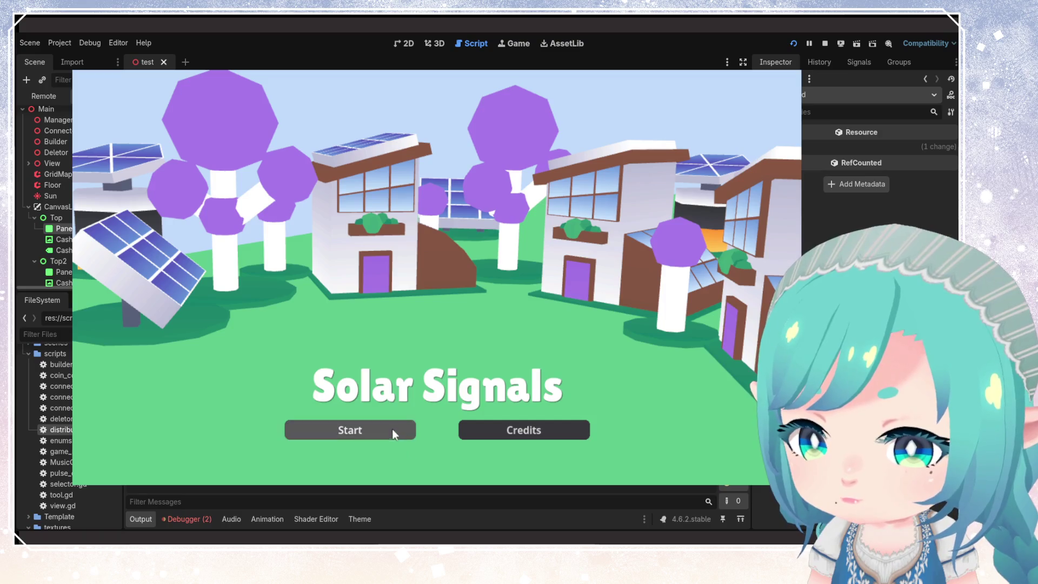
- Start the fixed game, build a 30-coin house next to the solar panel, then reset the board
left_click(391, 429)
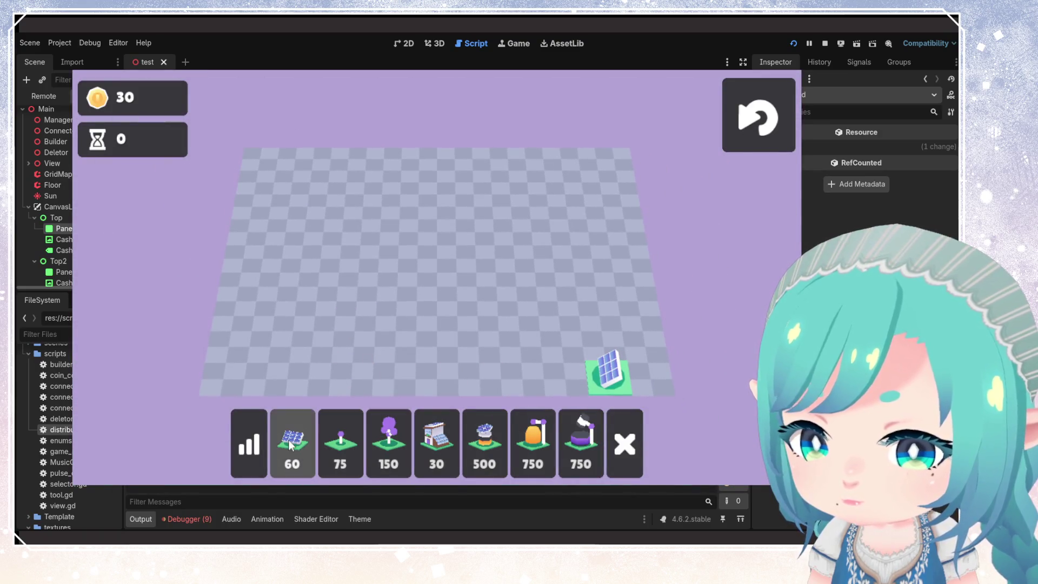
left_click(436, 444)
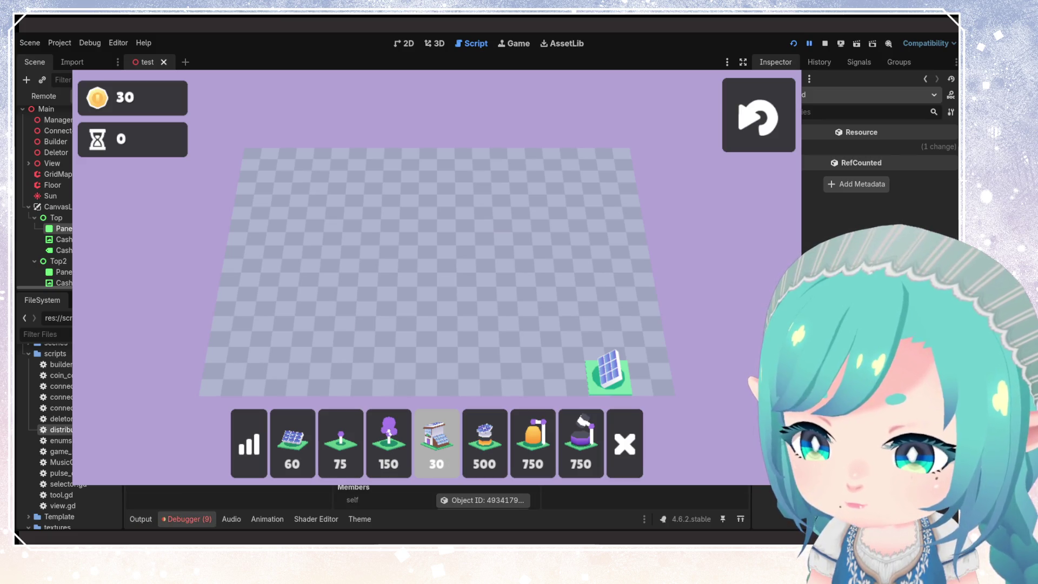
left_click(565, 376)
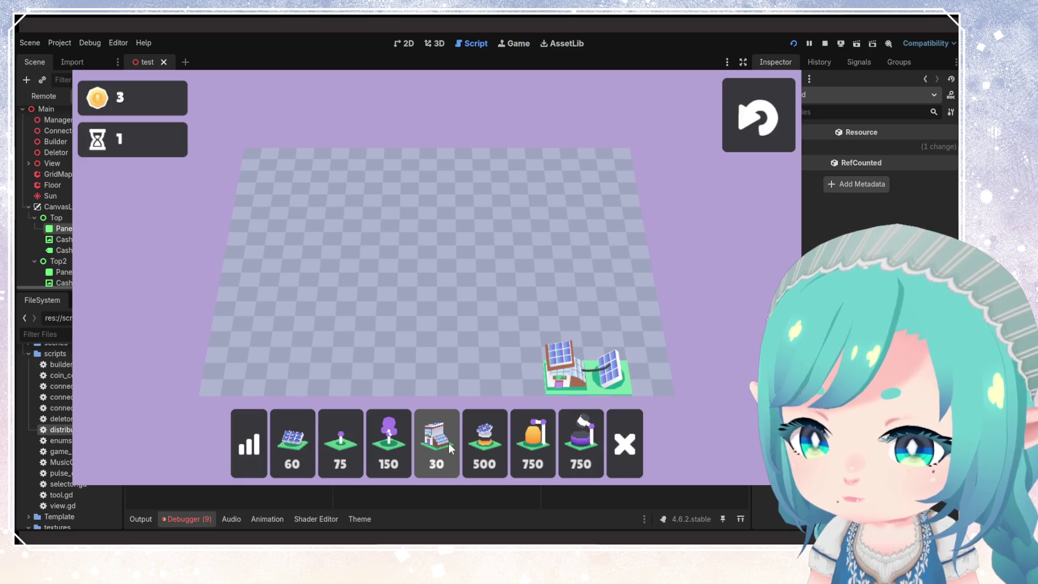
left_click(352, 443)
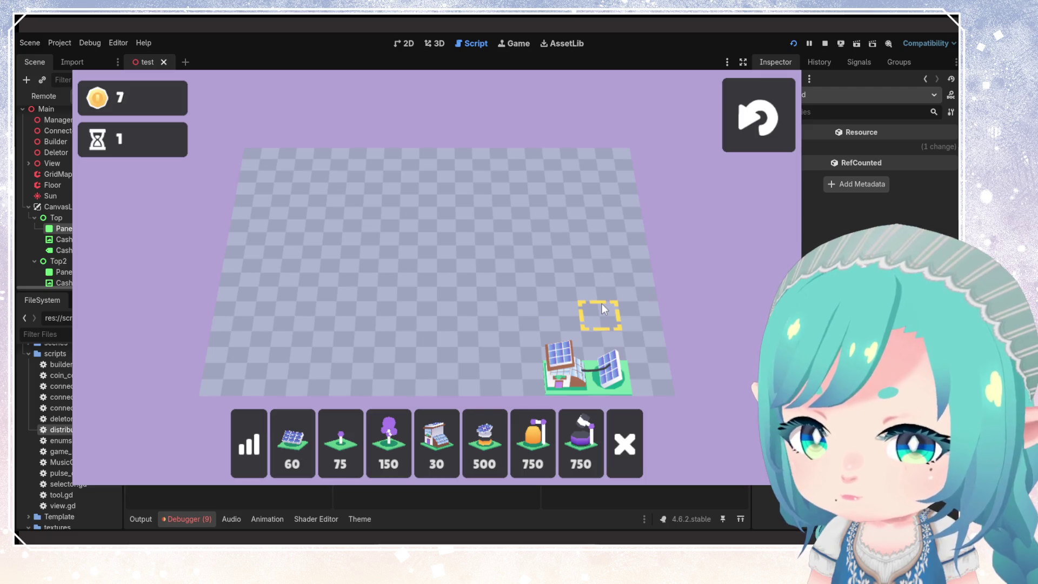
left_click(759, 116)
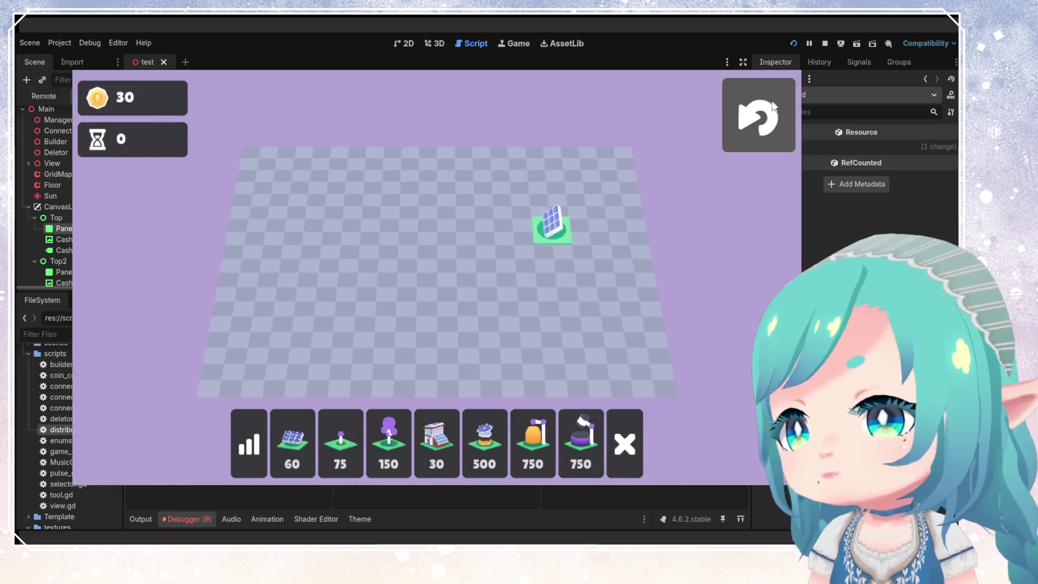
- Stop the running game with F8, returning to builder.gd
key("F8")
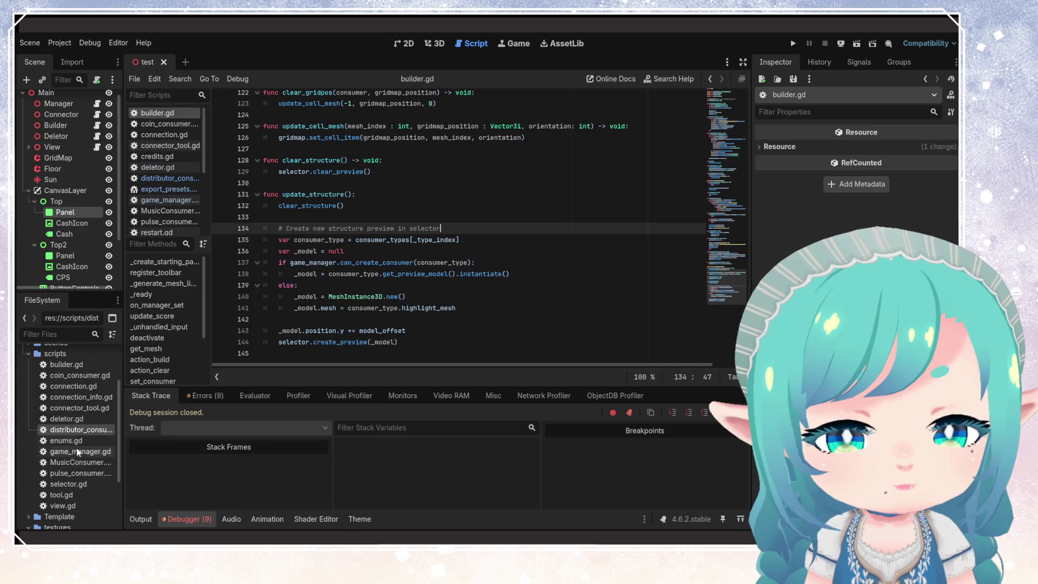
- Collapse the scripts and textures folders, expand Template, and expand then collapse models and Meshes
scroll(53, 404, "up", 1)
left_click(28, 376)
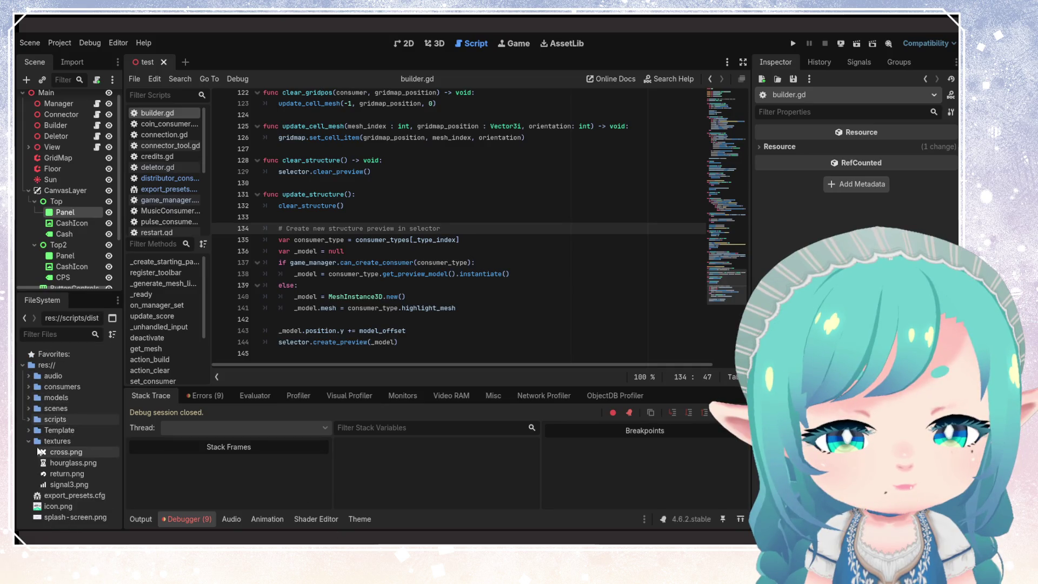
left_click(30, 441)
left_click(29, 430)
left_click(36, 388)
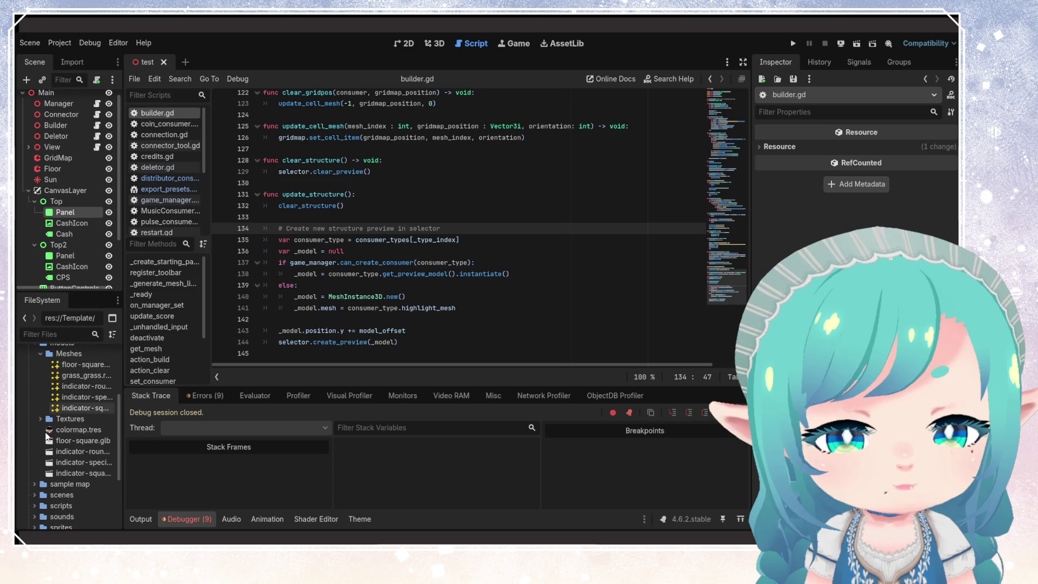
left_click(48, 399)
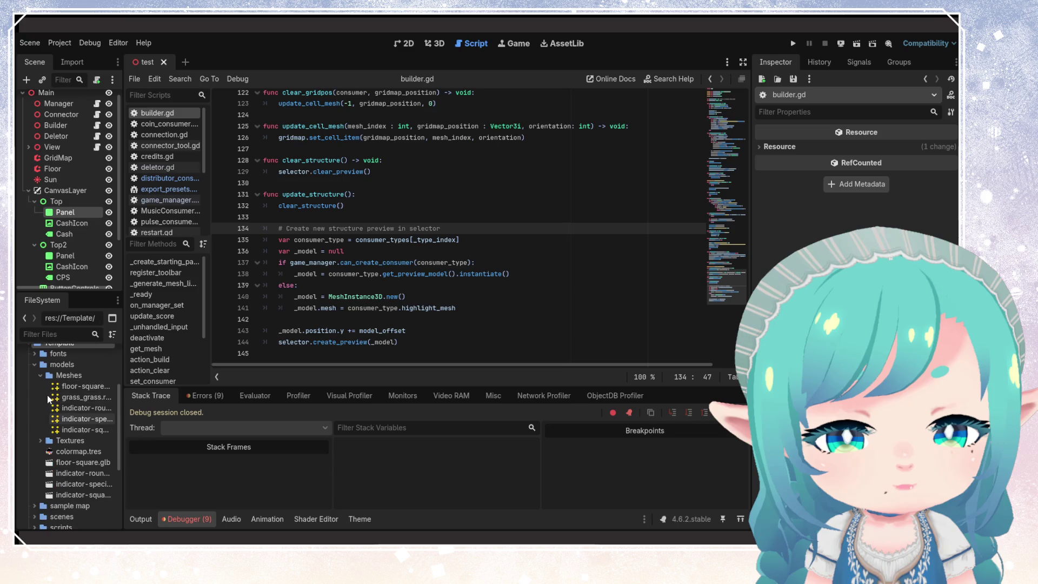
left_click(35, 366)
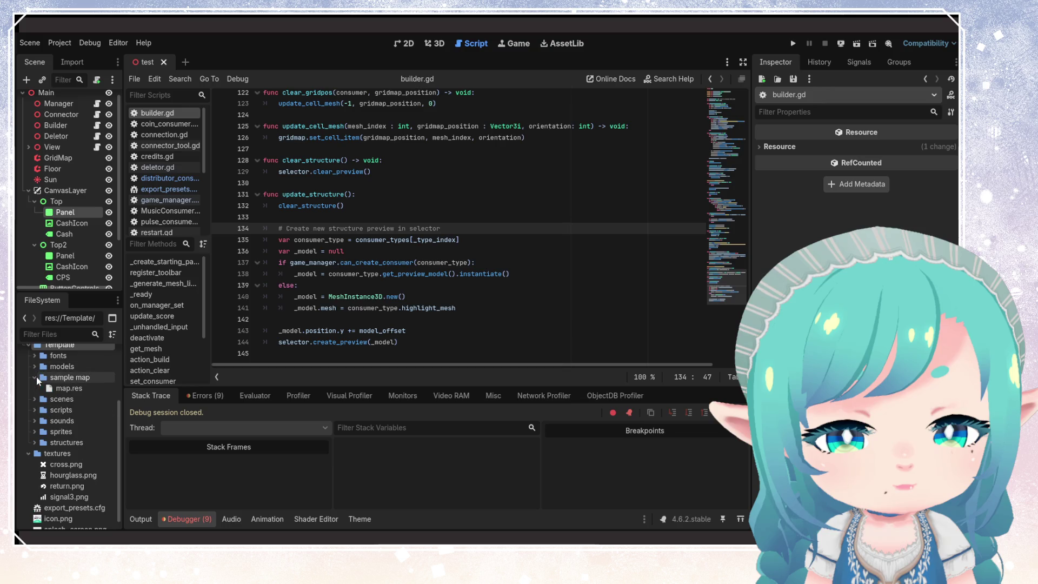